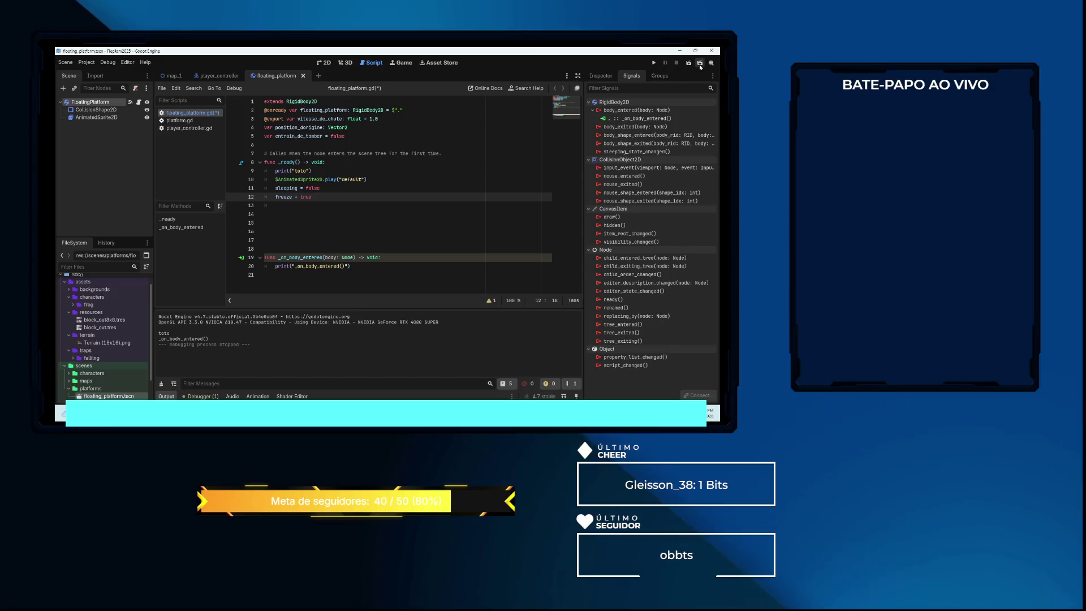
Run the map_1 scene, walk and jump the frog to the right, then stop and select FloatingPlatform
{"action": "left_click", "coordinate": [174, 77]}
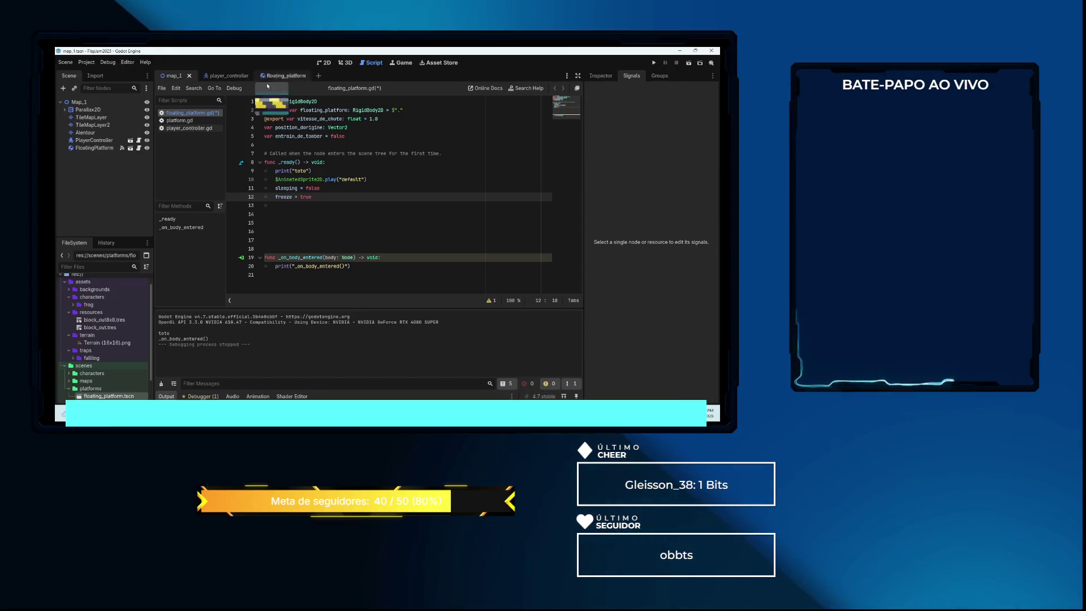
{"action": "left_click", "coordinate": [690, 65]}
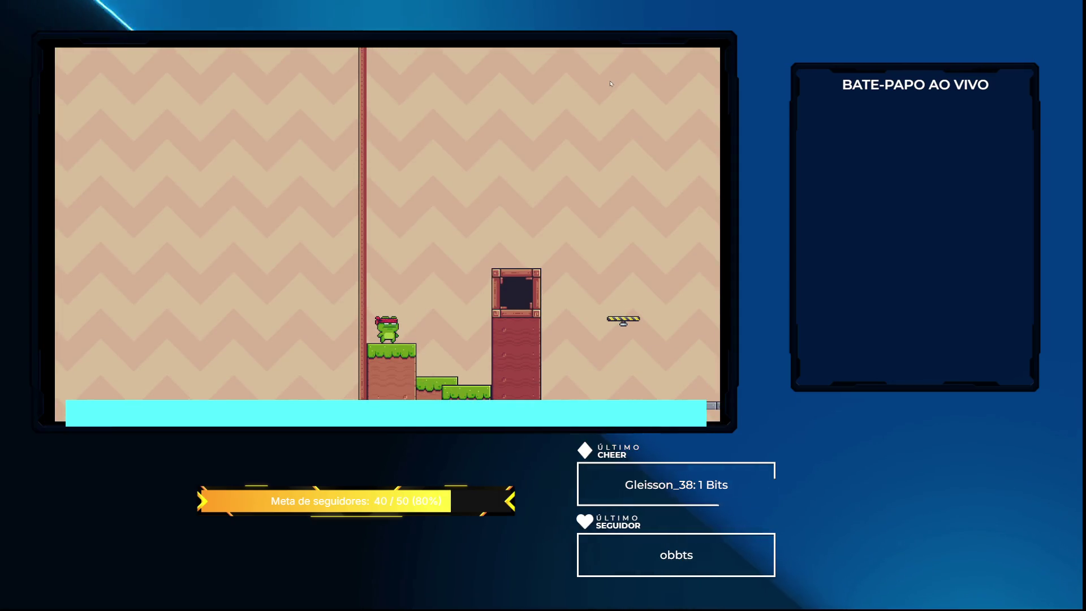
{"action": "key", "text": "Right"}
{"action": "key", "text": "space"}
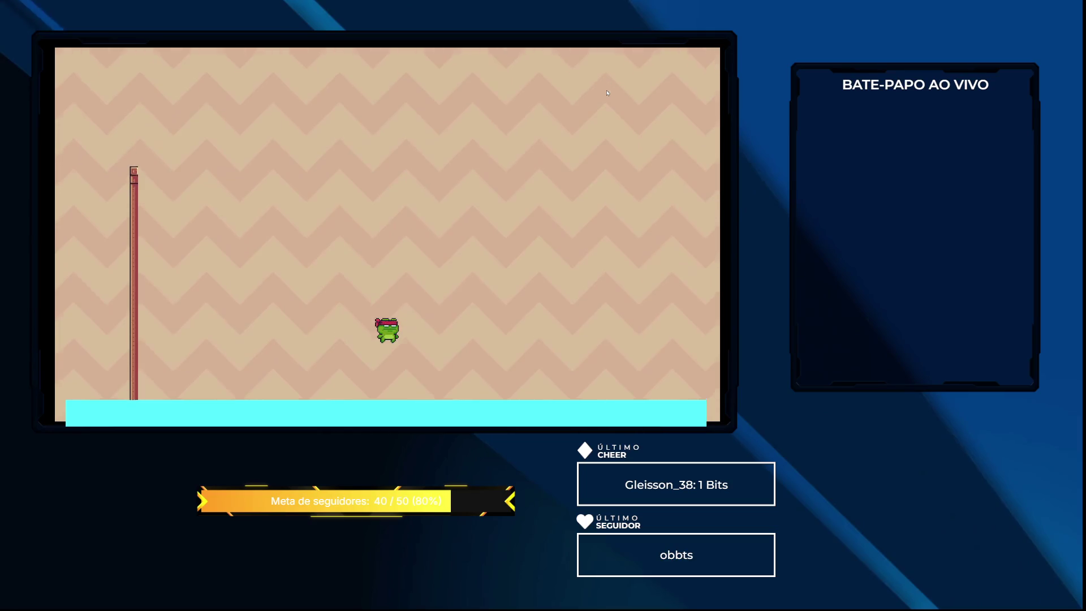
{"action": "key", "text": "Right"}
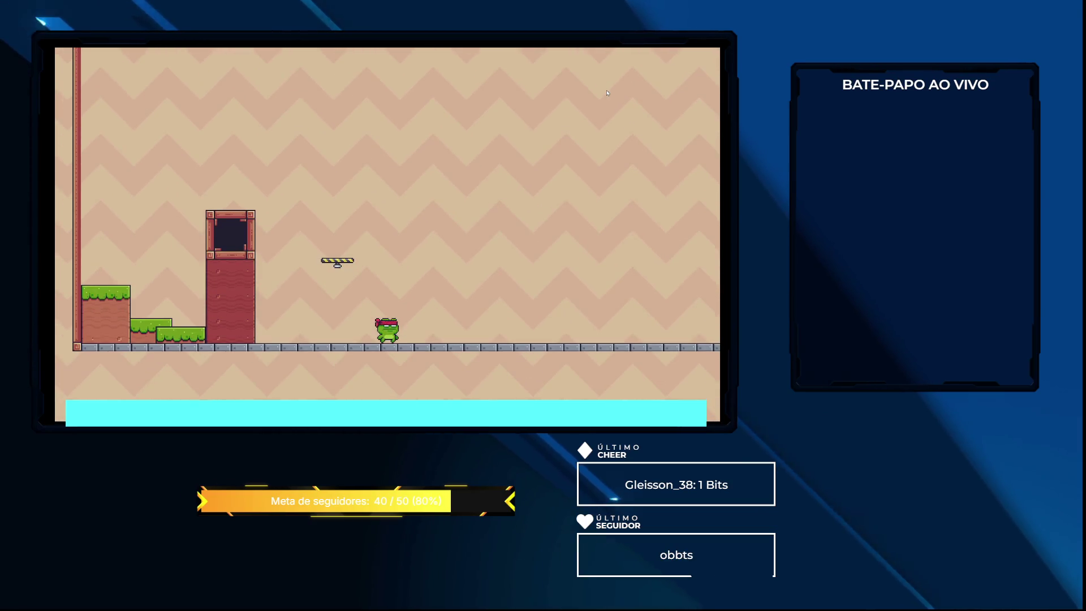
{"action": "key", "text": "alt+F4"}
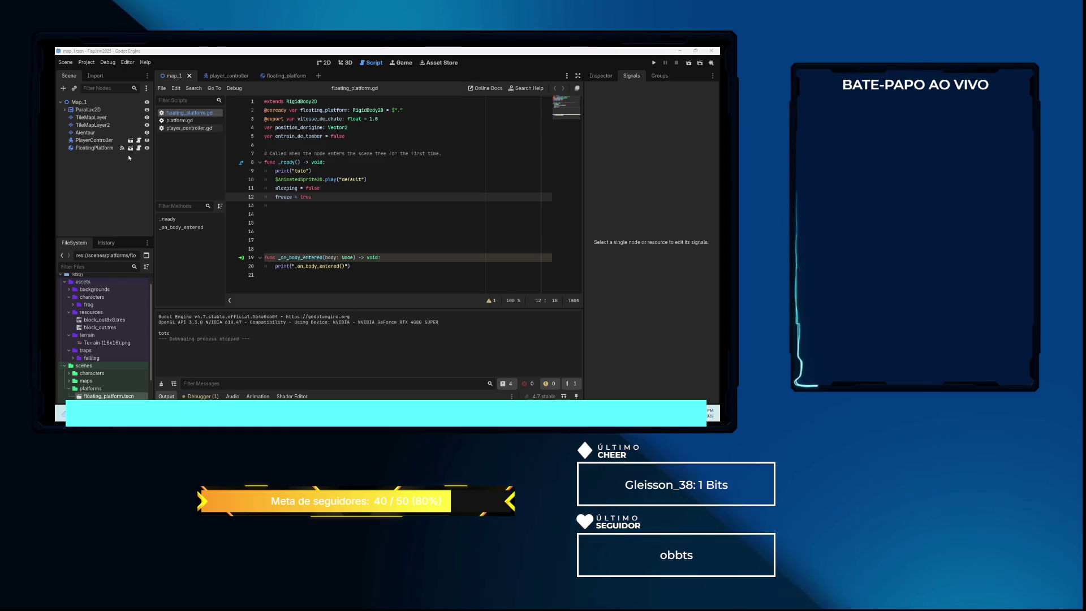
{"action": "left_click", "coordinate": [94, 148]}
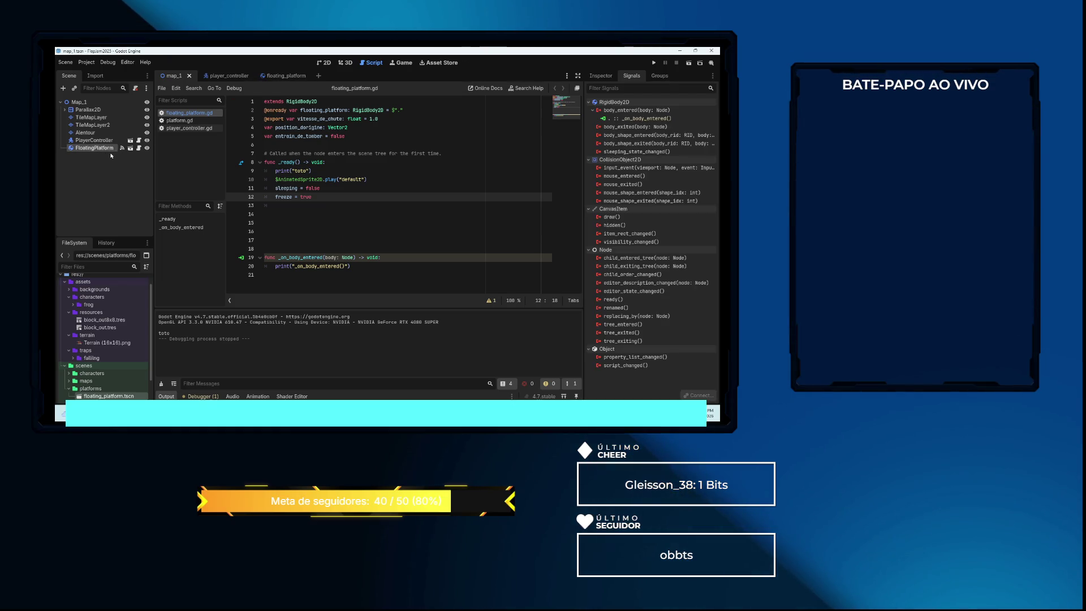
Delete the FloatingPlatform node from map_1
{"action": "right_click", "coordinate": [99, 149]}
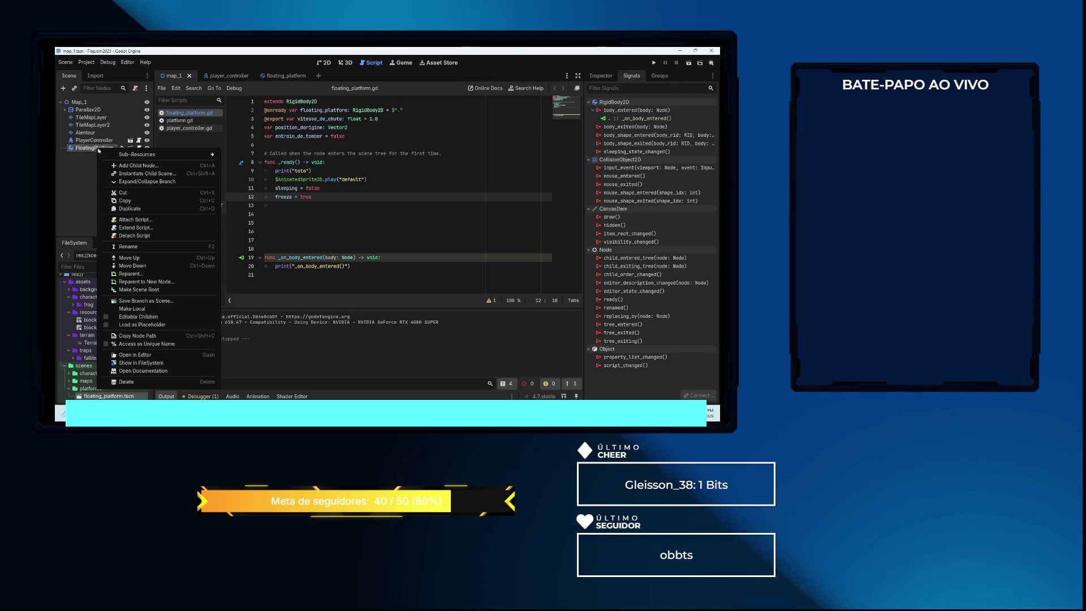
{"action": "left_click", "coordinate": [142, 384]}
{"action": "left_click", "coordinate": [374, 237]}
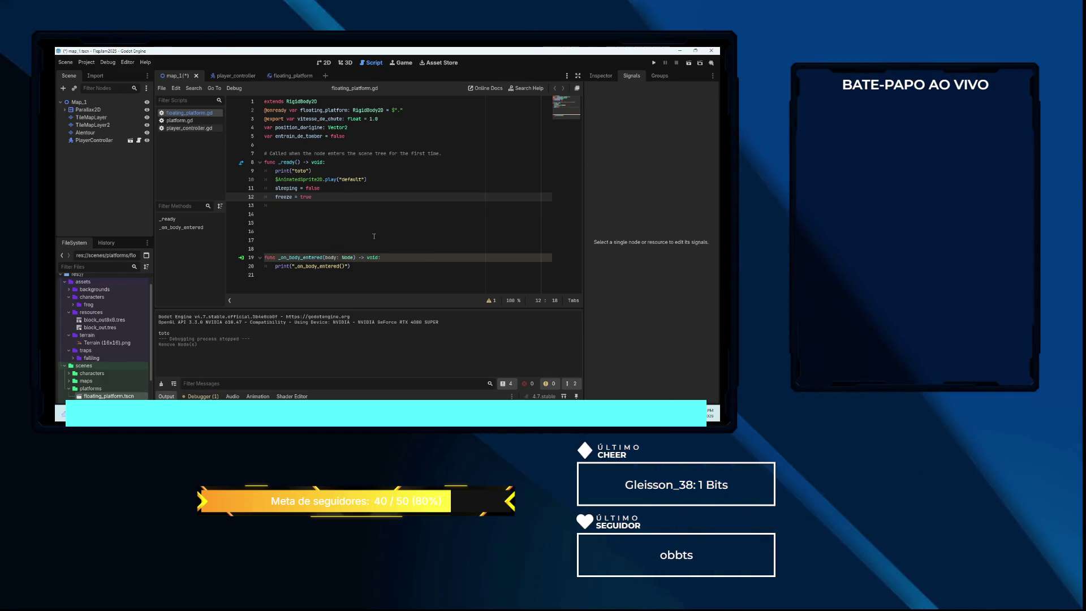
Add a new Node2D under the Map_1 root via the 'nod' search
{"action": "left_click", "coordinate": [110, 103]}
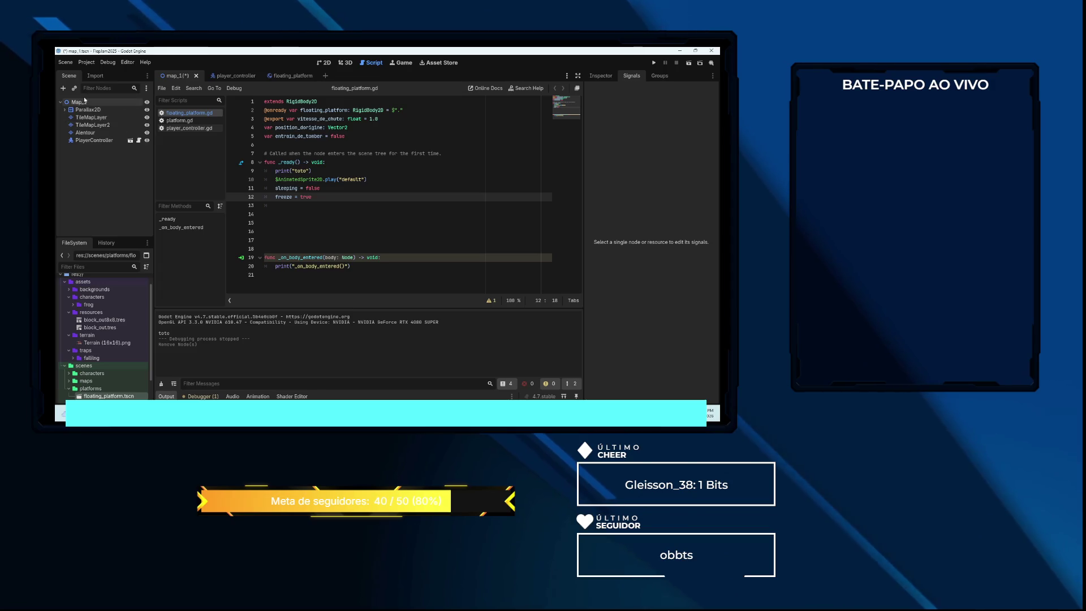
{"action": "key", "text": "ctrl+a"}
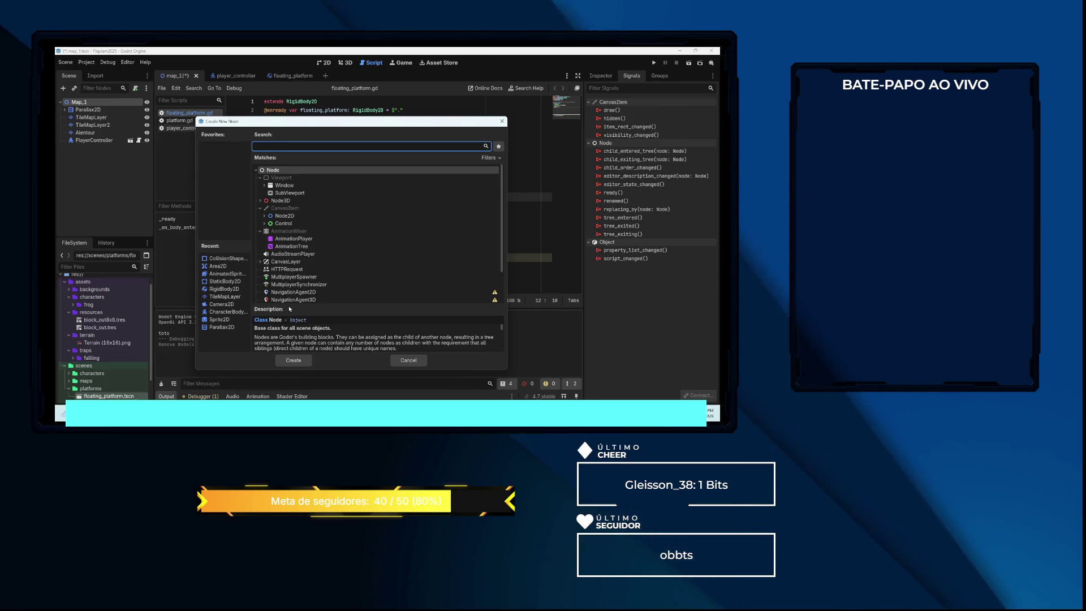
{"action": "type", "text": "nod"}
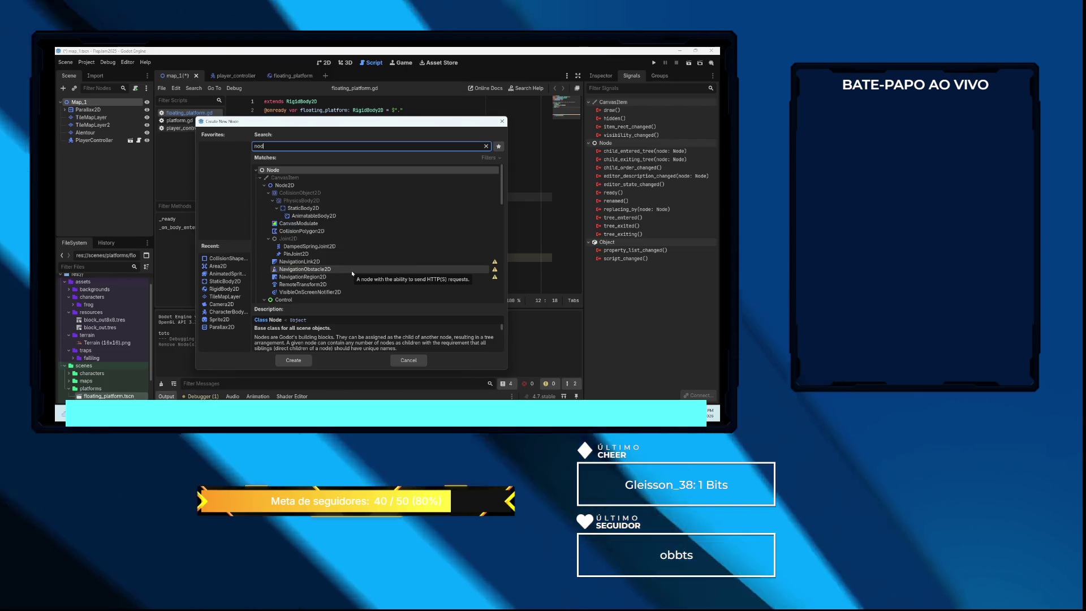
{"action": "key", "text": "Down"}
{"action": "key", "text": "Down"}
{"action": "key", "text": "Return"}
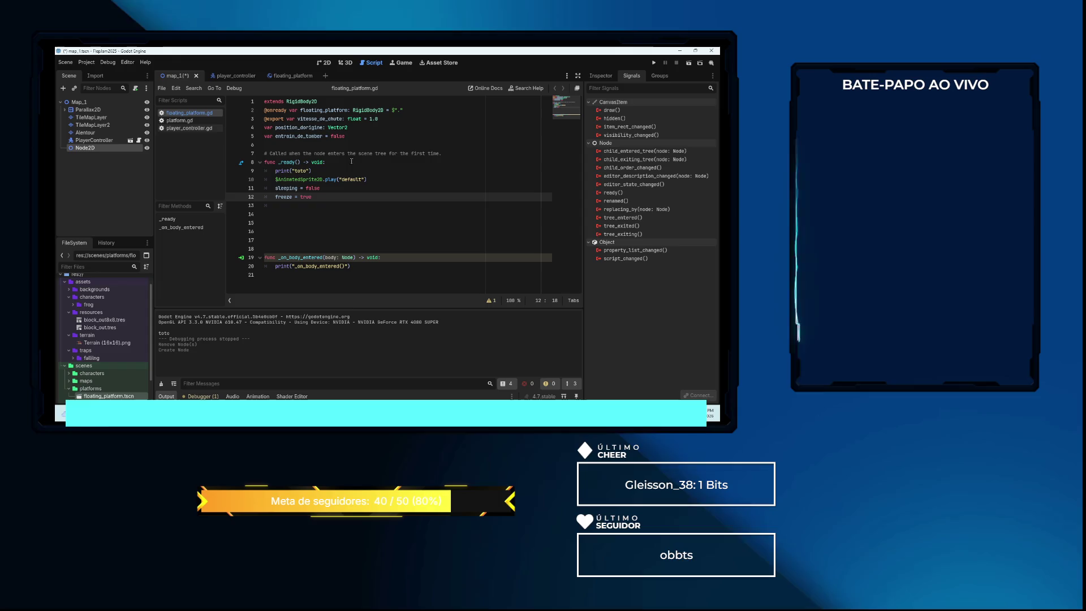
In the zoomed 2D view, add an Area2D child under Node2D
{"action": "left_click", "coordinate": [328, 64]}
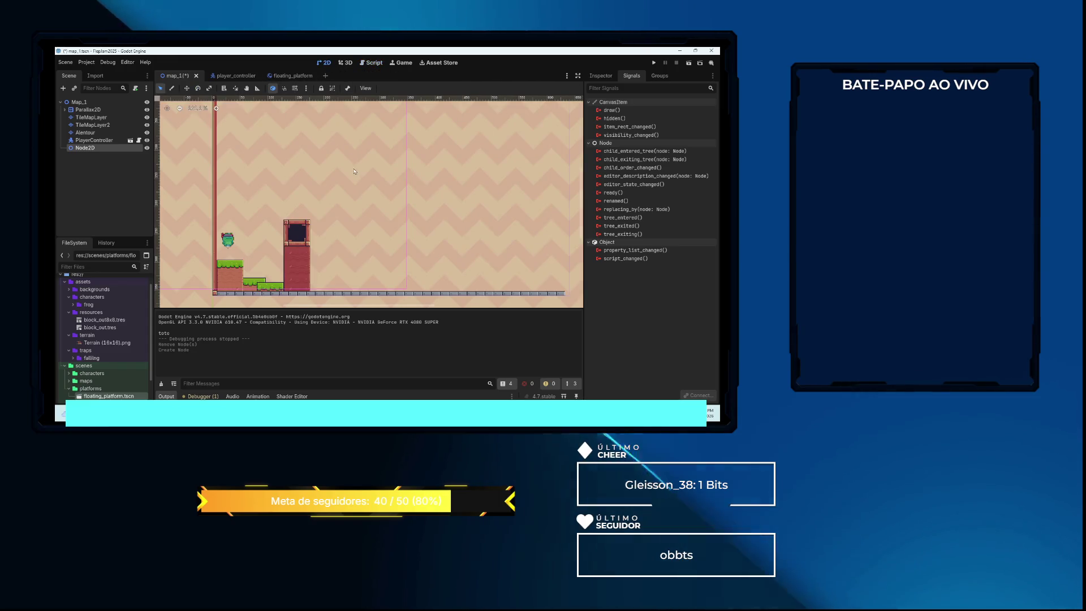
{"action": "scroll", "coordinate": [303, 134], "scroll_direction": "down", "scroll_amount": 1}
{"action": "scroll", "coordinate": [286, 207], "scroll_direction": "up", "scroll_amount": 6}
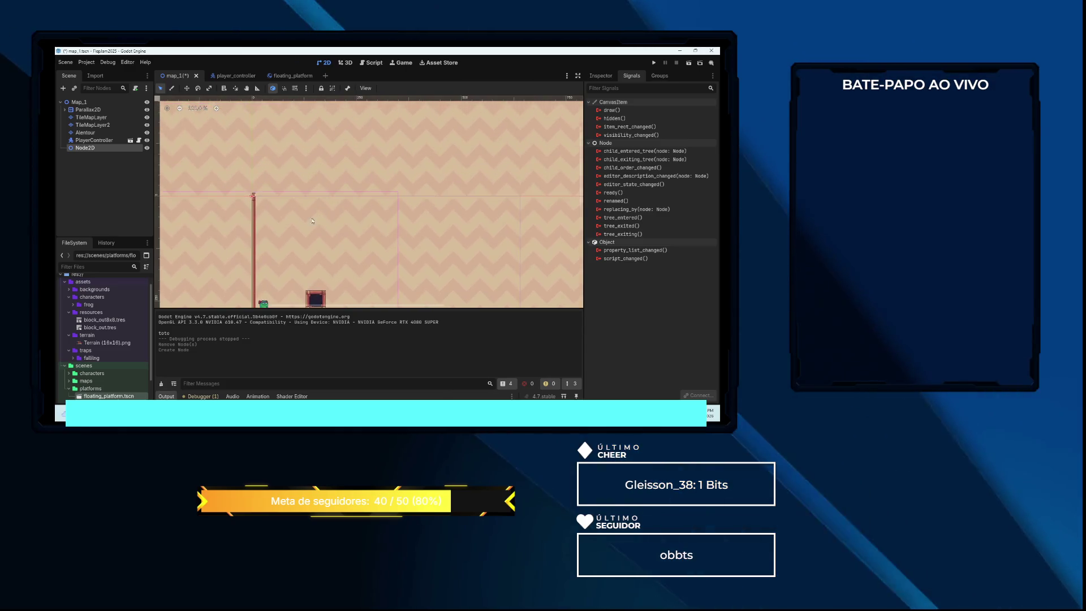
{"action": "scroll", "coordinate": [277, 207], "scroll_direction": "up", "scroll_amount": 9}
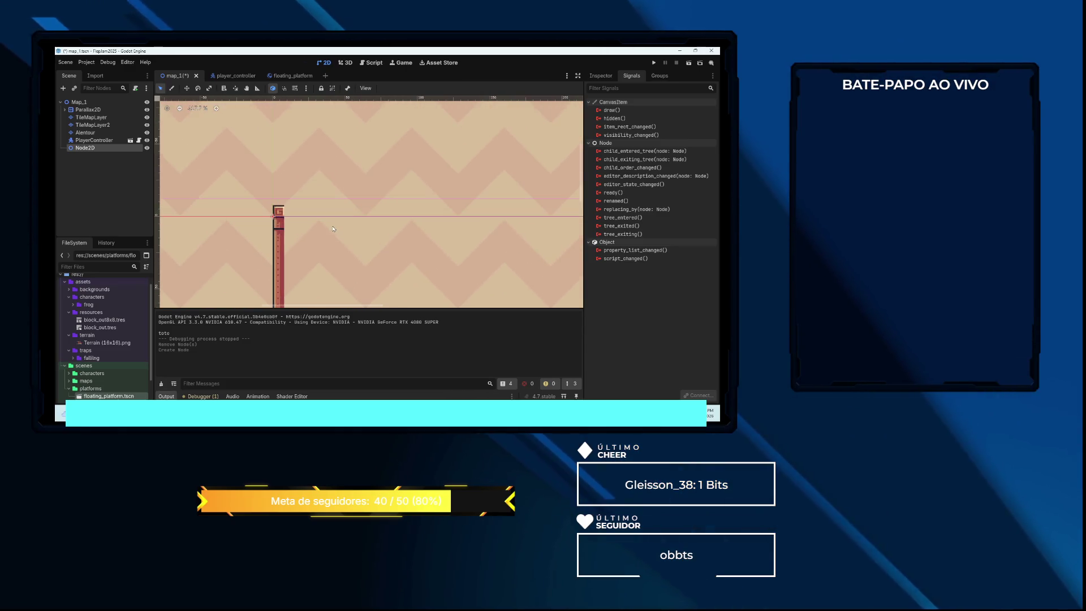
{"action": "scroll", "coordinate": [262, 208], "scroll_direction": "up", "scroll_amount": 1}
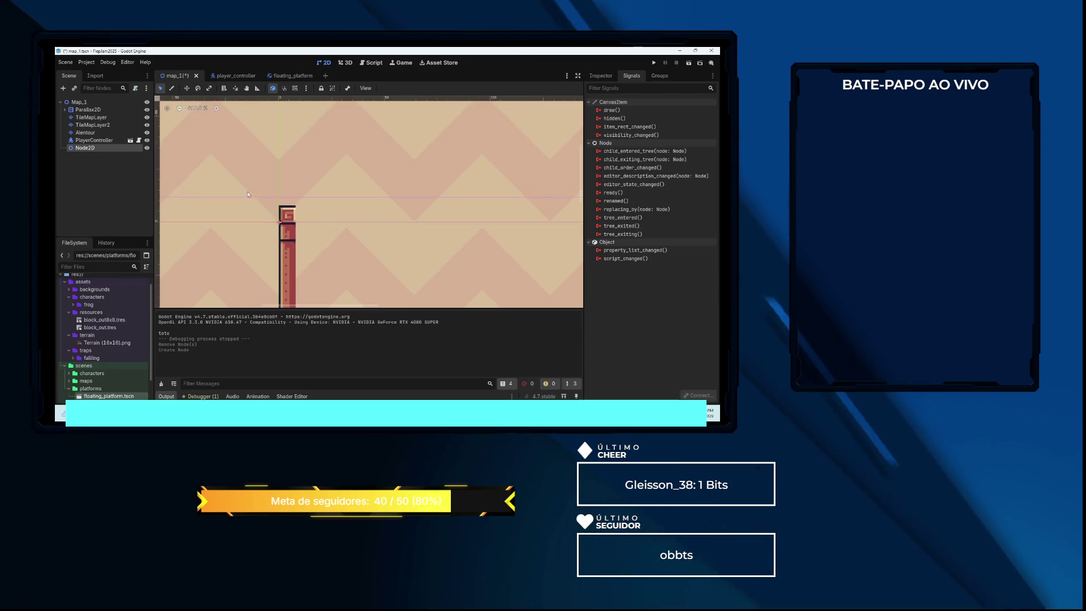
{"action": "right_click", "coordinate": [88, 148]}
{"action": "left_click", "coordinate": [124, 153]}
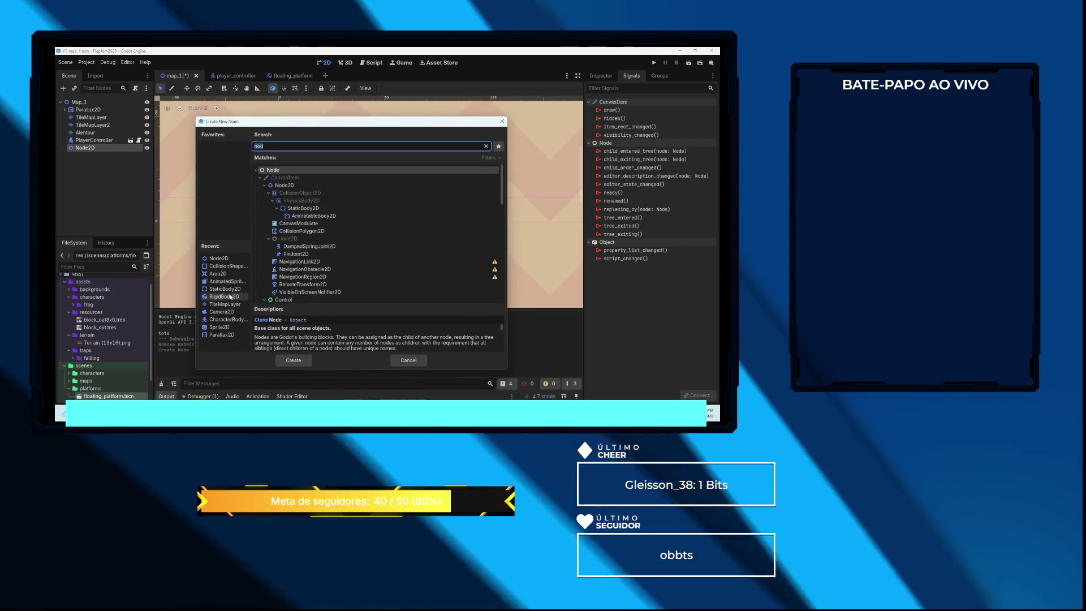
{"action": "double_click", "coordinate": [222, 275]}
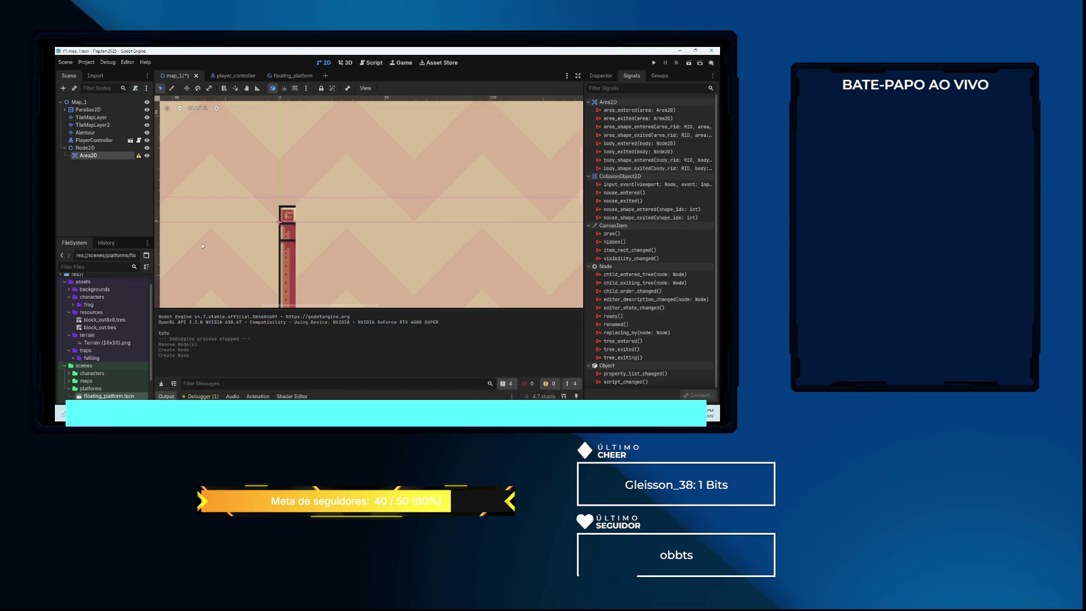
Add a CollisionShape2D child under the Area2D
{"action": "left_click", "coordinate": [600, 77]}
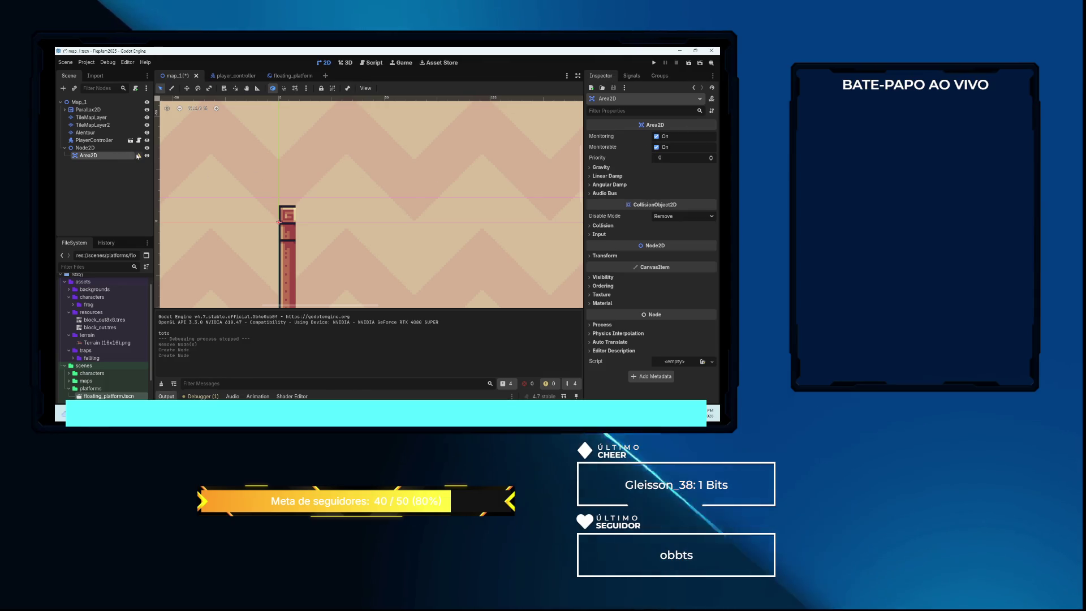
{"action": "mouse_move", "coordinate": [138, 156]}
{"action": "right_click", "coordinate": [90, 155]}
{"action": "left_click", "coordinate": [115, 163]}
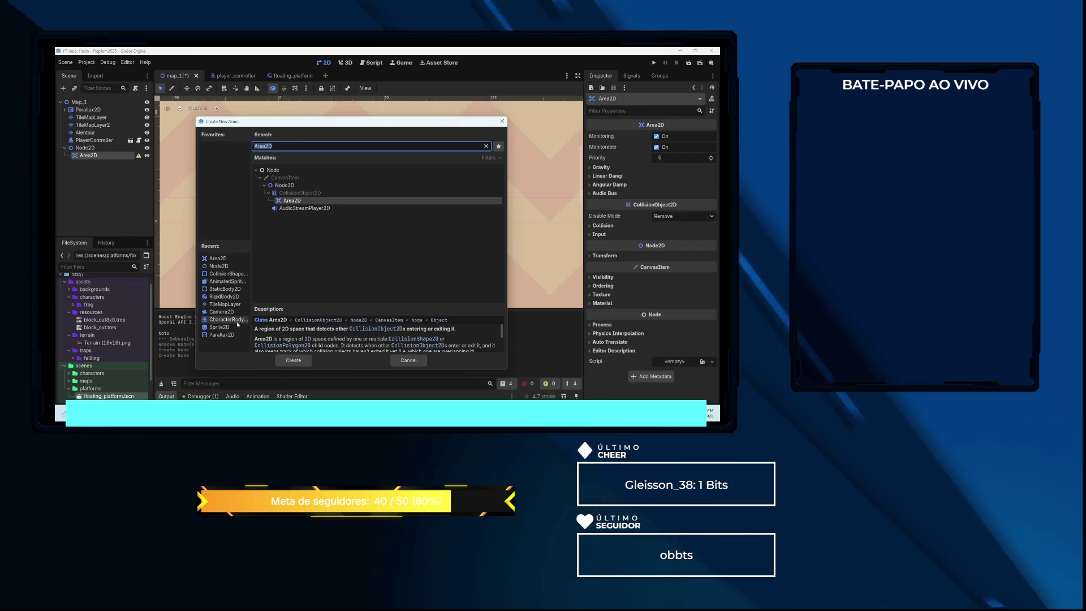
{"action": "double_click", "coordinate": [225, 274]}
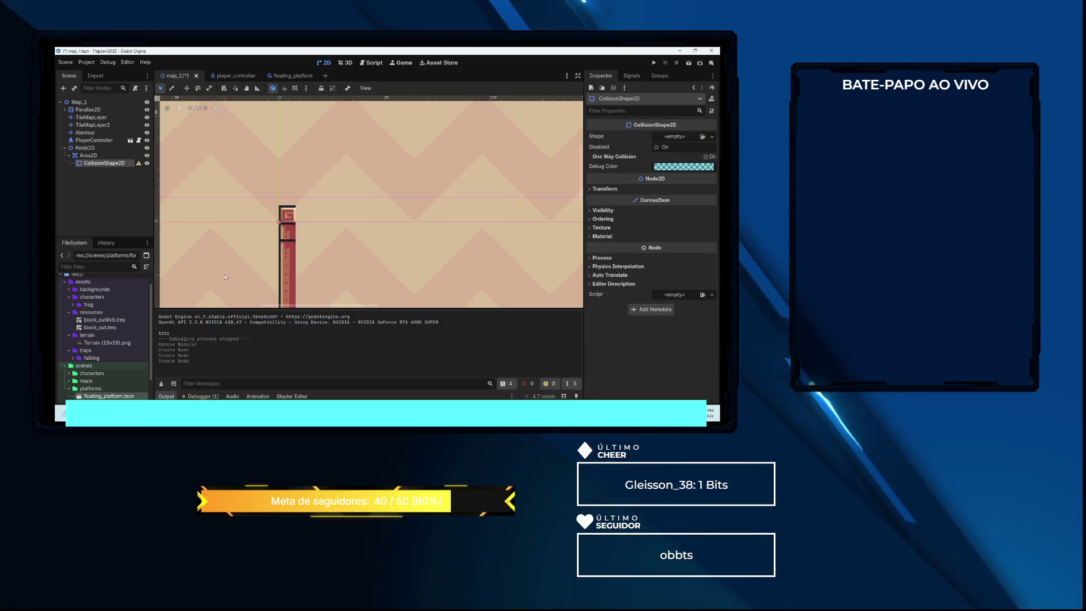
Give the CollisionShape2D a new RectangleShape2D, then start adding another child to Node2D
{"action": "left_click", "coordinate": [674, 137]}
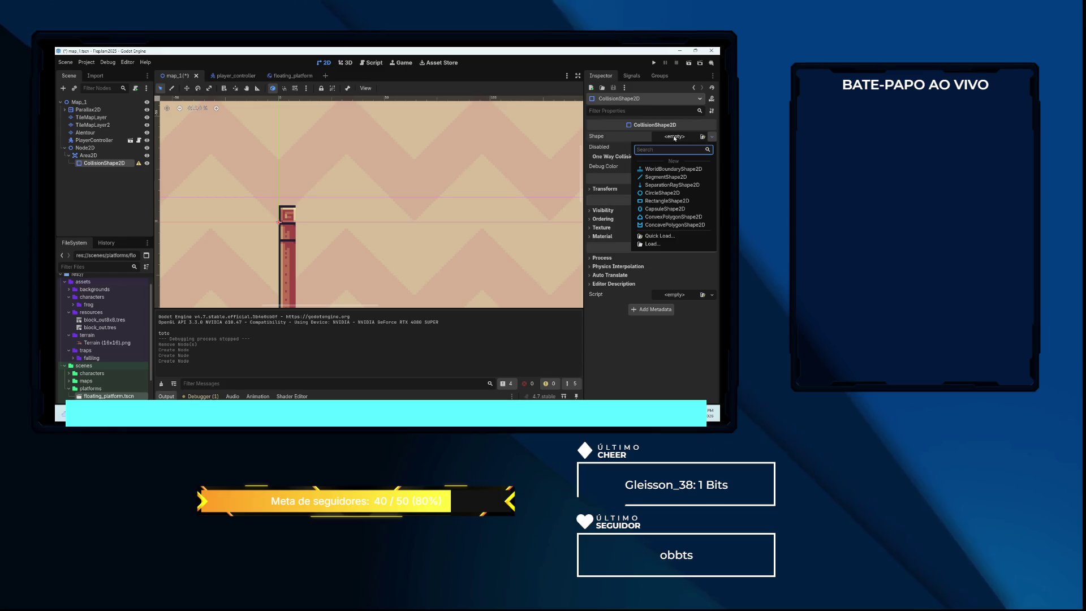
{"action": "left_click", "coordinate": [667, 201]}
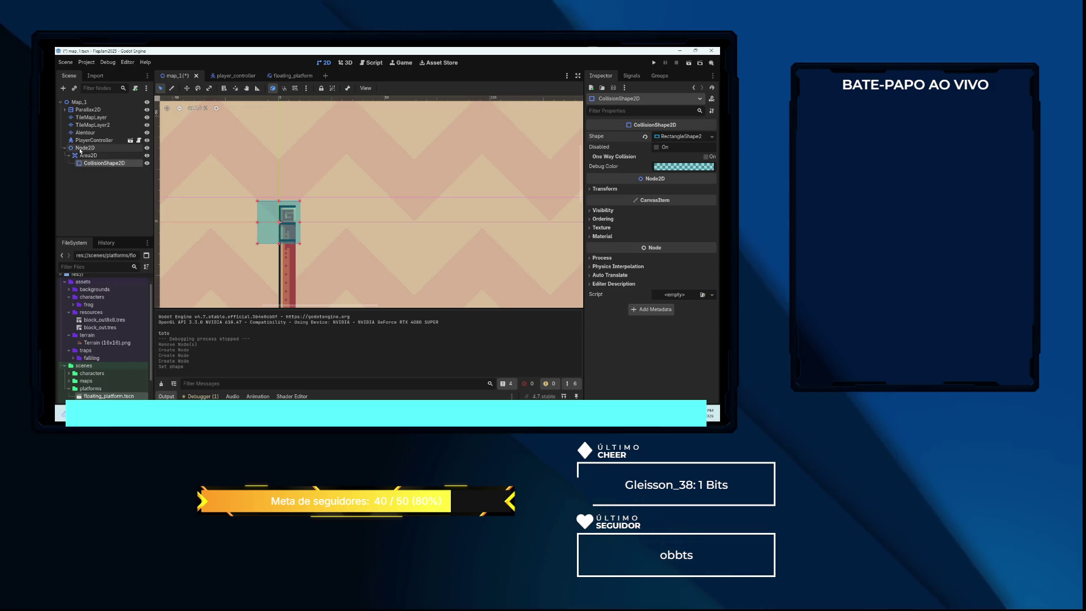
{"action": "right_click", "coordinate": [81, 149]}
{"action": "left_click", "coordinate": [113, 155]}
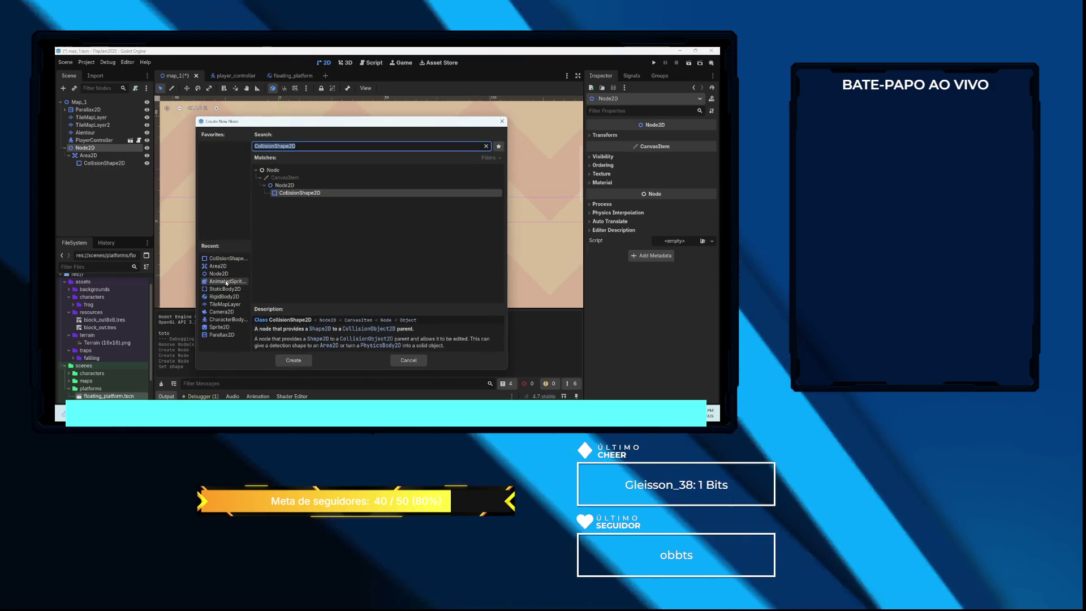
Add an AnimatedSprite2D under Node2D with a new SpriteFrames resource
{"action": "double_click", "coordinate": [229, 281]}
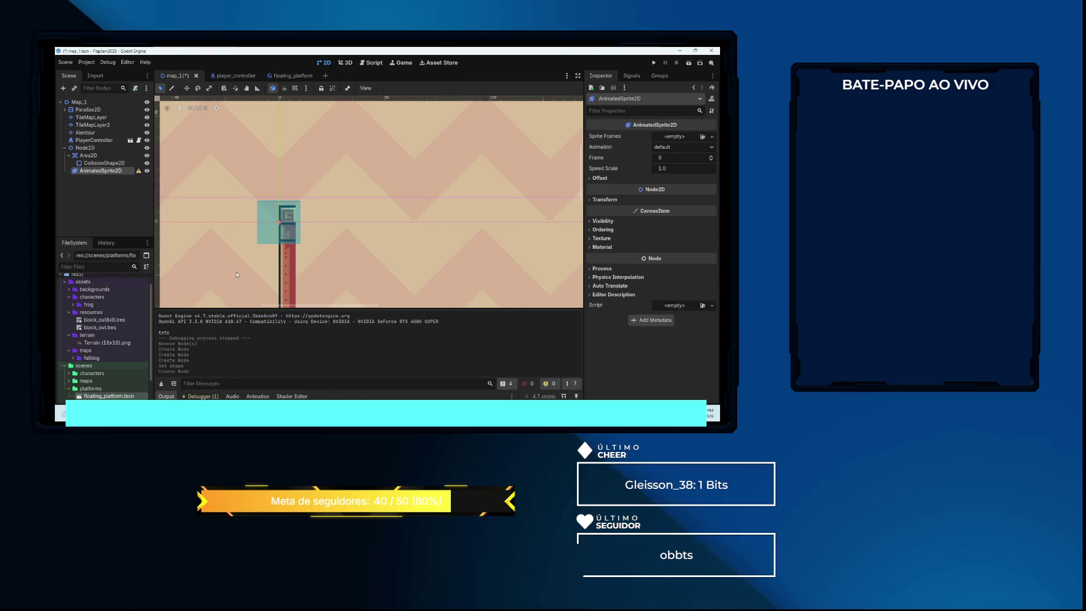
{"action": "left_click", "coordinate": [674, 138]}
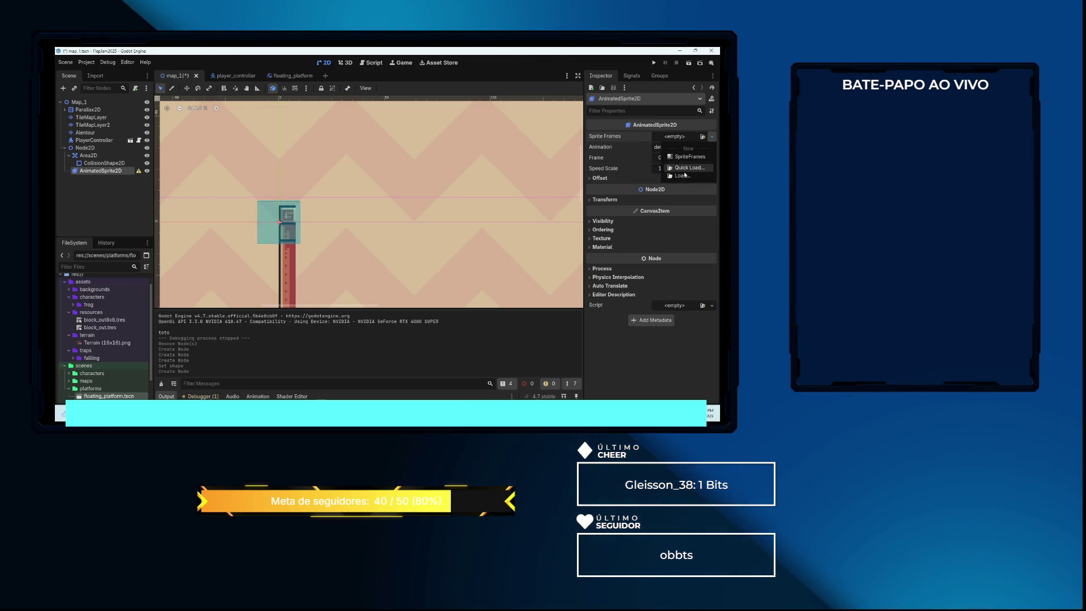
{"action": "left_click", "coordinate": [687, 157]}
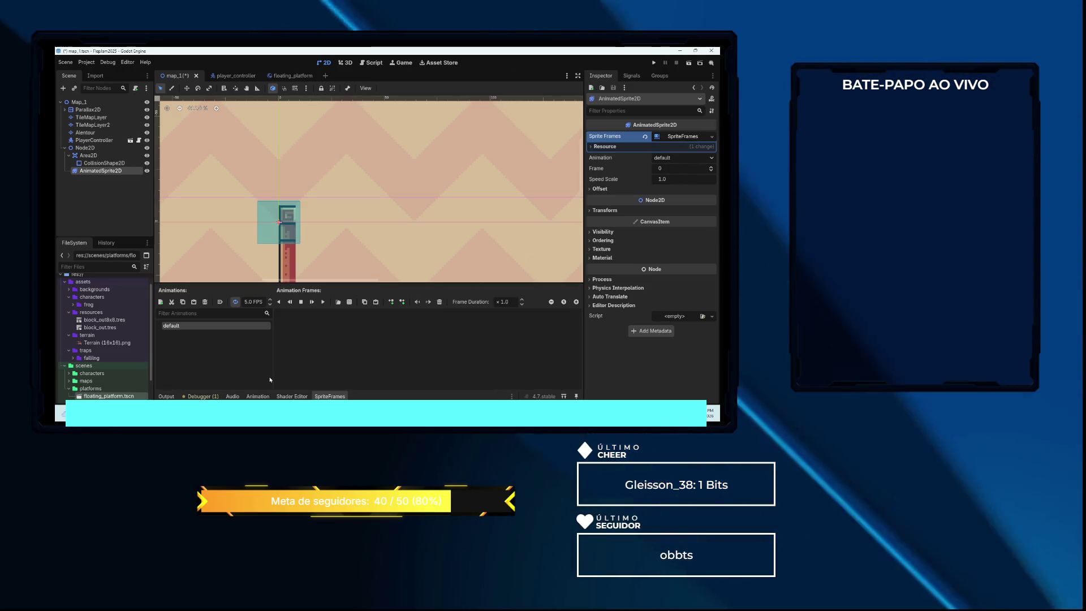
Add four frames from assets/traps/On (32x10).png, split into one row, to the default animation
{"action": "left_click", "coordinate": [353, 303]}
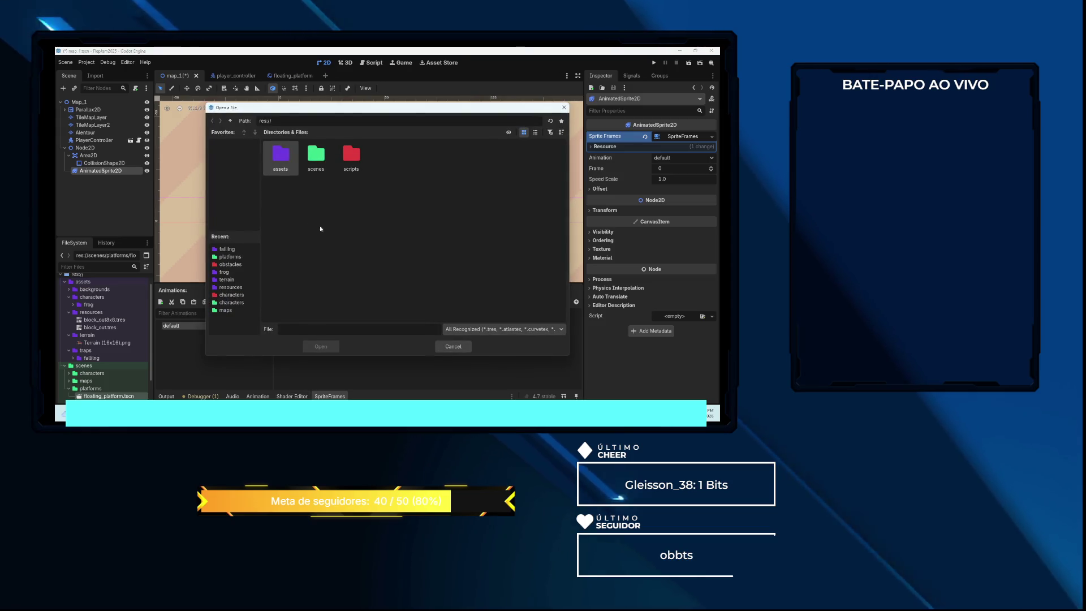
{"action": "double_click", "coordinate": [281, 156]}
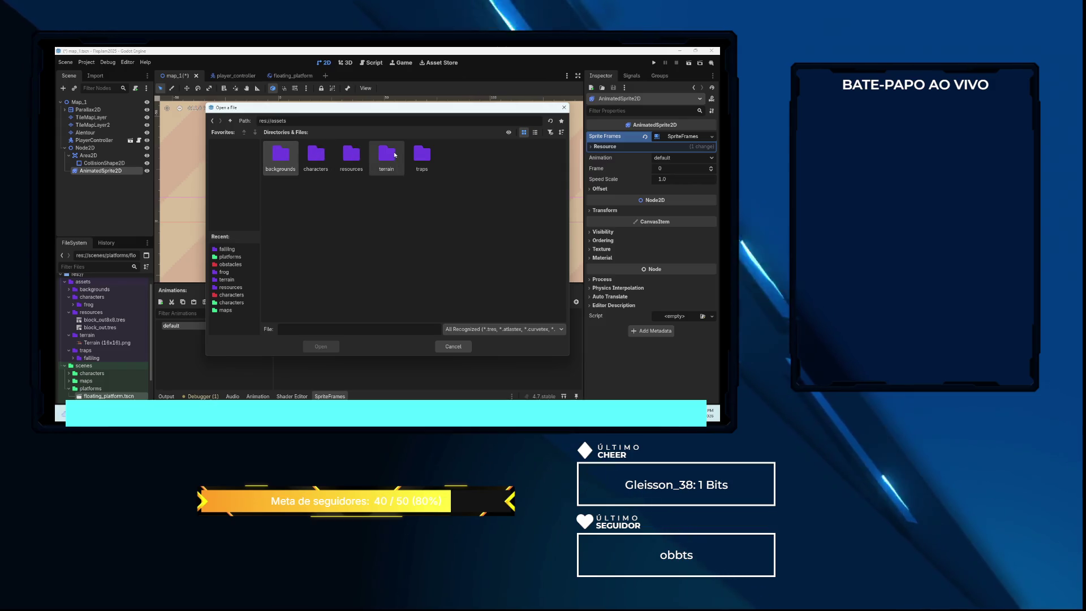
{"action": "double_click", "coordinate": [422, 154]}
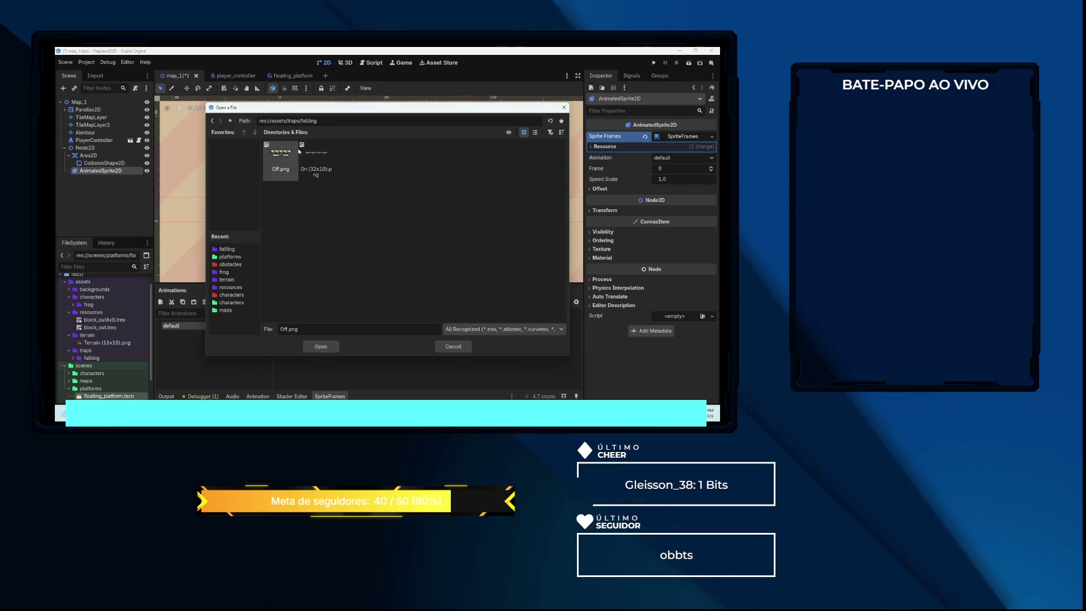
{"action": "left_click", "coordinate": [310, 155]}
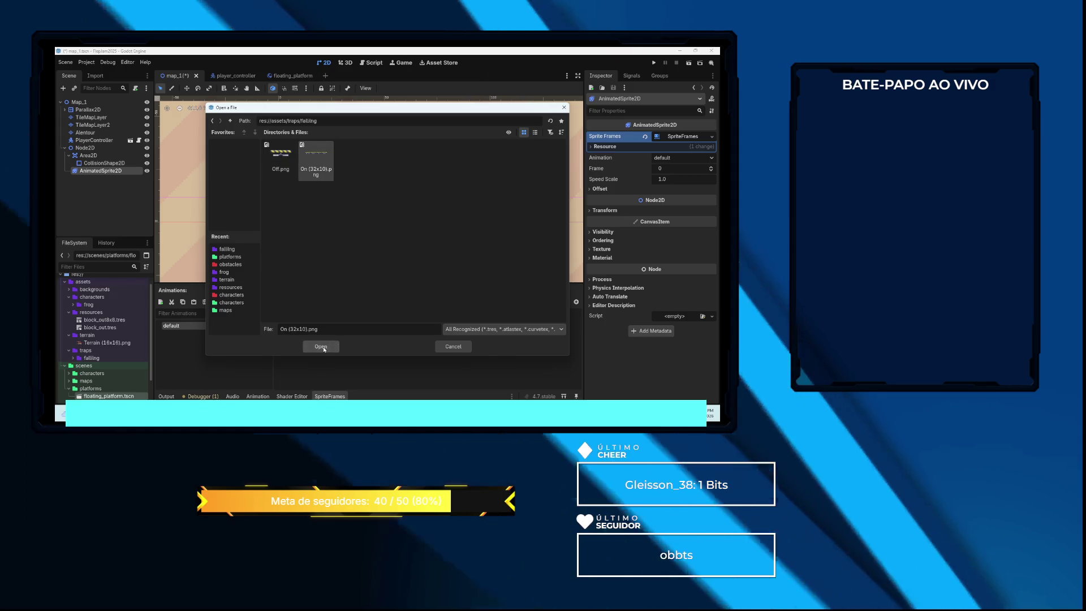
{"action": "left_click", "coordinate": [320, 346]}
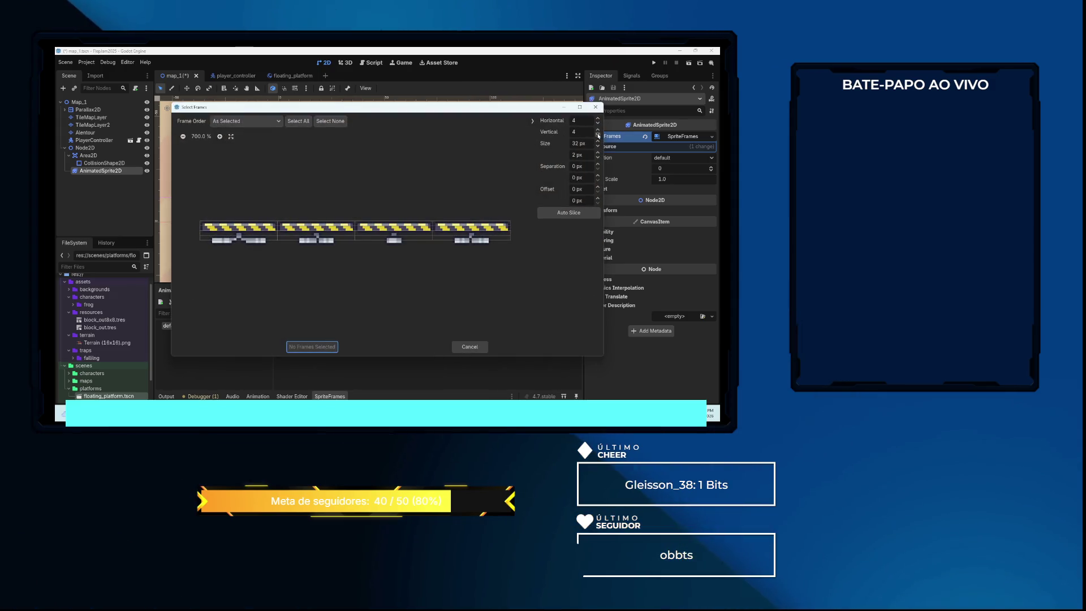
{"action": "left_click", "coordinate": [598, 135]}
{"action": "left_click_drag", "start_coordinate": [226, 233], "coordinate": [443, 230]}
{"action": "left_click", "coordinate": [309, 346]}
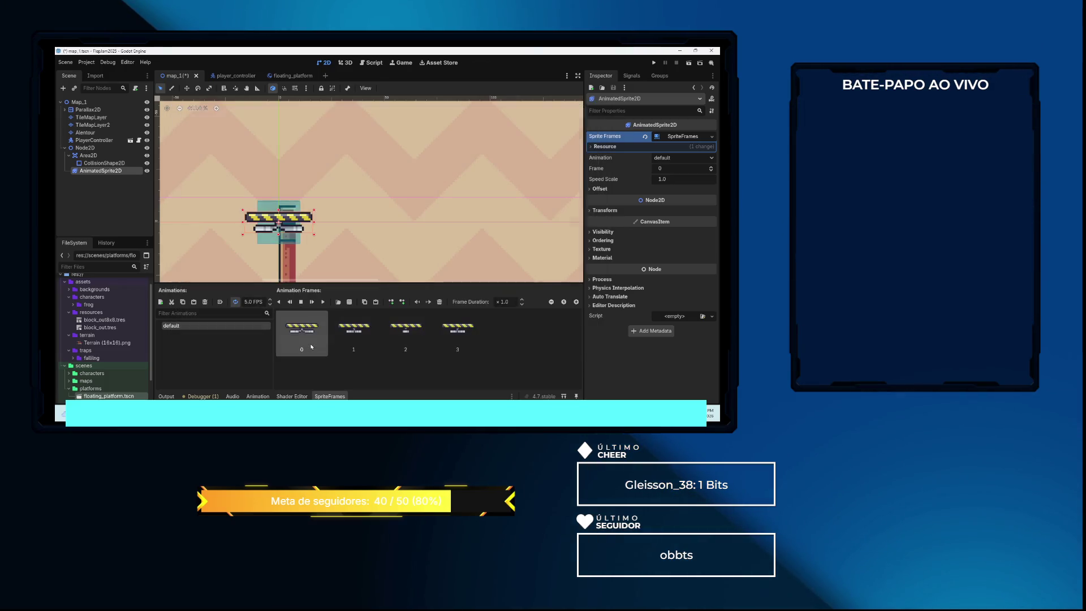
{"action": "scroll", "coordinate": [277, 220], "scroll_direction": "up", "scroll_amount": 2}
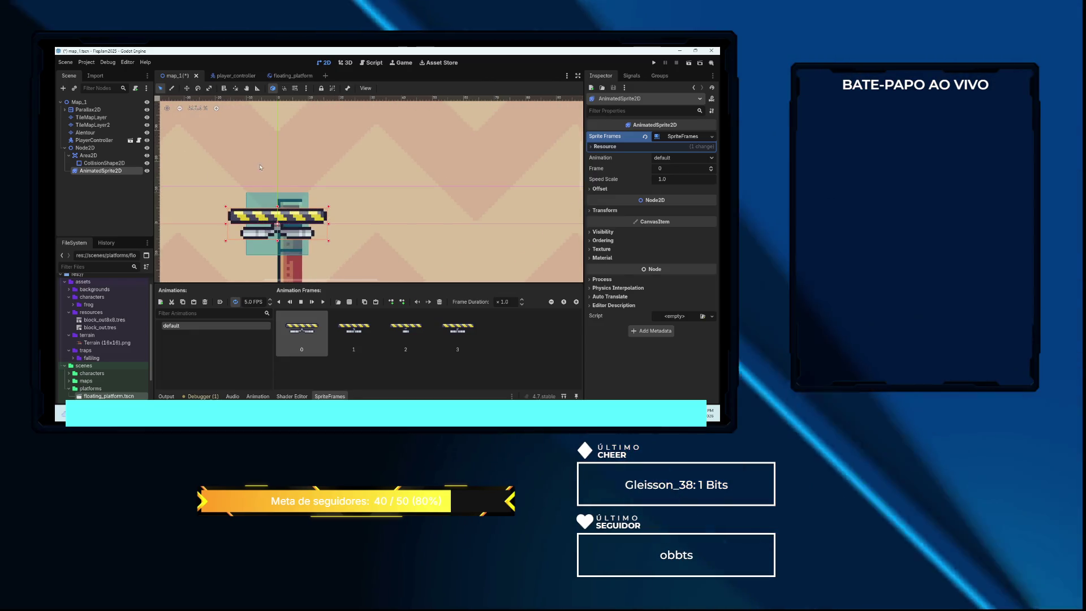
{"action": "left_click", "coordinate": [98, 163]}
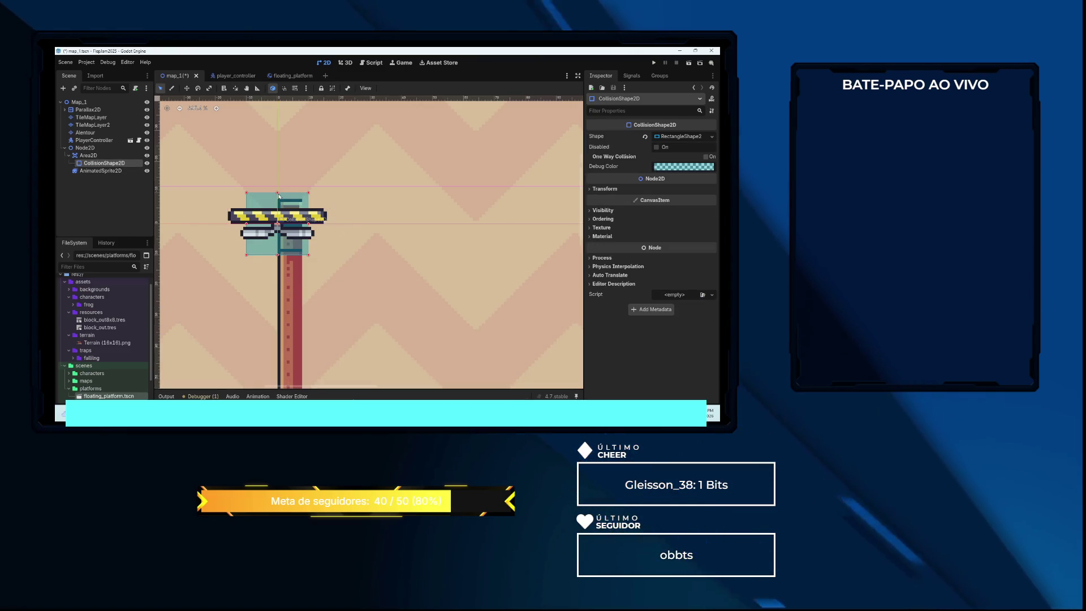
Scale the collision rectangle down to fit the platform bar, then reselect Node2D for a script
{"action": "left_click", "coordinate": [186, 89]}
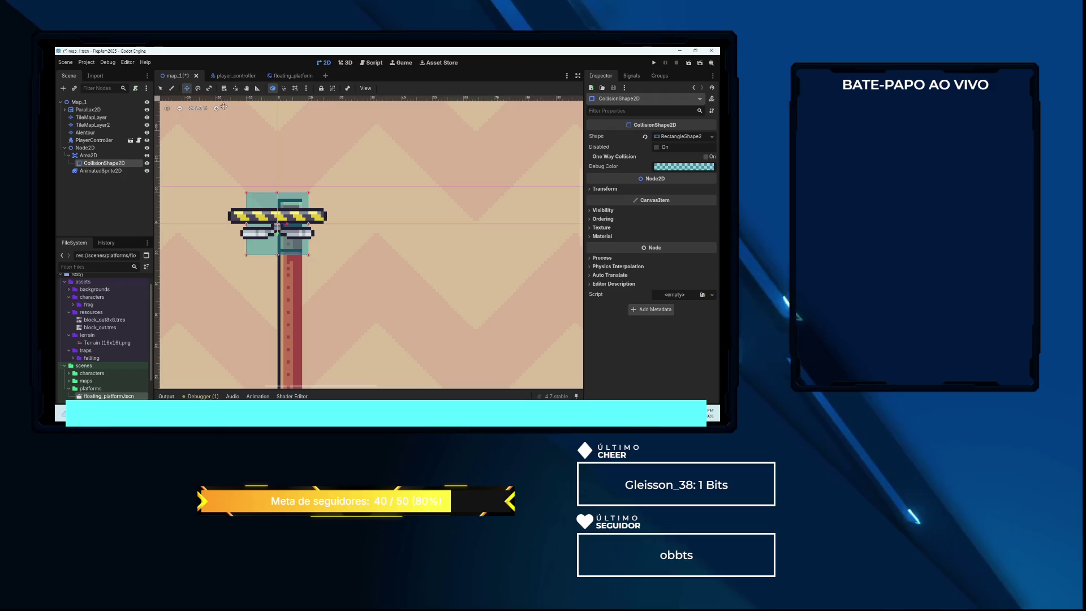
{"action": "key", "text": "s"}
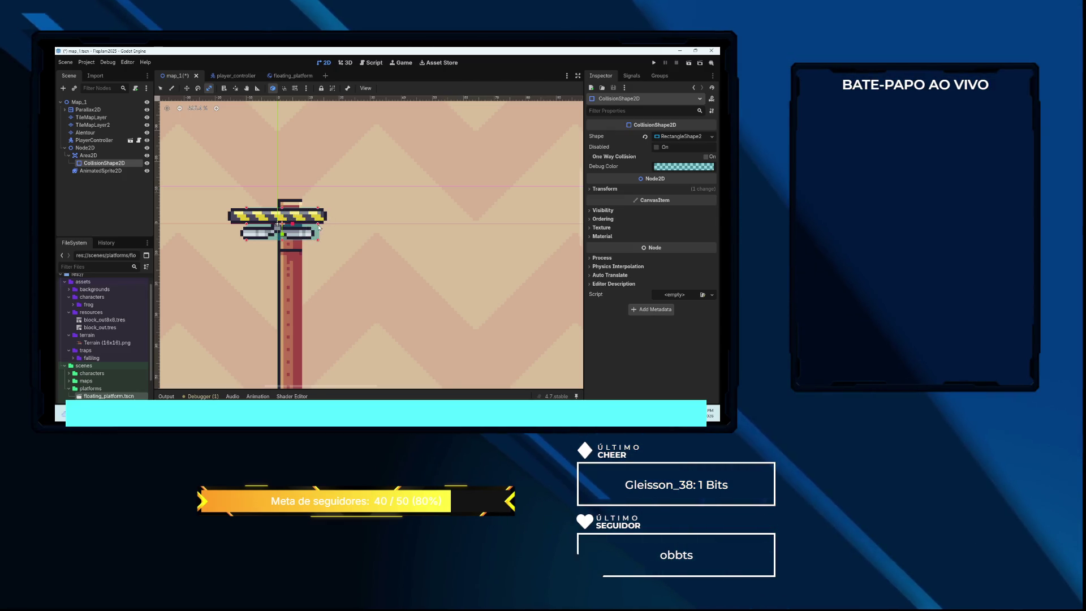
{"action": "left_click_drag", "start_coordinate": [246, 224], "coordinate": [234, 224]}
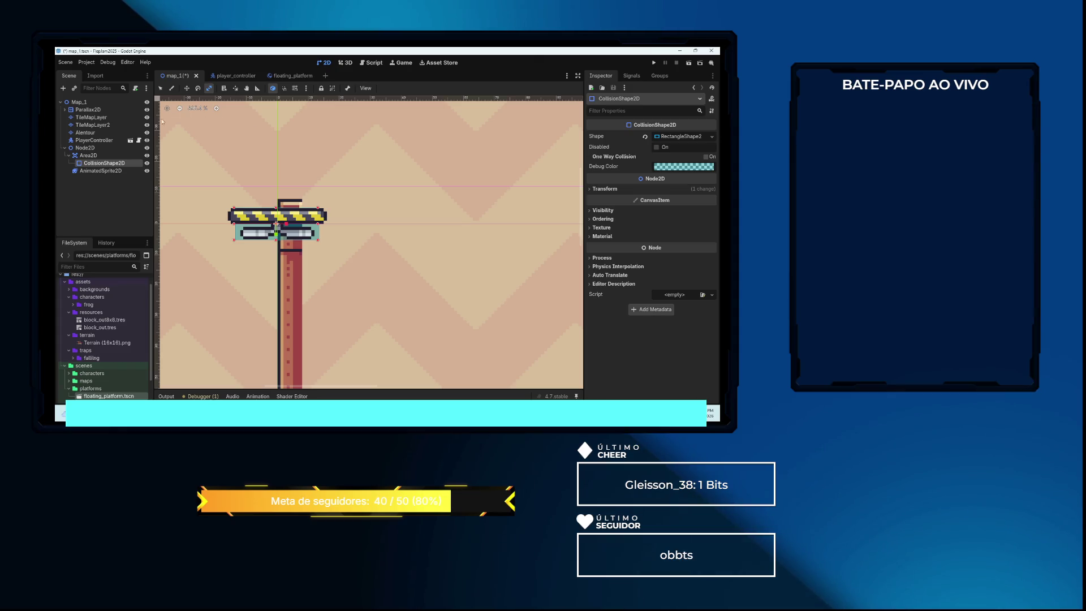
{"action": "left_click", "coordinate": [94, 149]}
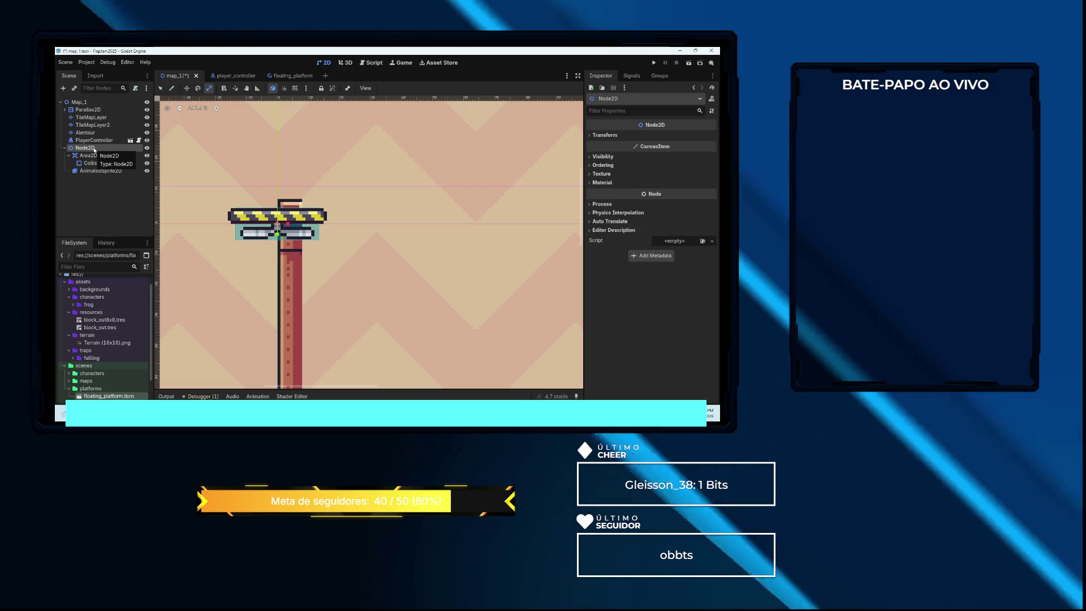
{"action": "left_click", "coordinate": [135, 89]}
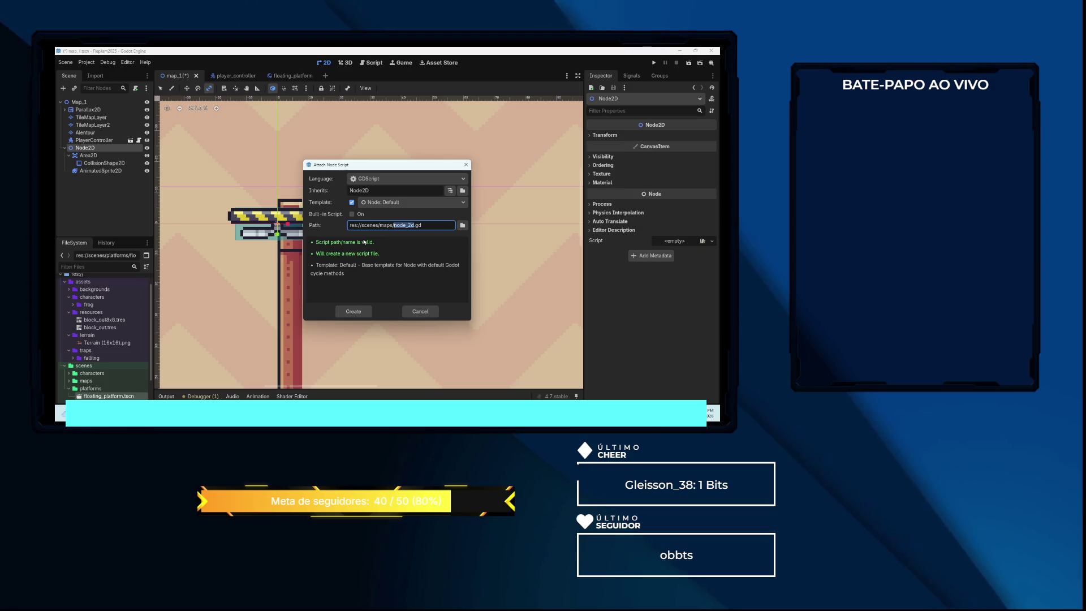
Create a new platform.gd script in res://scripts/obstacles attached to Node2D
{"action": "left_click", "coordinate": [462, 226]}
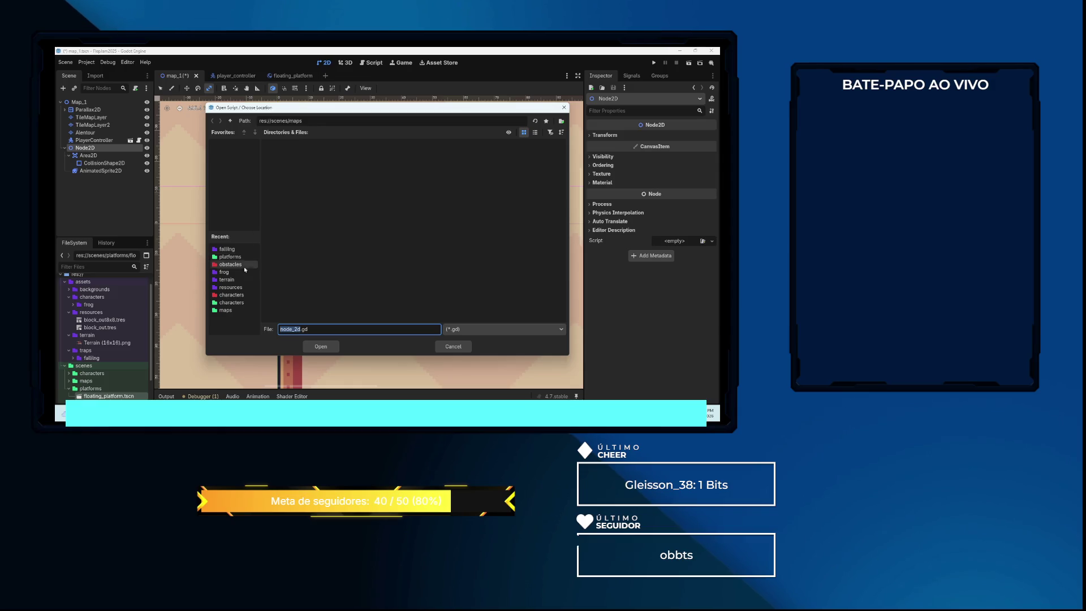
{"action": "left_click", "coordinate": [231, 121]}
{"action": "left_click", "coordinate": [231, 120]}
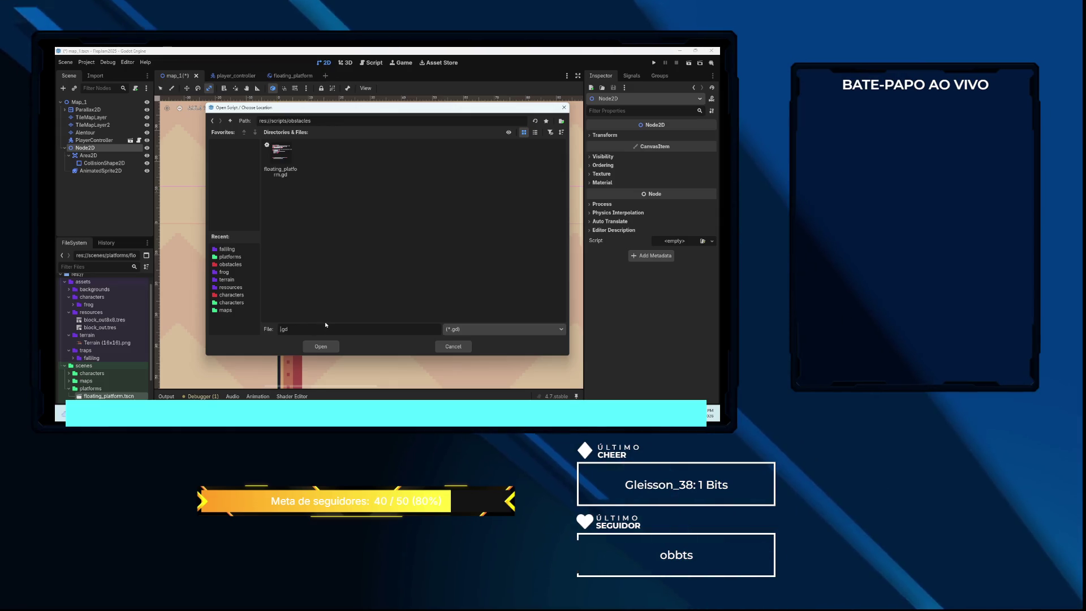
{"action": "type", "text": "pla"}
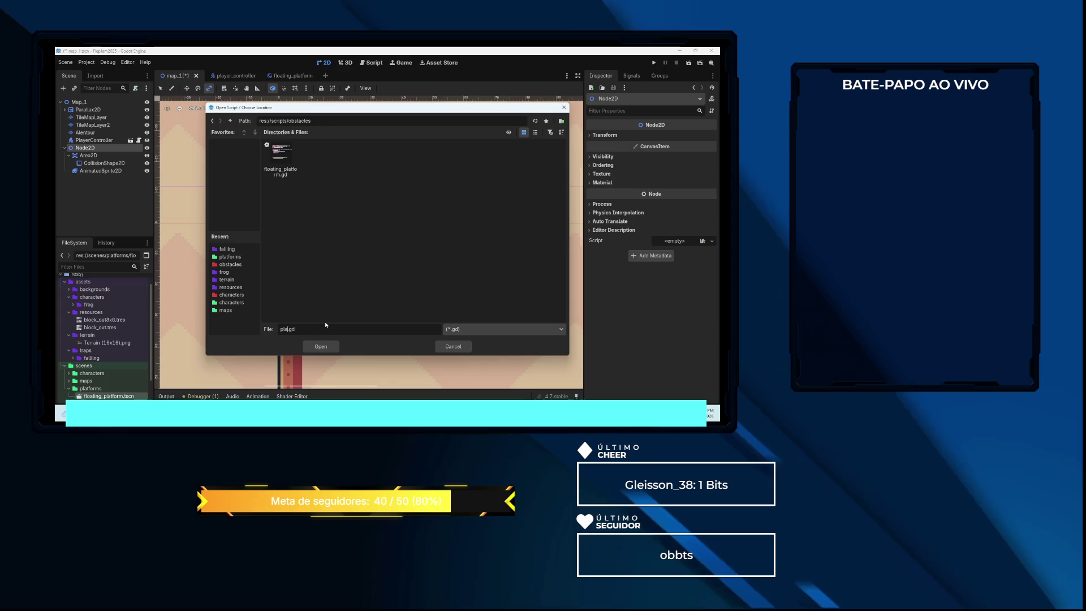
{"action": "type", "text": "tform"}
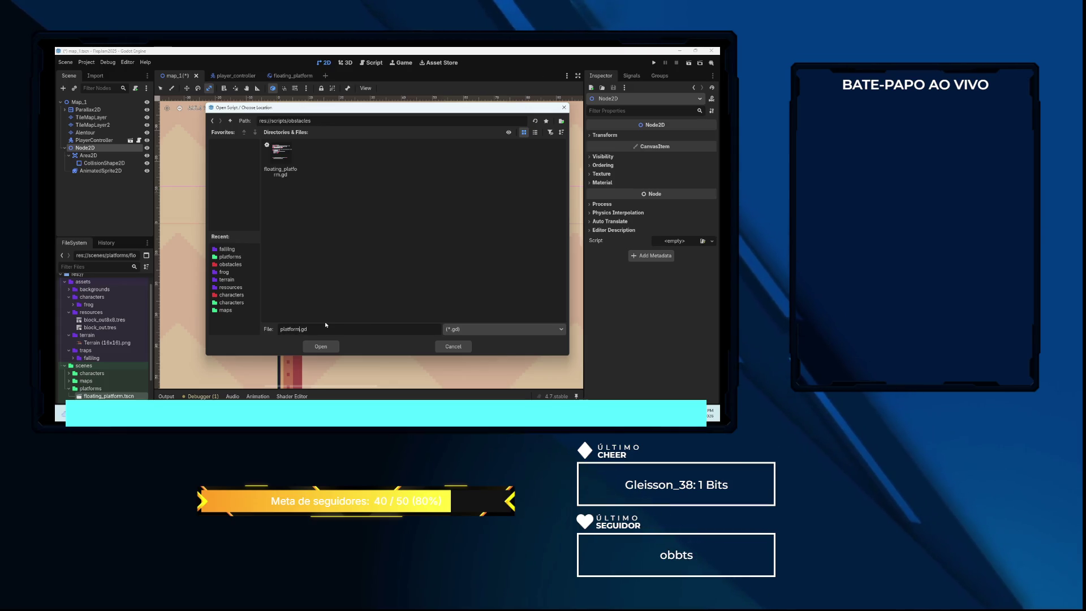
{"action": "left_click", "coordinate": [320, 346]}
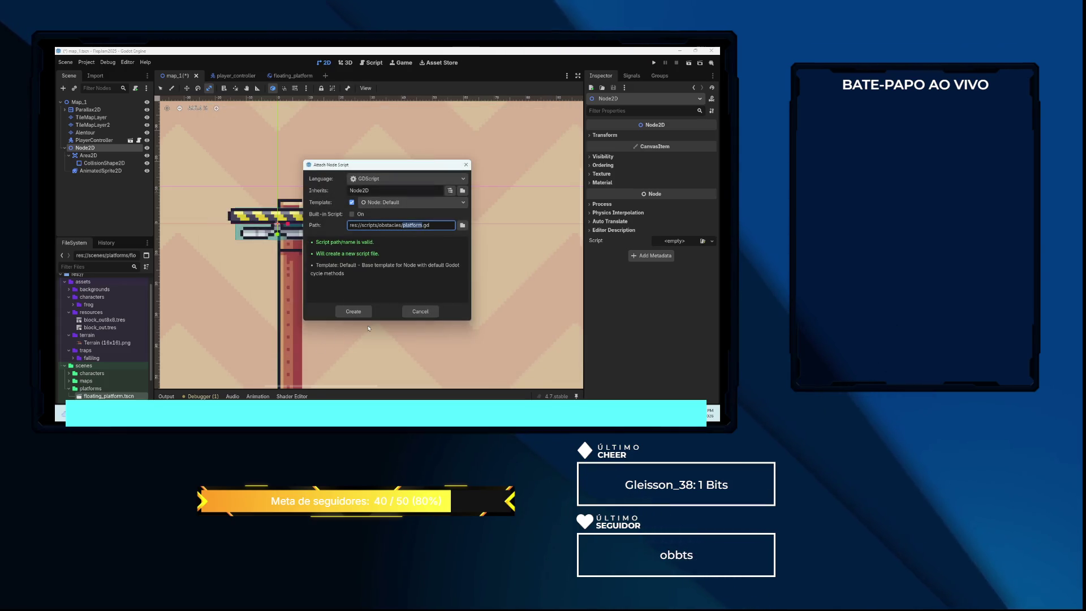
{"action": "left_click", "coordinate": [354, 312]}
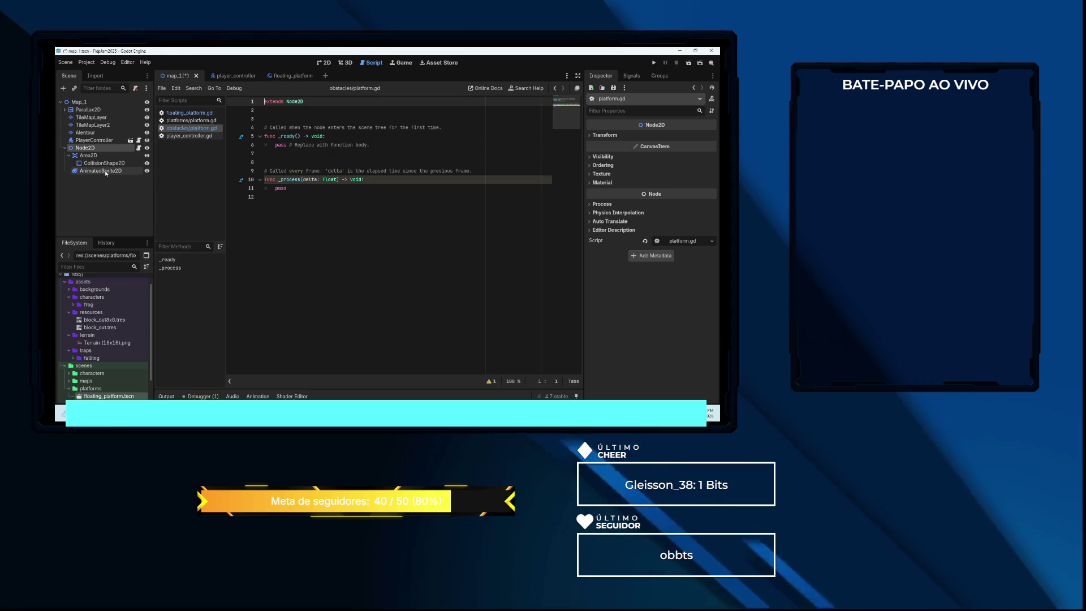
{"action": "left_click_drag", "start_coordinate": [96, 173], "coordinate": [274, 117]}
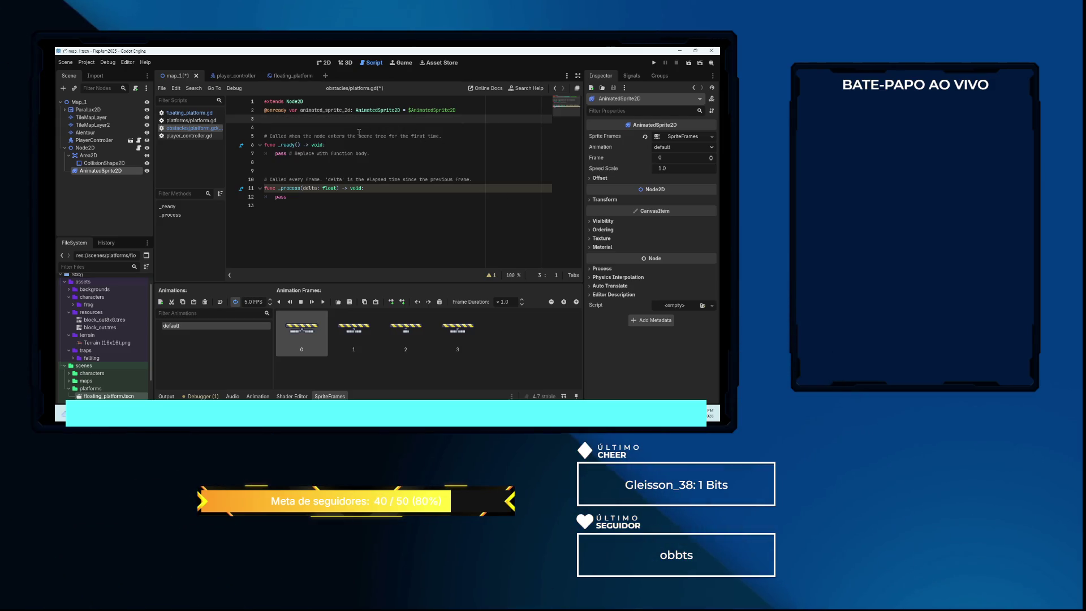
{"action": "left_click", "coordinate": [352, 109]}
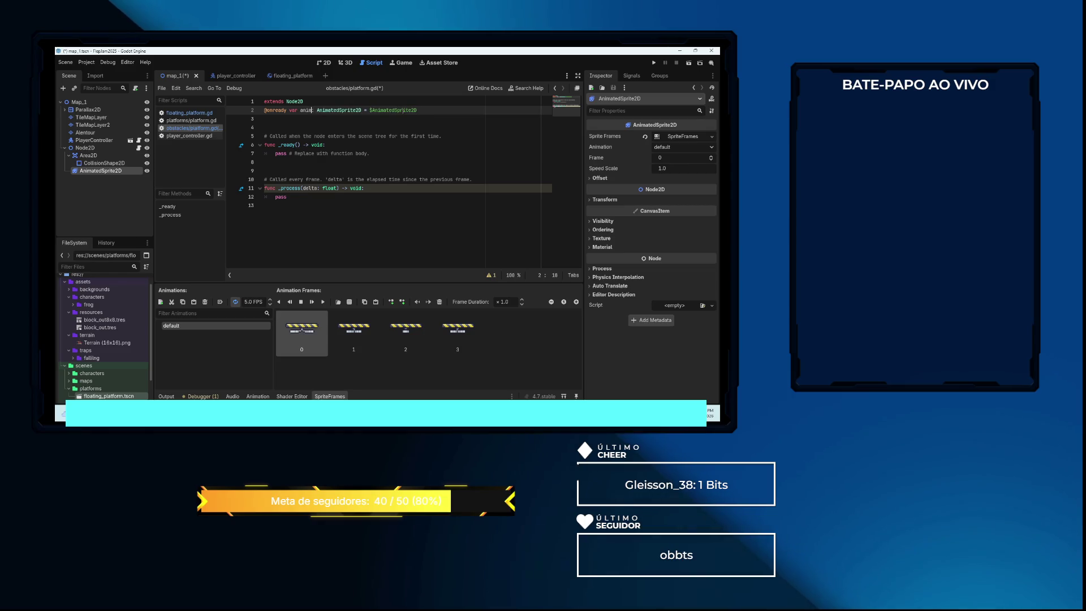
{"action": "left_click_drag", "start_coordinate": [370, 153], "coordinate": [275, 153]}
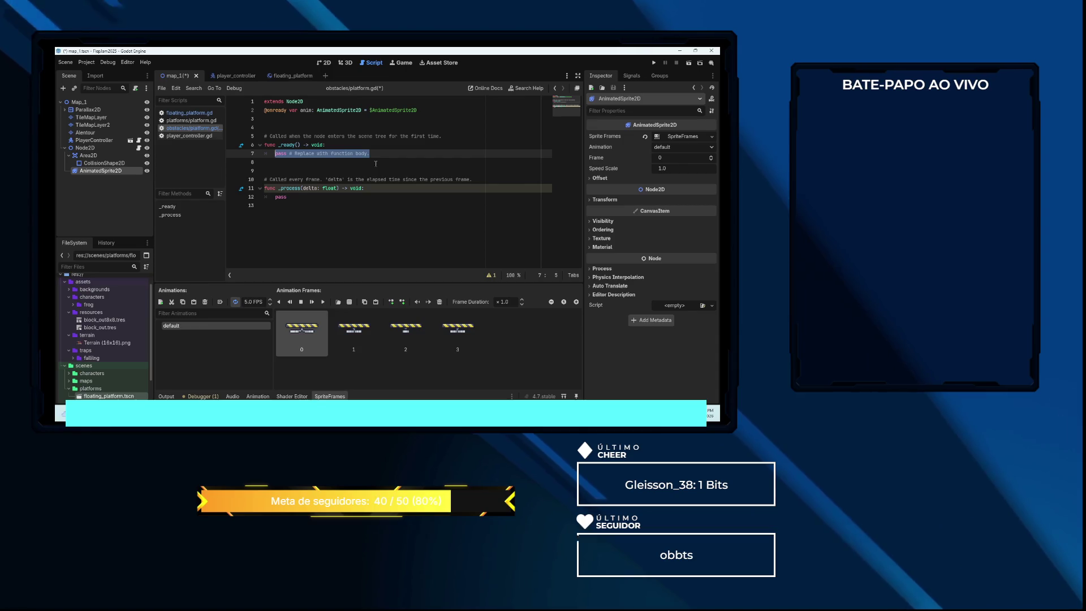
{"action": "type", "text": "anim"}
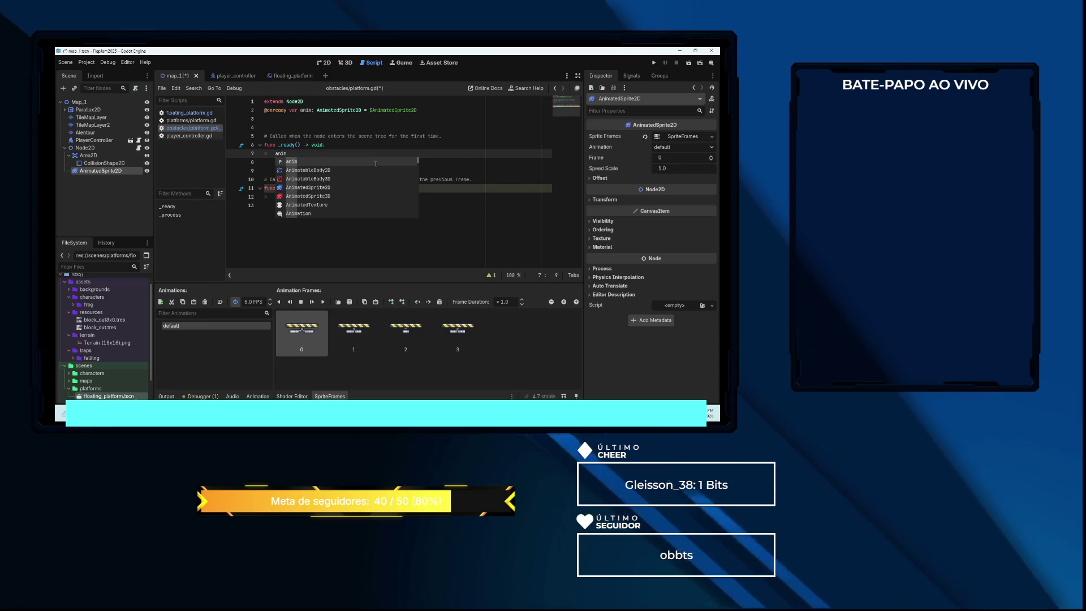
{"action": "type", "text": ".p."}
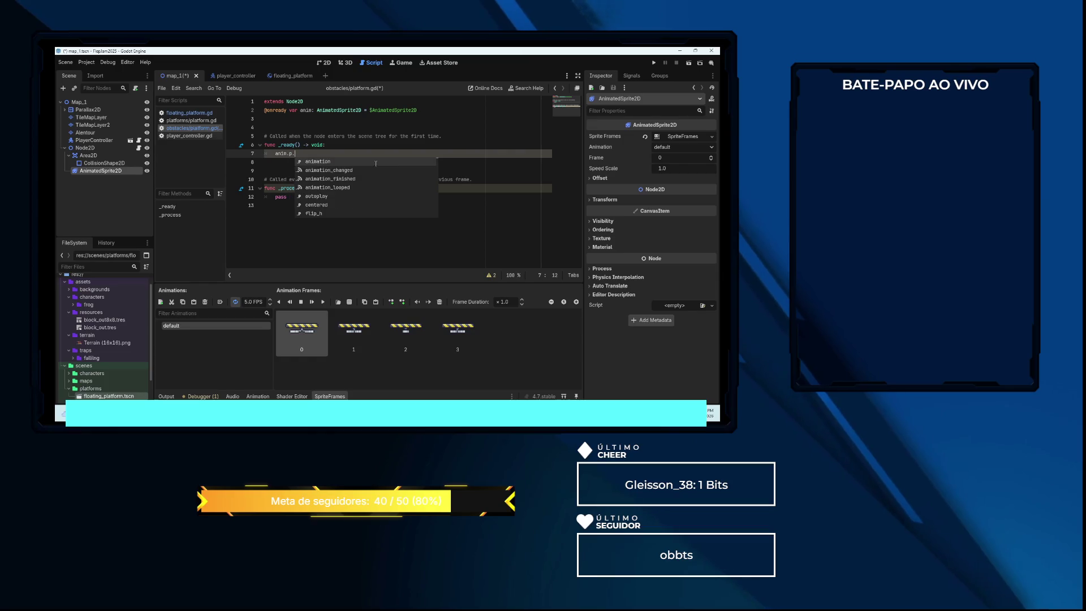
{"action": "key", "text": "BackSpace"}
{"action": "key", "text": "Return"}
{"action": "left_click", "coordinate": [375, 163]}
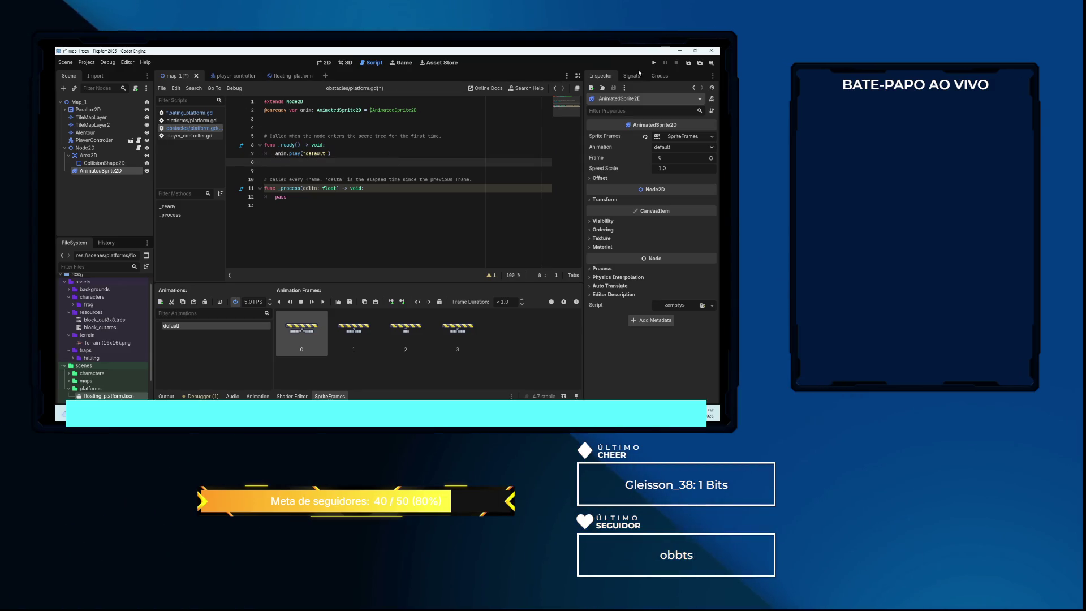
{"action": "left_click", "coordinate": [688, 63]}
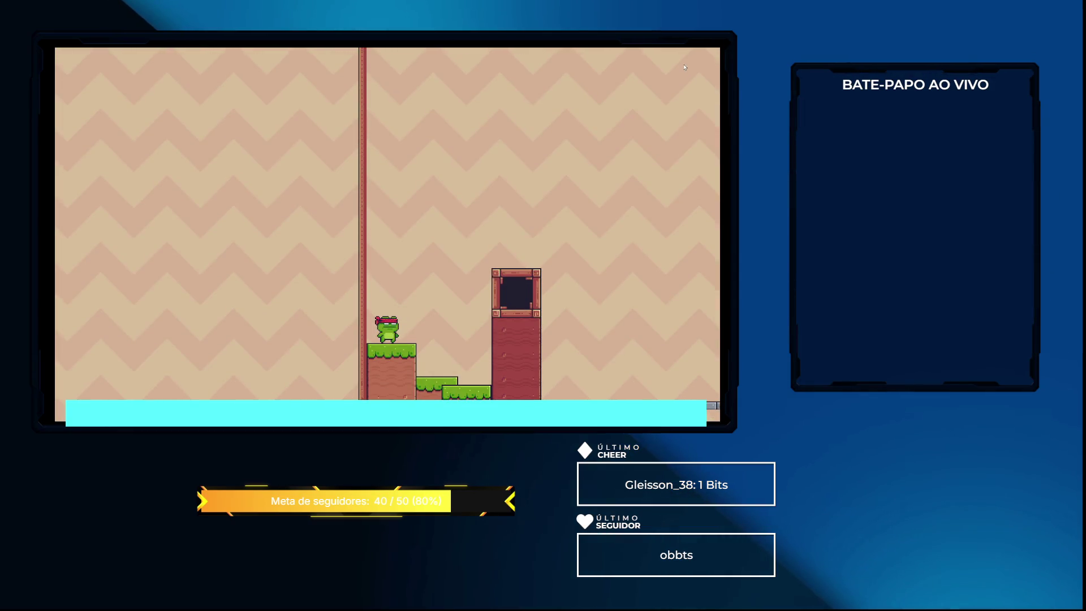
Stop the game and move the platform off the pole top, down near the frog's ledges
{"action": "key", "text": "F8"}
{"action": "left_click", "coordinate": [324, 62]}
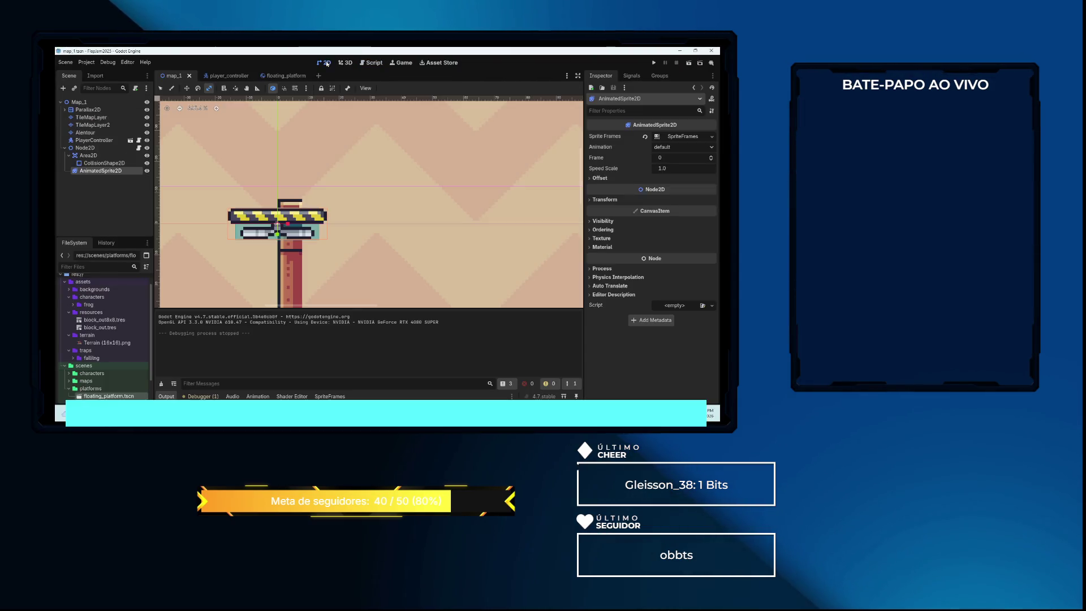
{"action": "left_click", "coordinate": [99, 150]}
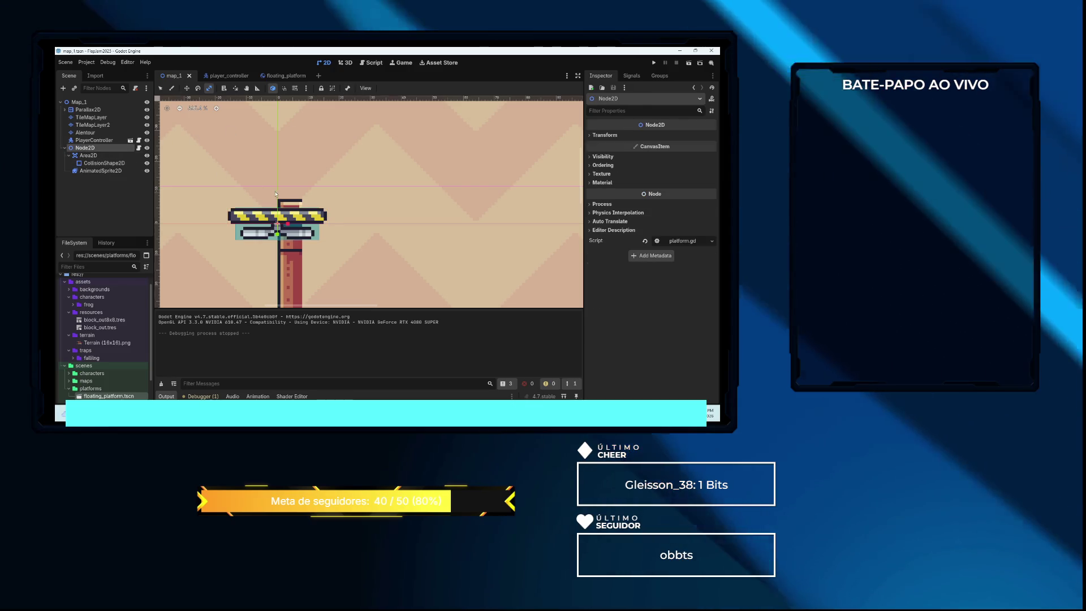
{"action": "key", "text": "w"}
{"action": "scroll", "coordinate": [327, 149], "scroll_direction": "down", "scroll_amount": 2}
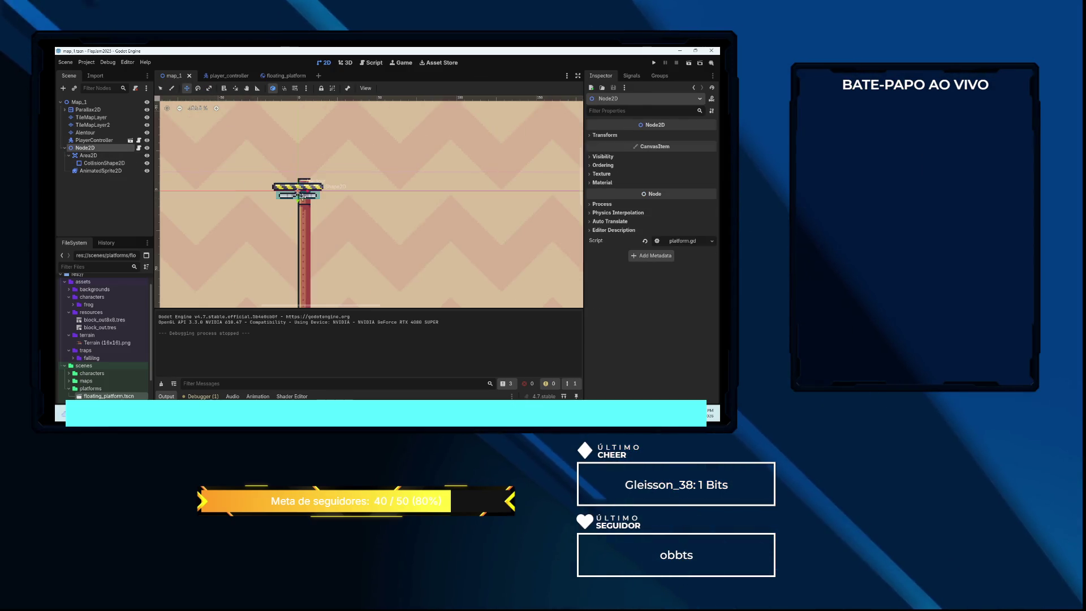
{"action": "left_click_drag", "start_coordinate": [302, 197], "coordinate": [358, 245]}
{"action": "scroll", "coordinate": [396, 226], "scroll_direction": "down", "scroll_amount": 4}
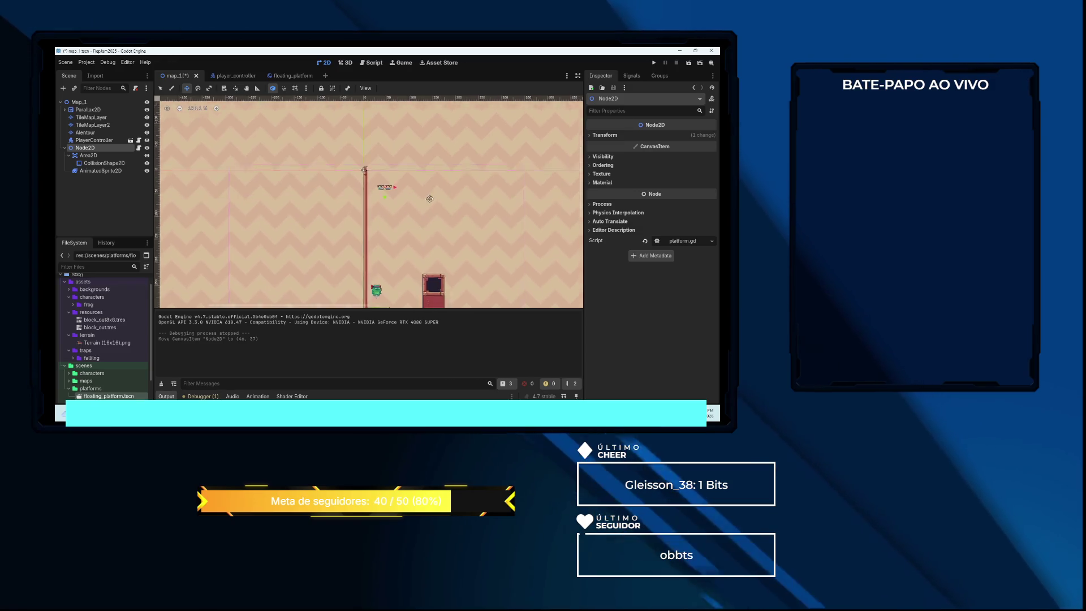
{"action": "scroll", "coordinate": [430, 202], "scroll_direction": "down", "scroll_amount": 1}
{"action": "mouse_move", "coordinate": [380, 165]}
{"action": "left_mouse_down"}
{"action": "mouse_move", "coordinate": [371, 266]}
{"action": "mouse_move", "coordinate": [398, 286]}
{"action": "left_mouse_up"}
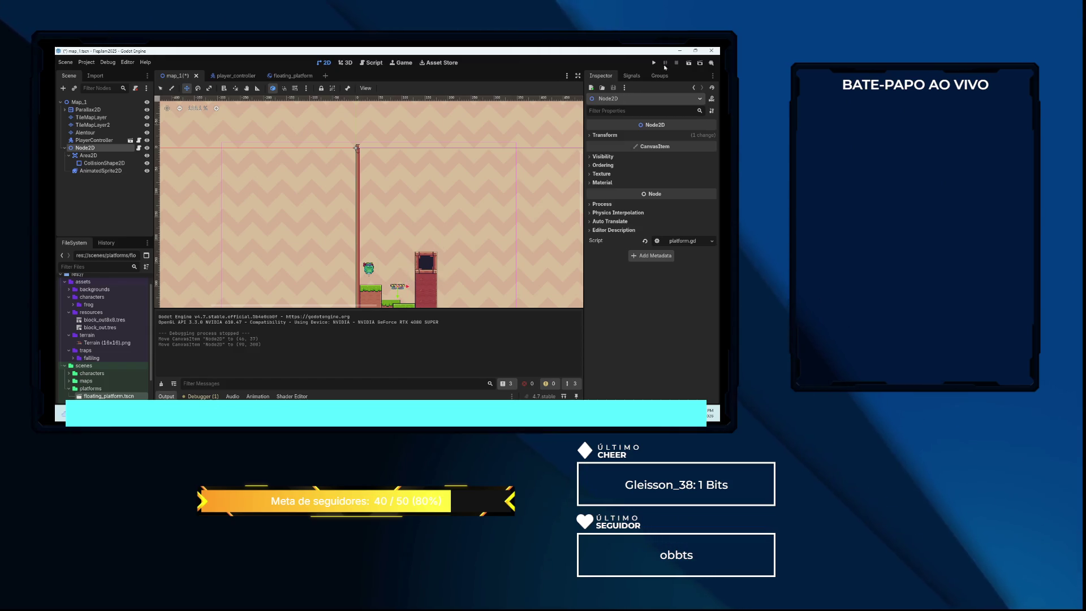
Re-run the scene, hop the frog onto the grass steps, then stop and select Area2D
{"action": "left_click", "coordinate": [687, 64]}
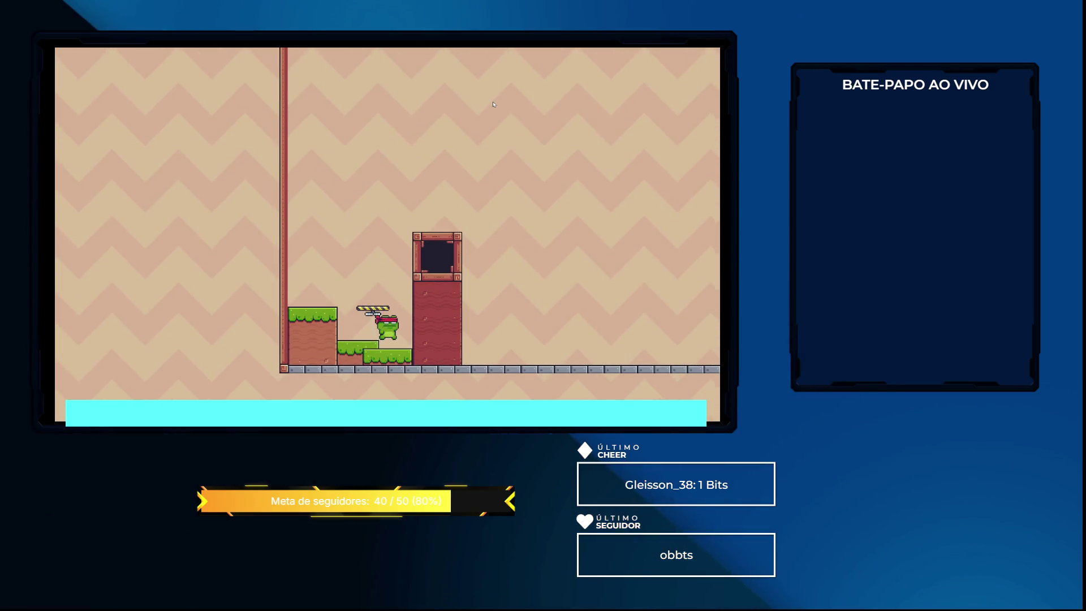
{"action": "key", "text": "space"}
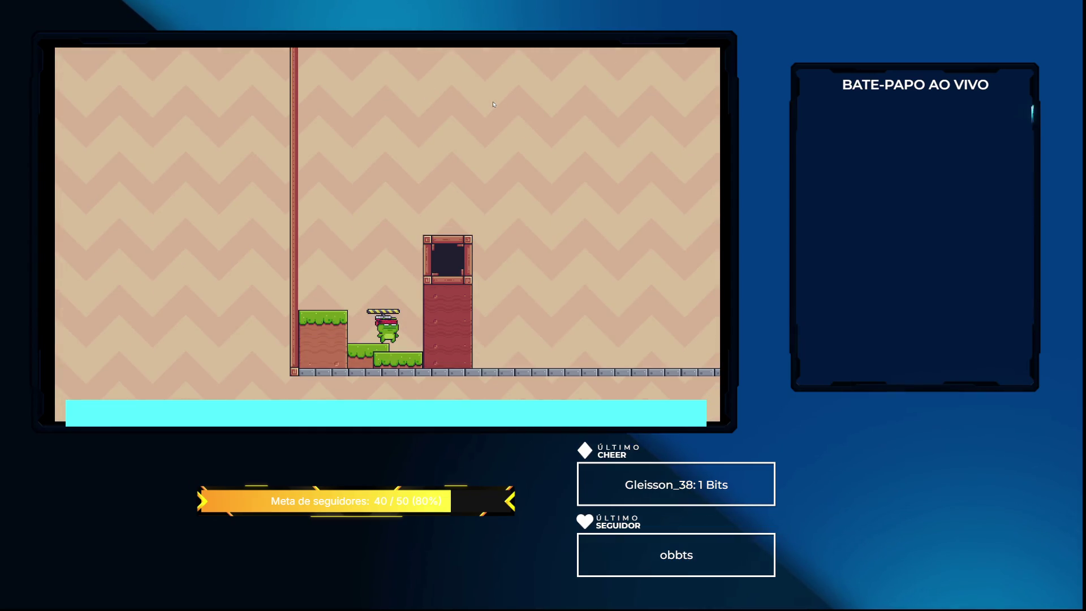
{"action": "key", "text": "space"}
{"action": "key", "text": "Left"}
{"action": "key", "text": "Right"}
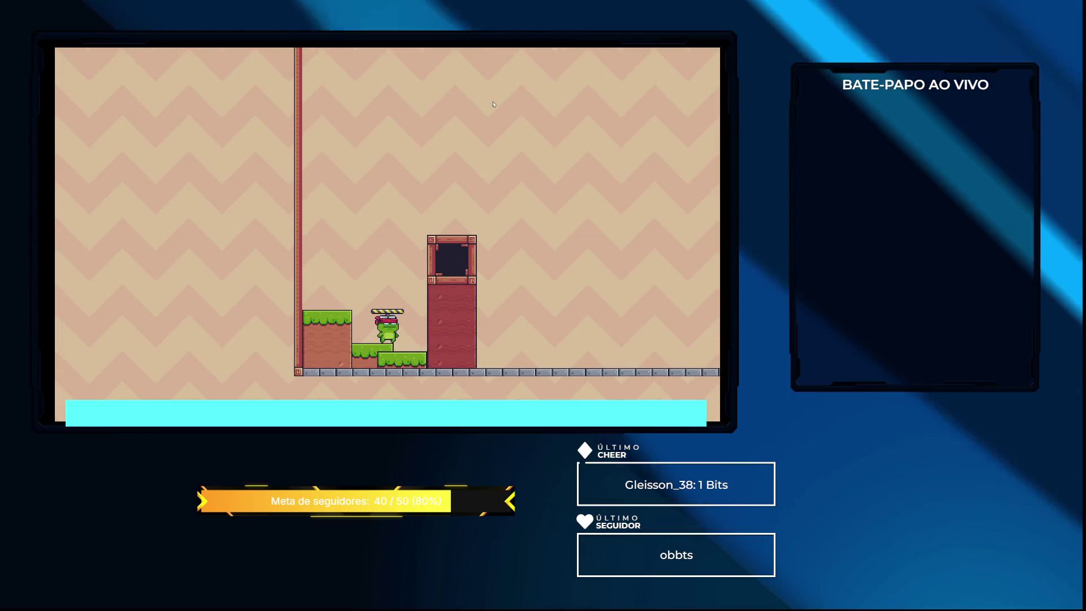
{"action": "key", "text": "F8"}
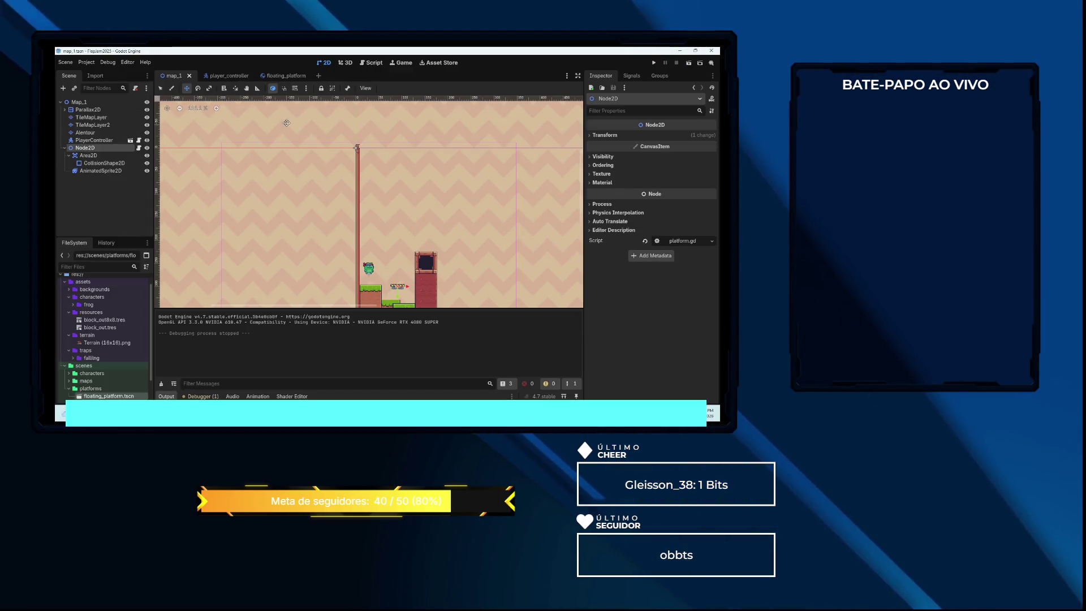
{"action": "key", "text": "Down"}
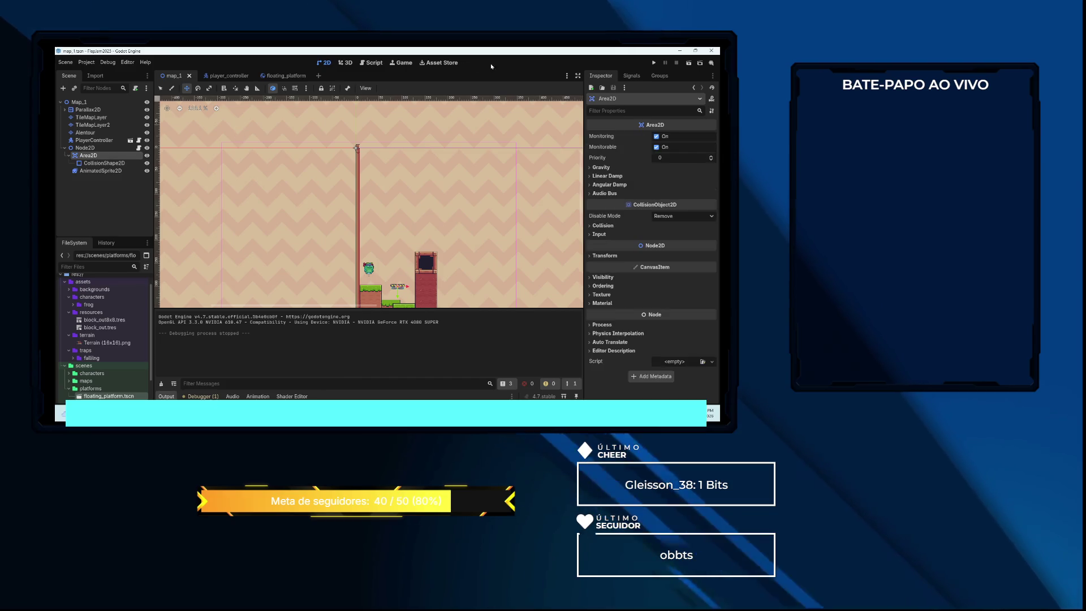
Connect Area2D's body_entered signal to a new handler function in platform.gd
{"action": "left_click", "coordinate": [631, 76]}
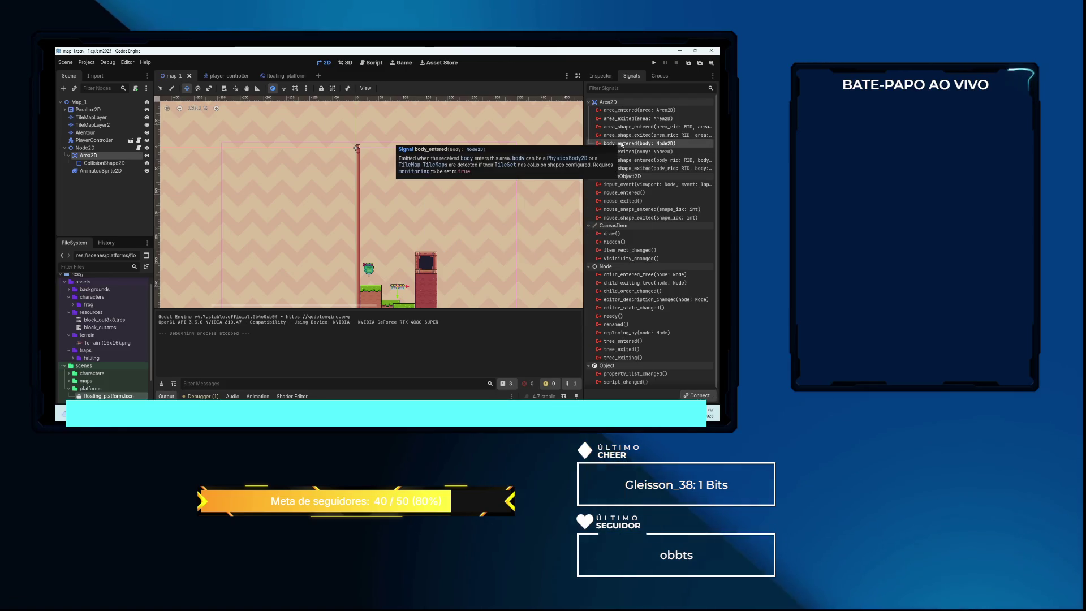
{"action": "left_click", "coordinate": [375, 62]}
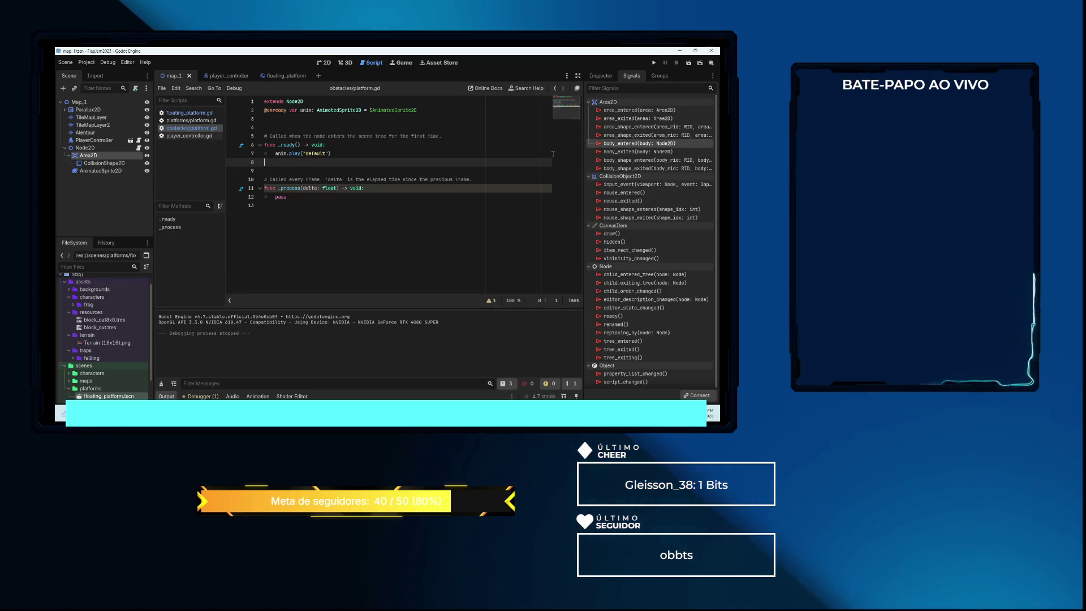
{"action": "double_click", "coordinate": [626, 145]}
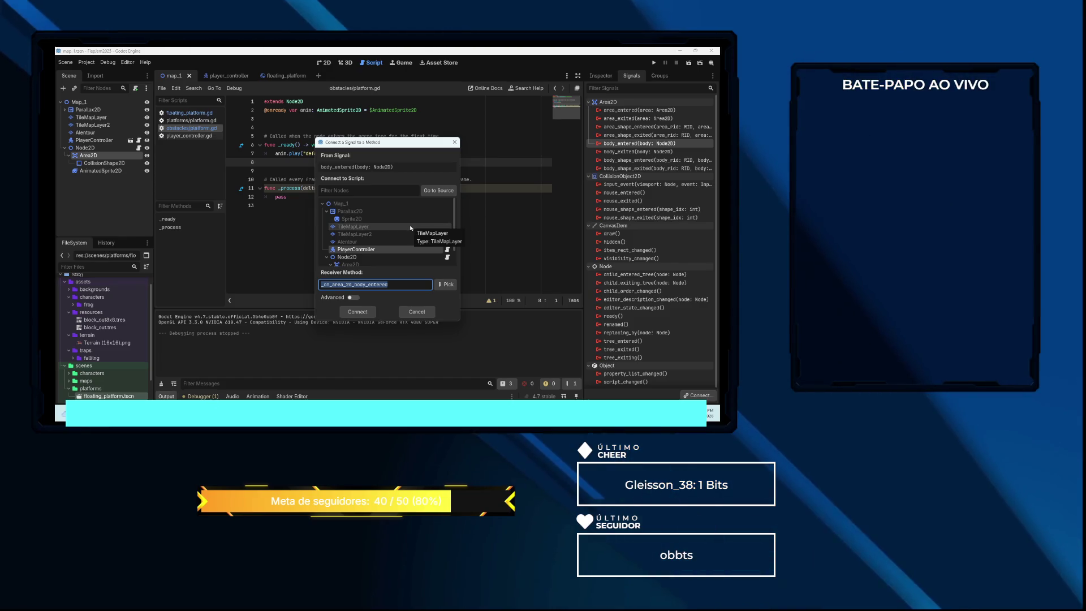
{"action": "scroll", "coordinate": [411, 228], "scroll_direction": "down", "scroll_amount": 2}
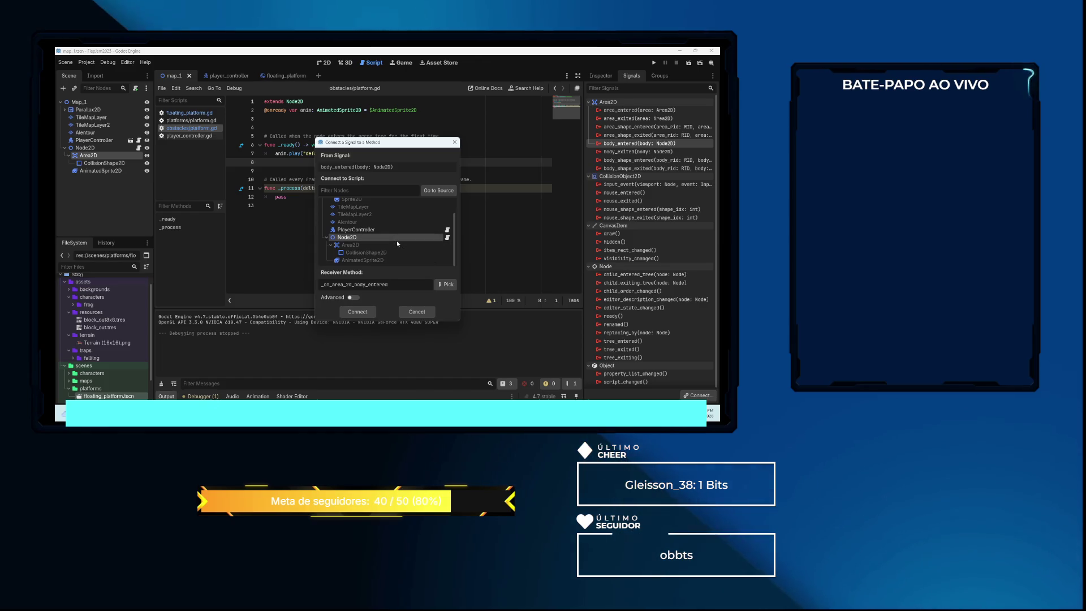
{"action": "left_click", "coordinate": [358, 312]}
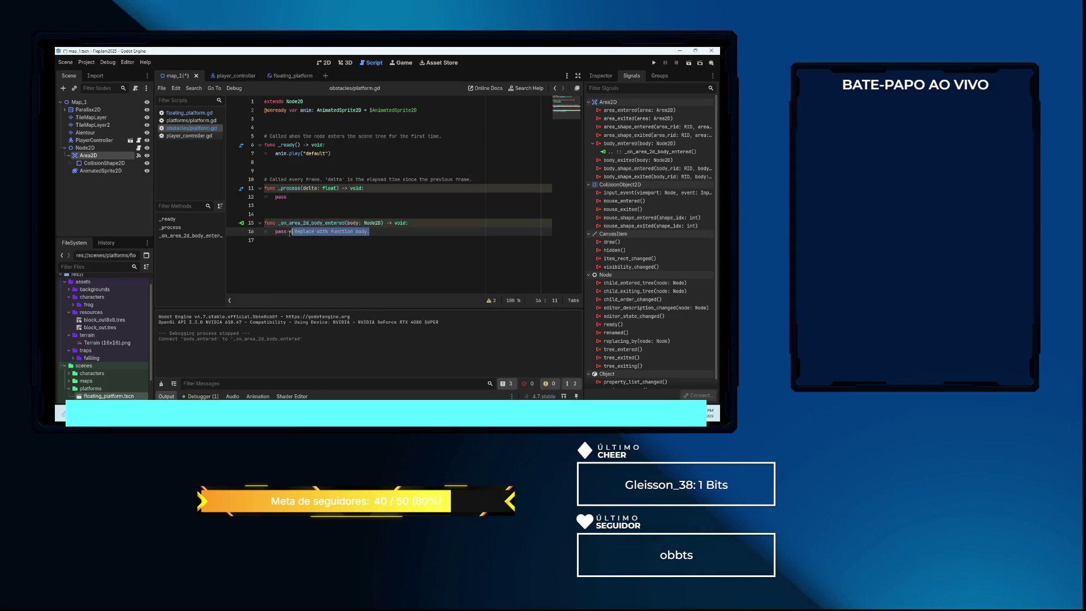
Make the handler print("hey") and run the game with F5
{"action": "type", "text": "print("}
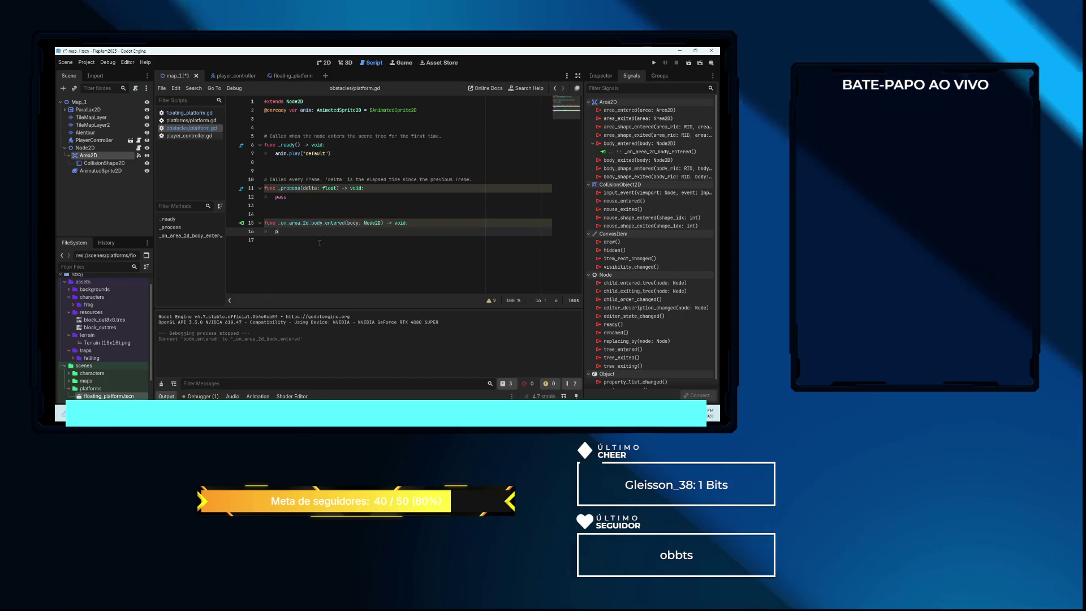
{"action": "key", "text": "Return"}
{"action": "type", "text": "\""}
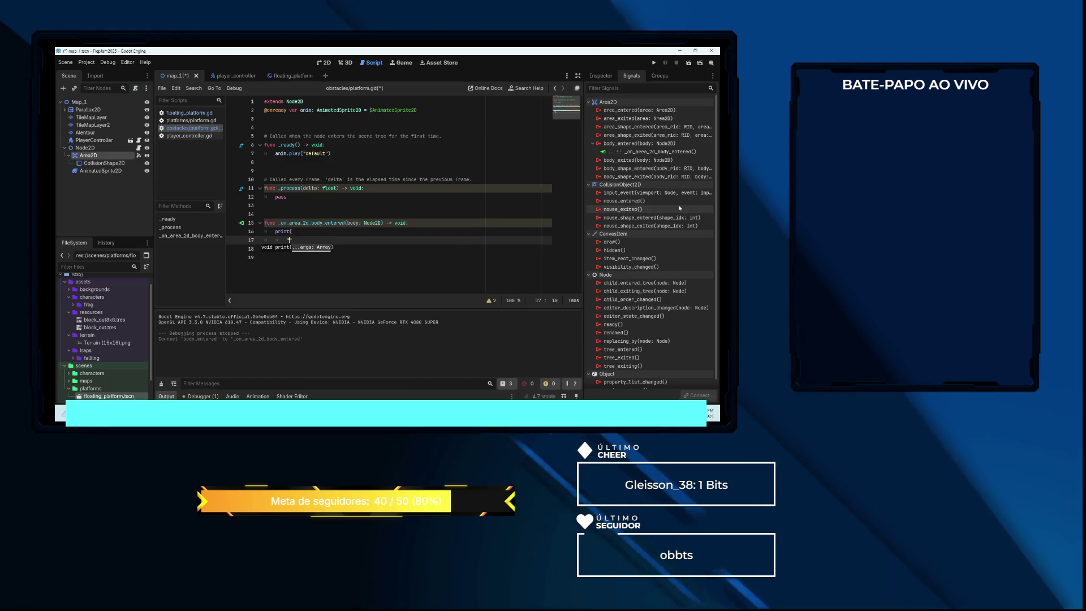
{"action": "key", "text": "ctrl+z"}
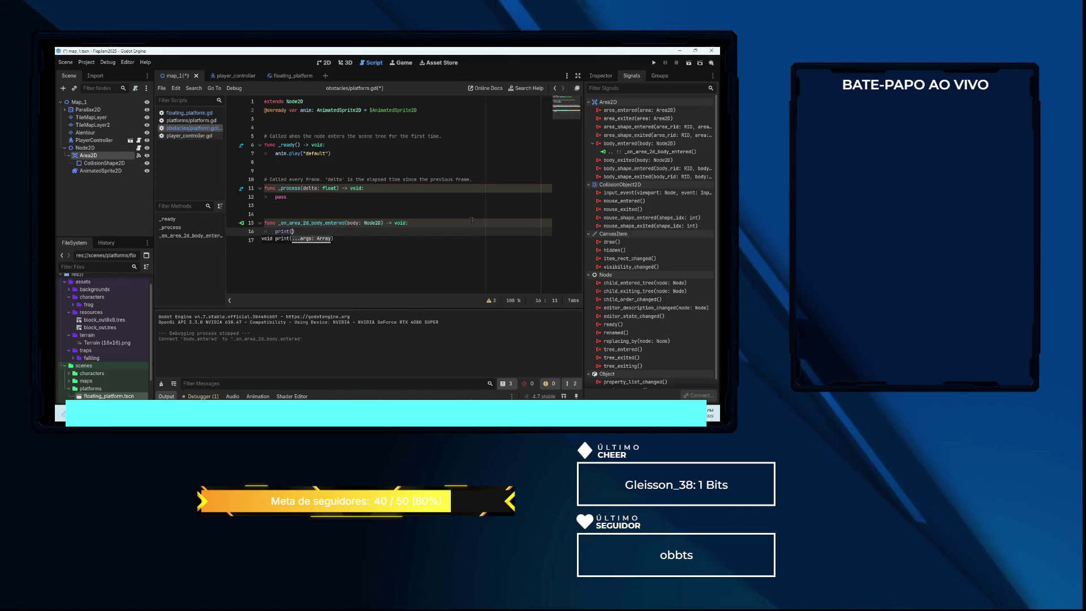
{"action": "type", "text": "\"hey"}
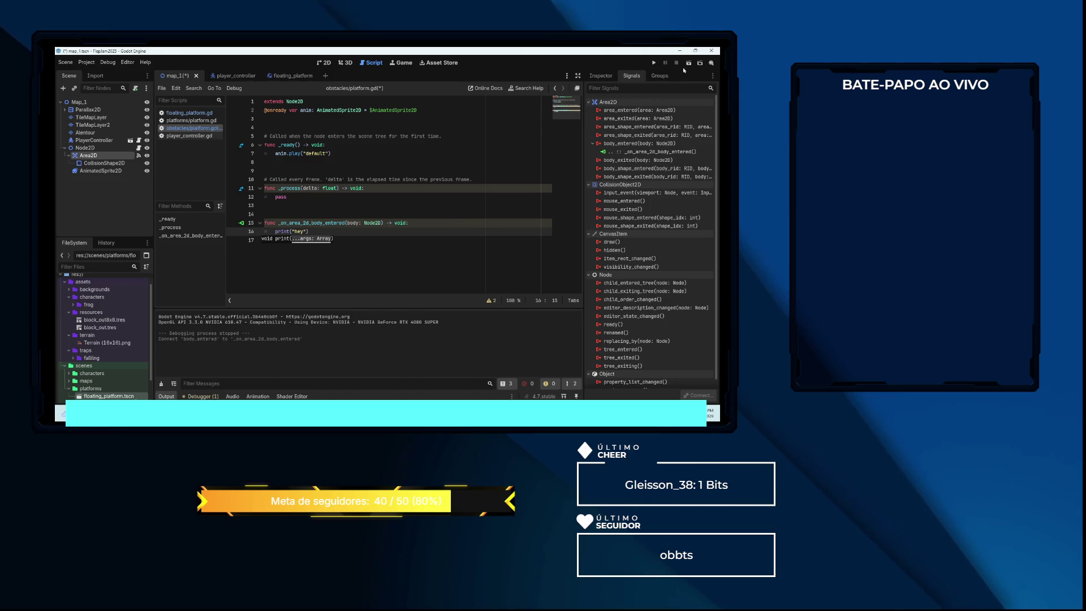
{"action": "key", "text": "F5"}
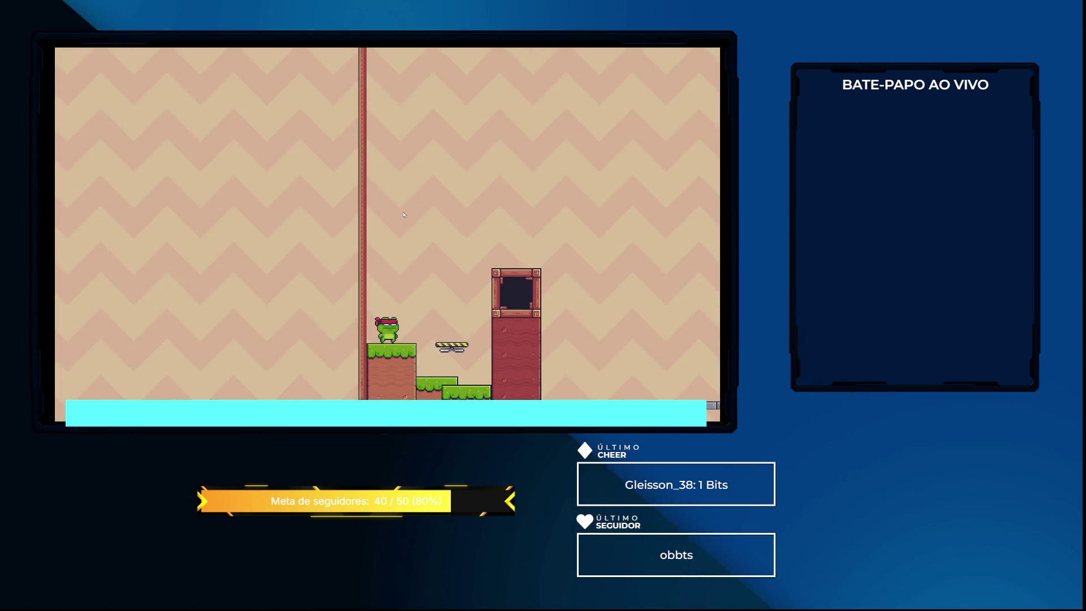
Walk the frog right onto the platform and back left until 'hey' prints, then close the game
{"action": "key", "text": "Right"}
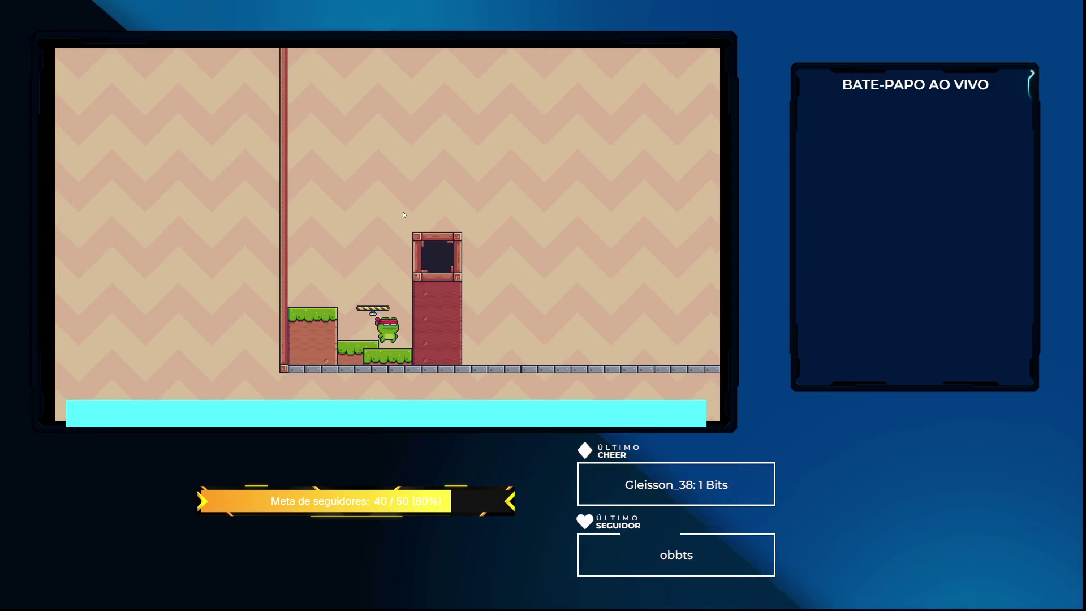
{"action": "key", "text": "Left"}
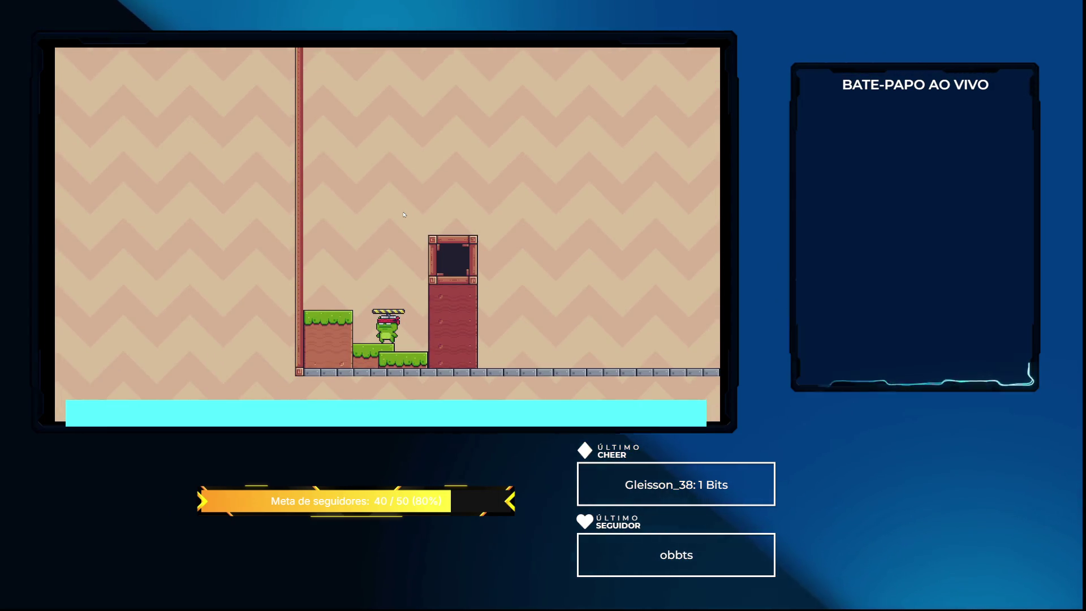
{"action": "key", "text": "alt+F4"}
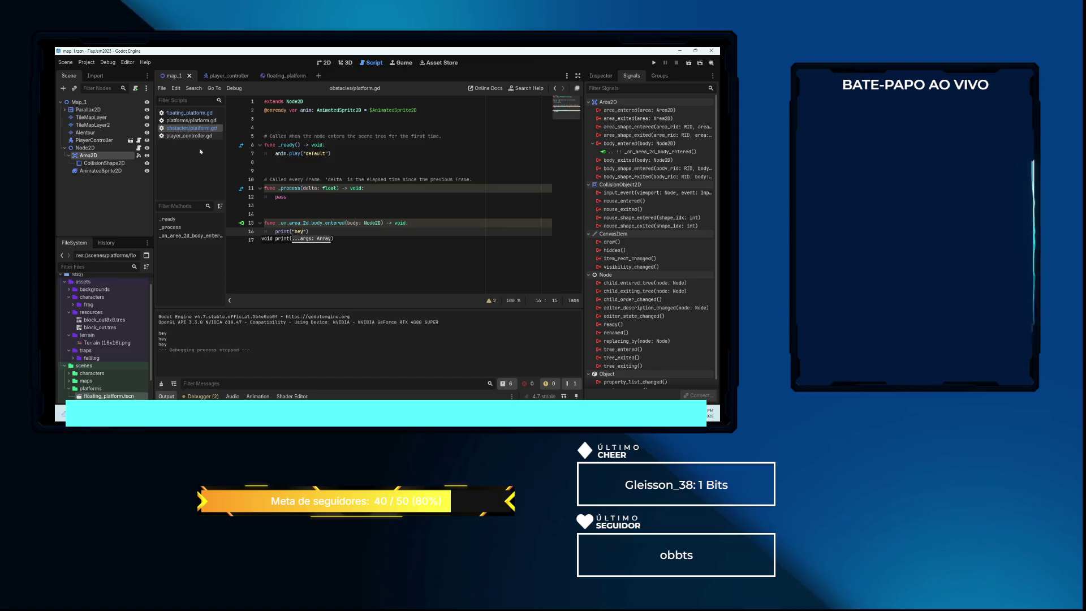
Inspect the CollisionShape2D's rectangle shape properties in the Inspector, then reselect the Area2D node
{"action": "left_click", "coordinate": [110, 165]}
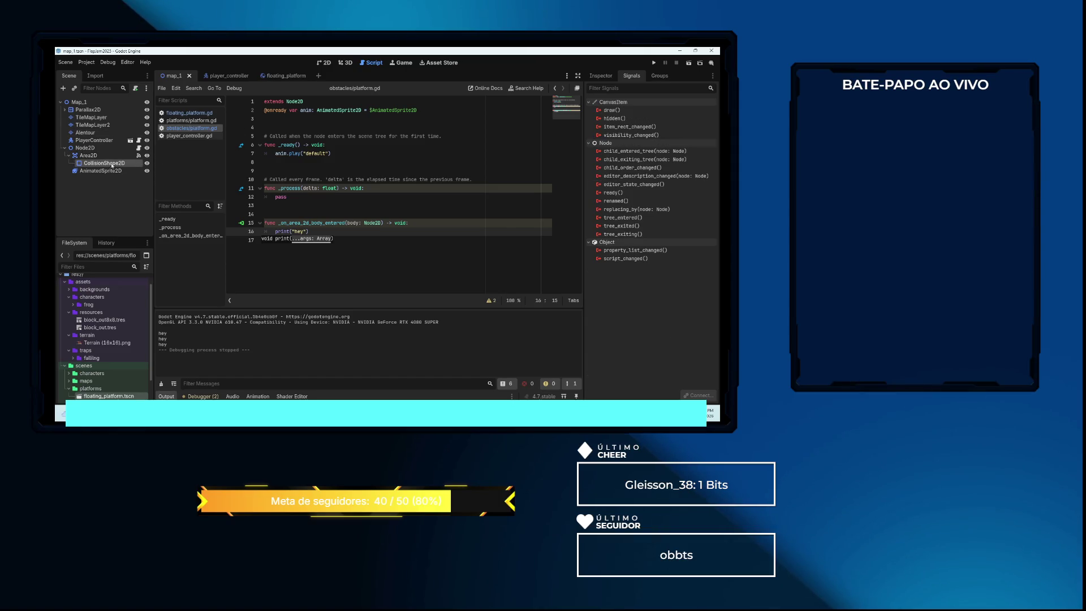
{"action": "left_click", "coordinate": [595, 78]}
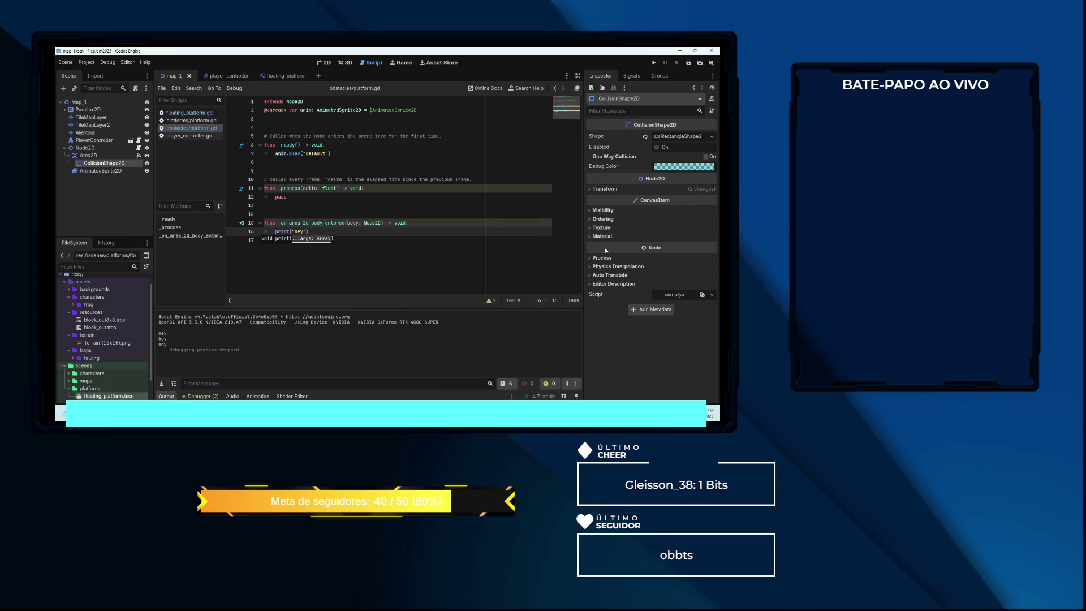
{"action": "mouse_move", "coordinate": [605, 246]}
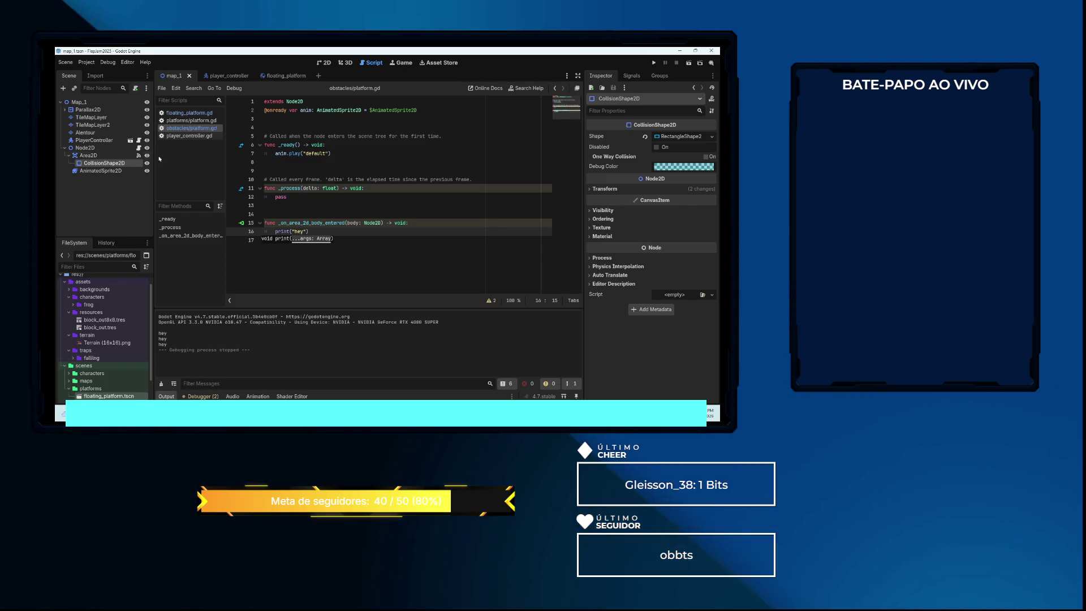
{"action": "left_click", "coordinate": [89, 154]}
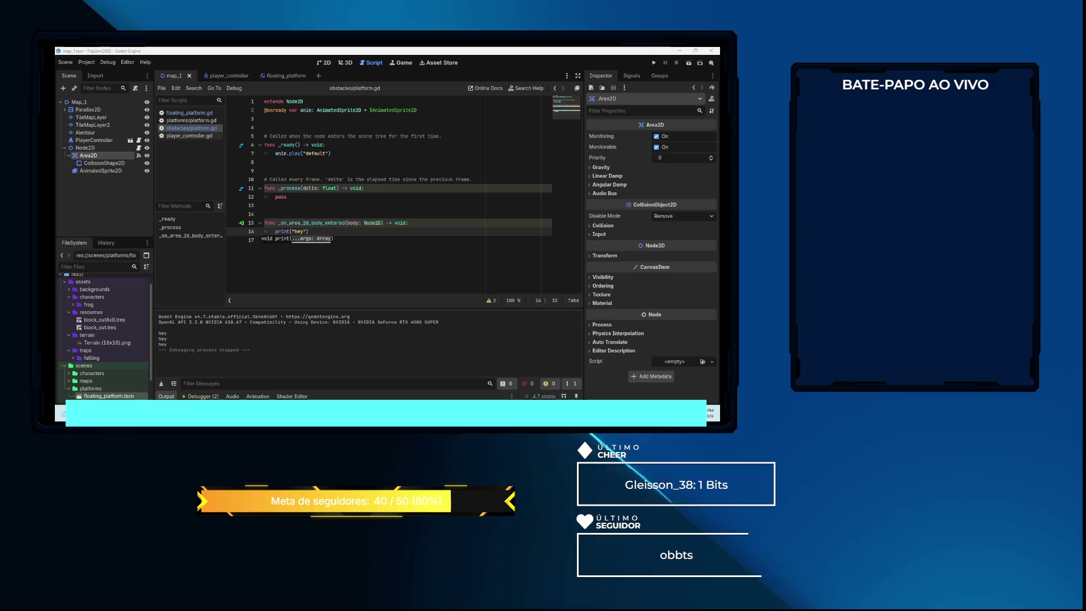
Change the platform's Node2D root node type to RigidBody2D
{"action": "left_click", "coordinate": [85, 148]}
{"action": "right_click", "coordinate": [93, 149]}
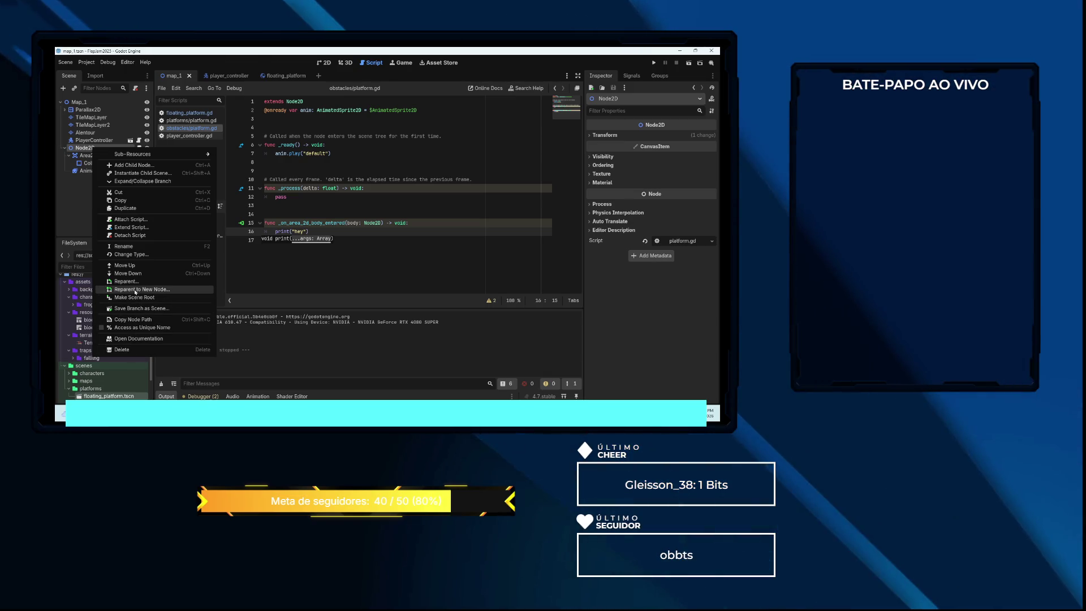
{"action": "left_click", "coordinate": [137, 254]}
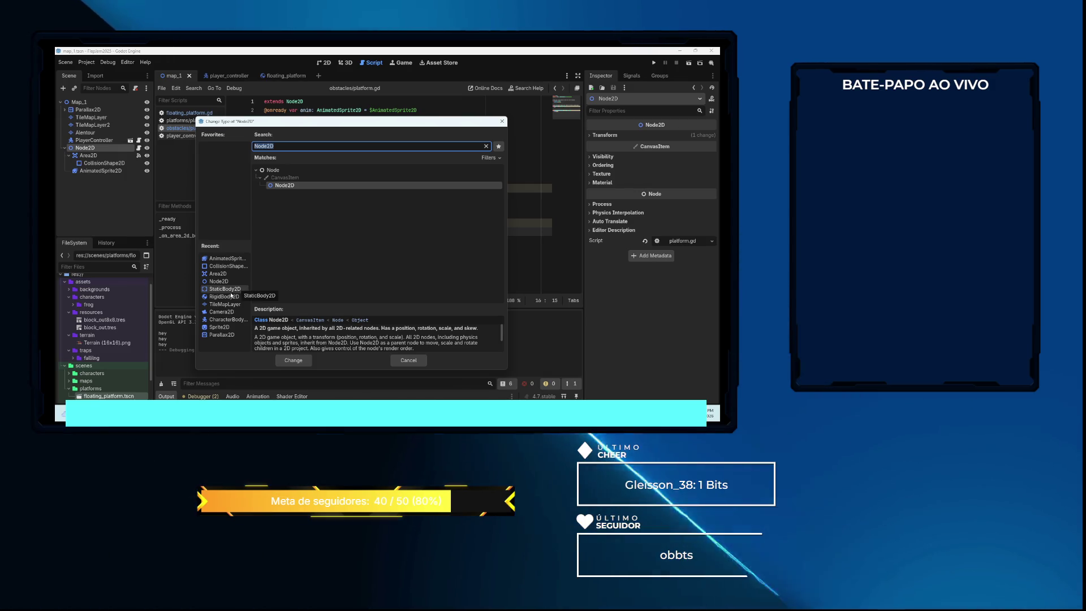
{"action": "left_click", "coordinate": [227, 298]}
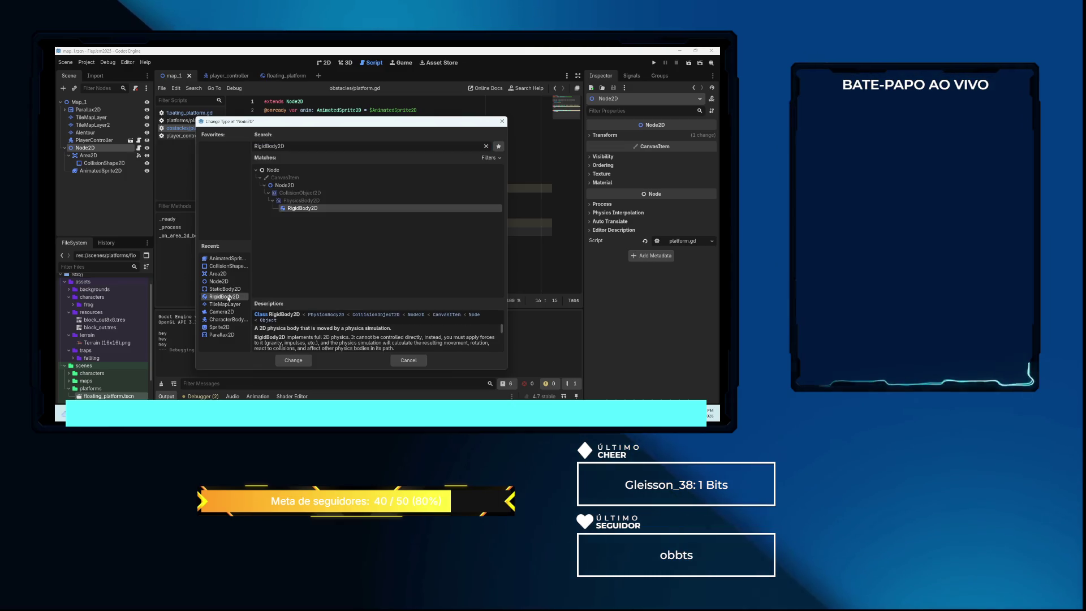
{"action": "left_click_drag", "start_coordinate": [340, 299], "coordinate": [340, 250]}
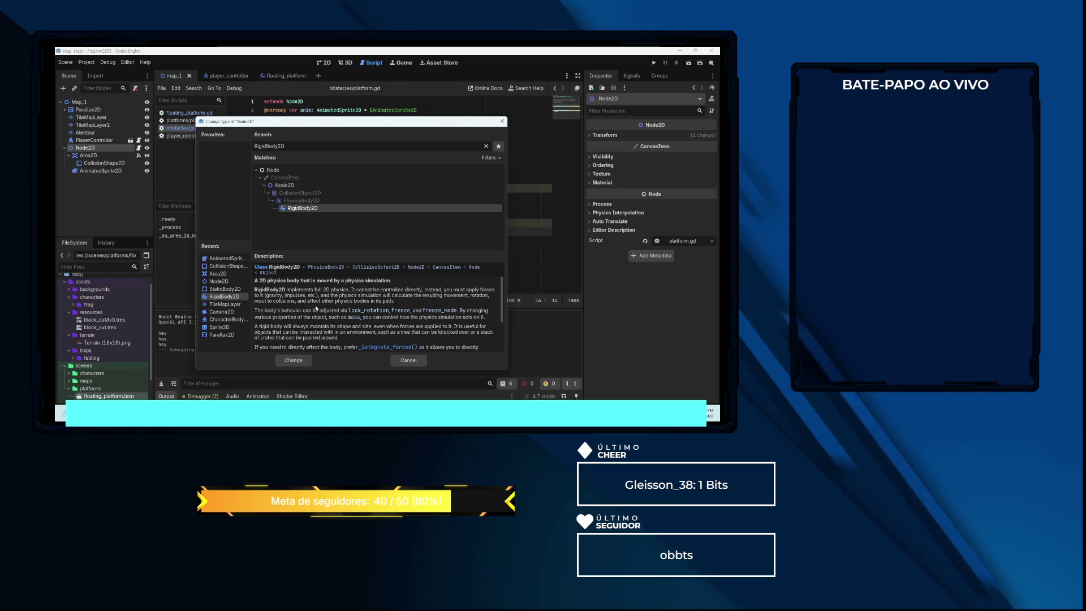
{"action": "left_click", "coordinate": [294, 360]}
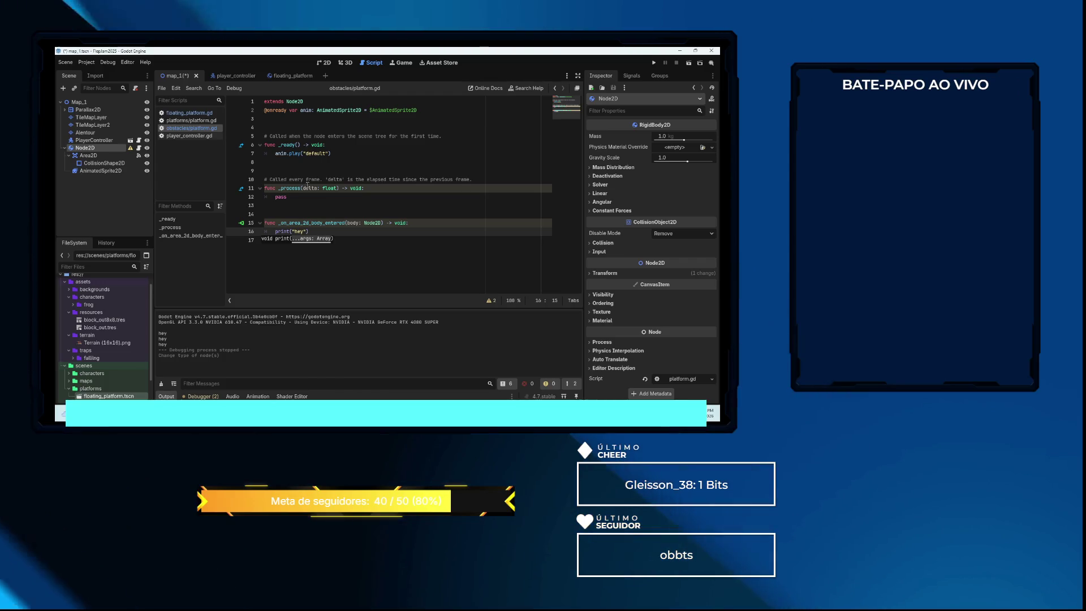
Edit line 1 of platform.gd to read 'extends RigidBody2D'
{"action": "left_click", "coordinate": [308, 101]}
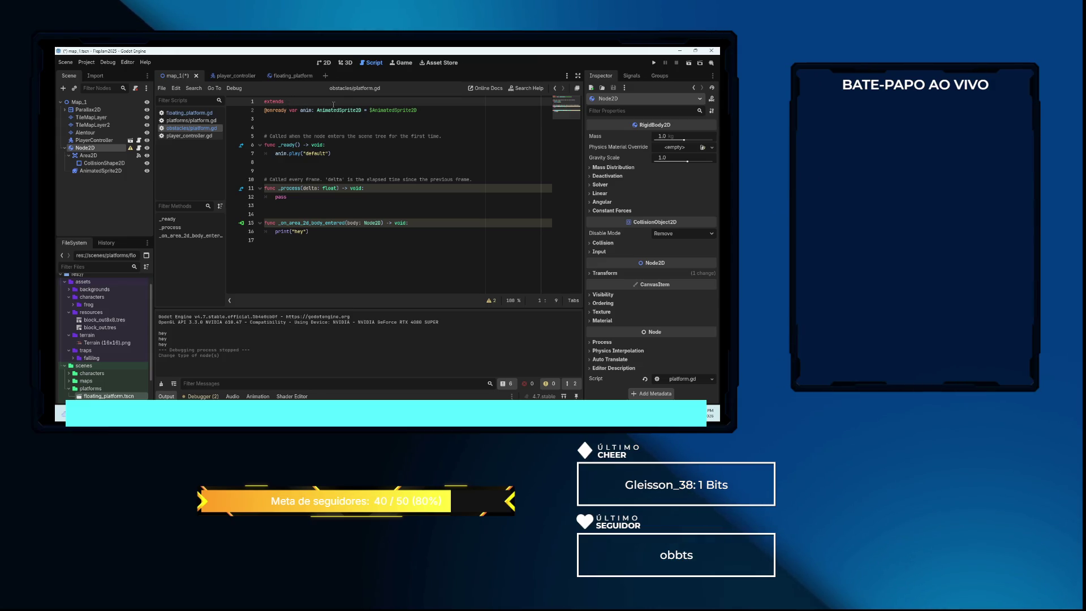
{"action": "type", "text": "Rigi"}
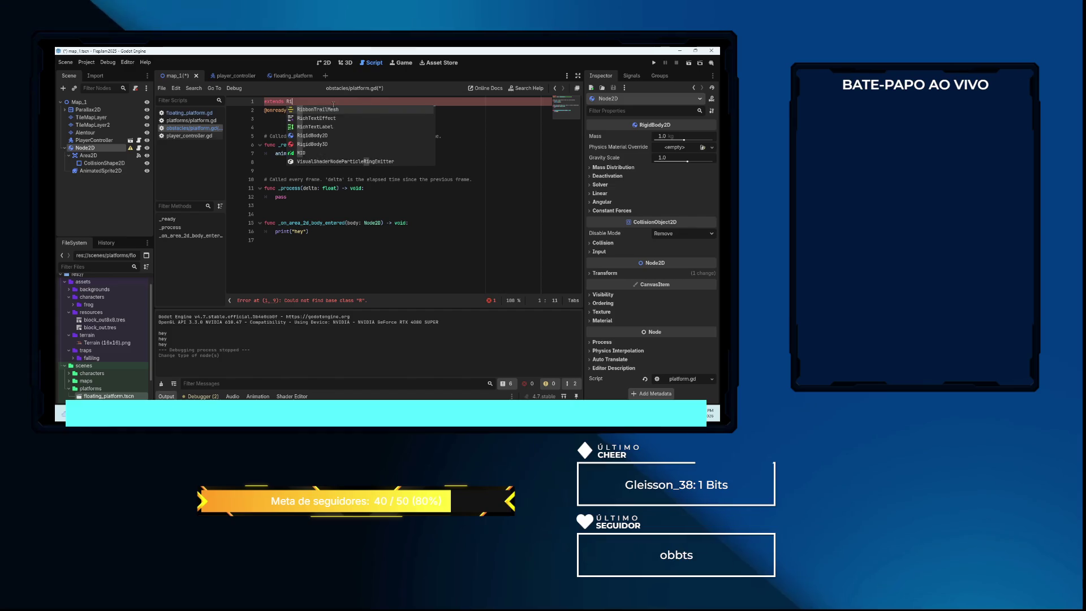
{"action": "key", "text": "Return"}
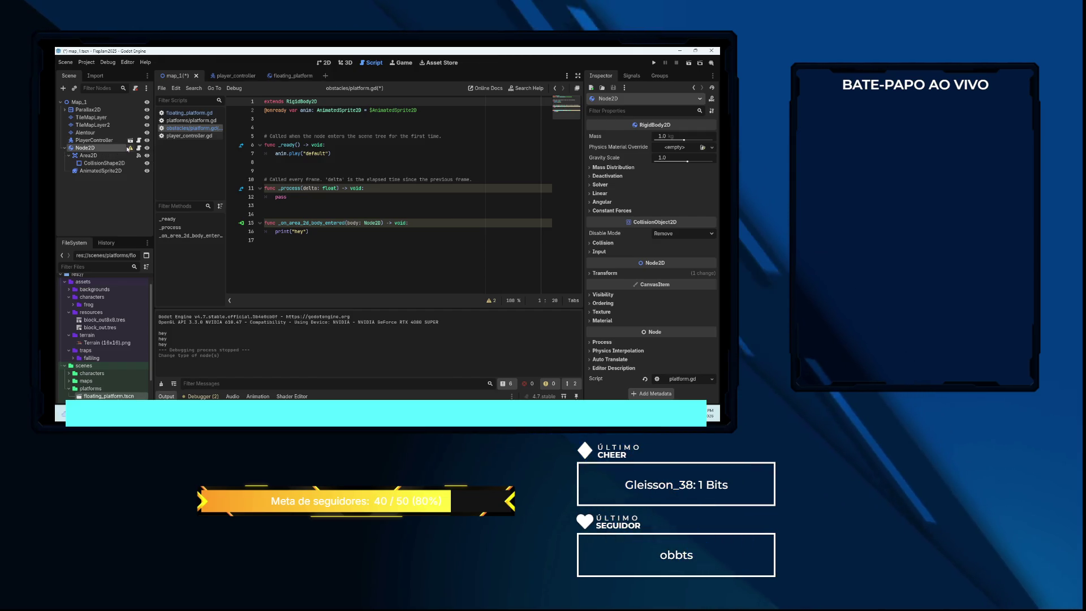
{"action": "mouse_move", "coordinate": [130, 149]}
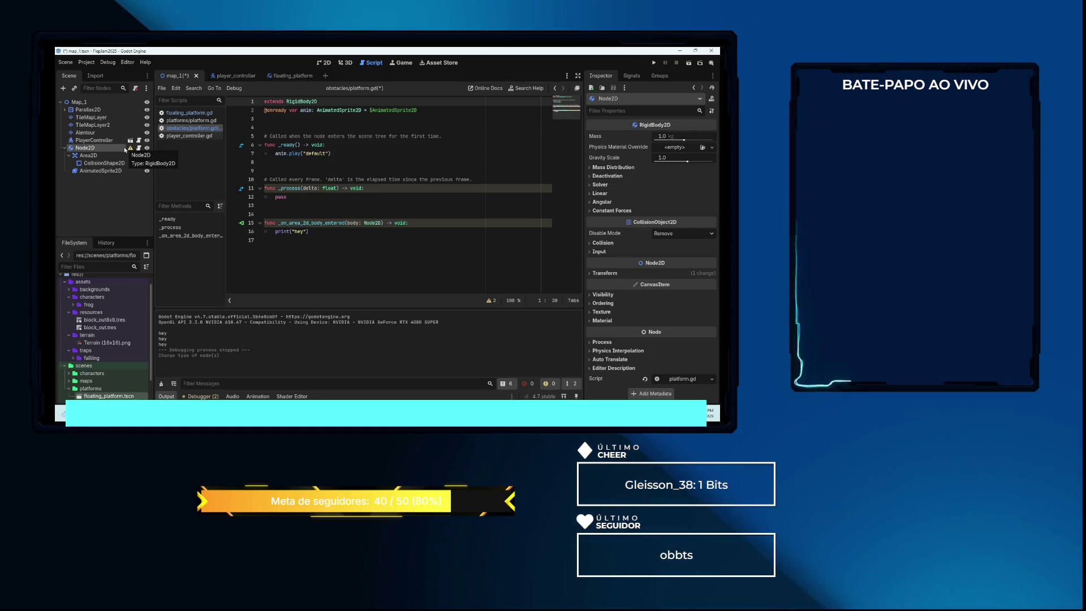
Add a CollisionShape2D child directly under the platform's RigidBody2D node
{"action": "right_click", "coordinate": [102, 150]}
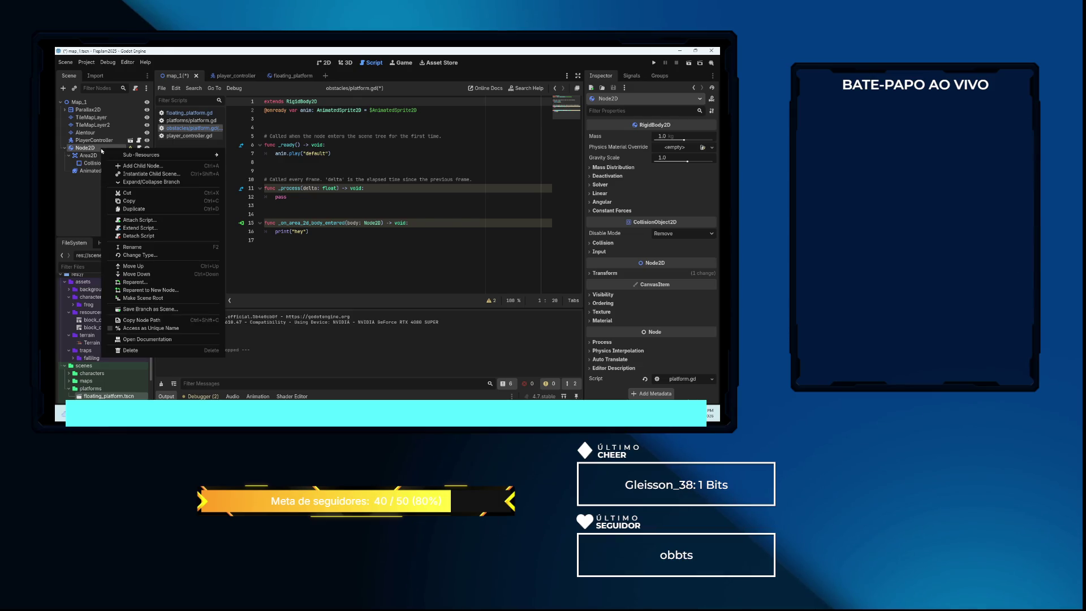
{"action": "left_click", "coordinate": [131, 166]}
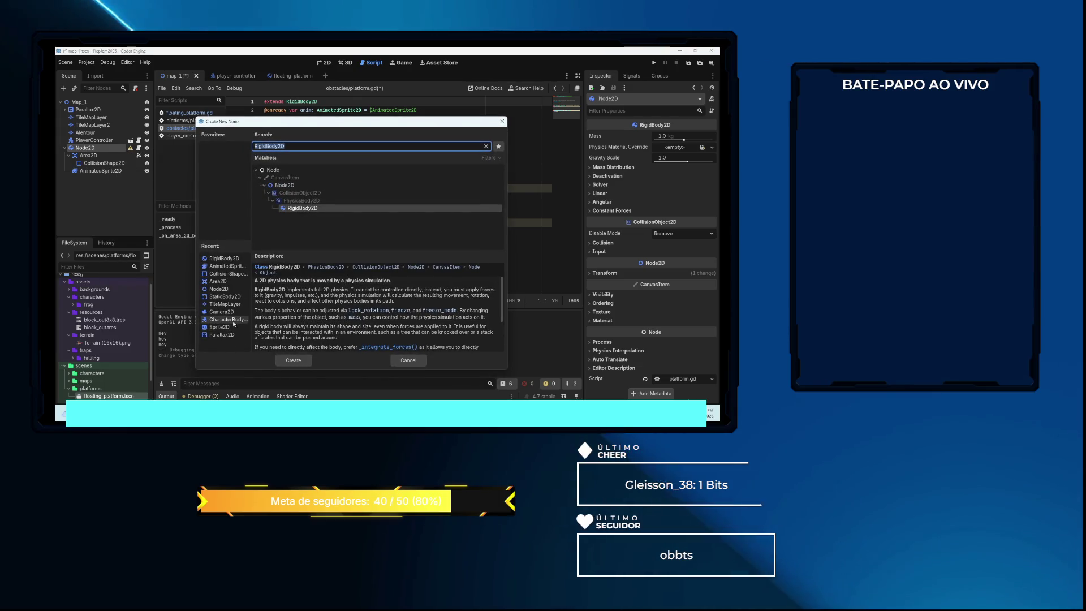
{"action": "double_click", "coordinate": [226, 274]}
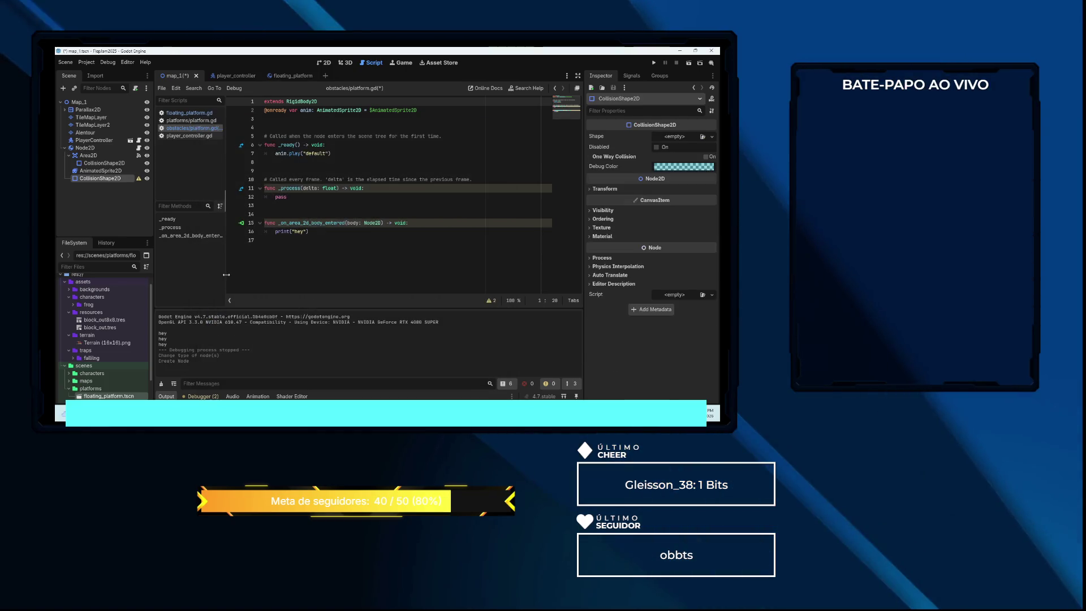
Assign a new RectangleShape2D to the collision shape and zoom the 2D view onto the platform
{"action": "left_click", "coordinate": [684, 138]}
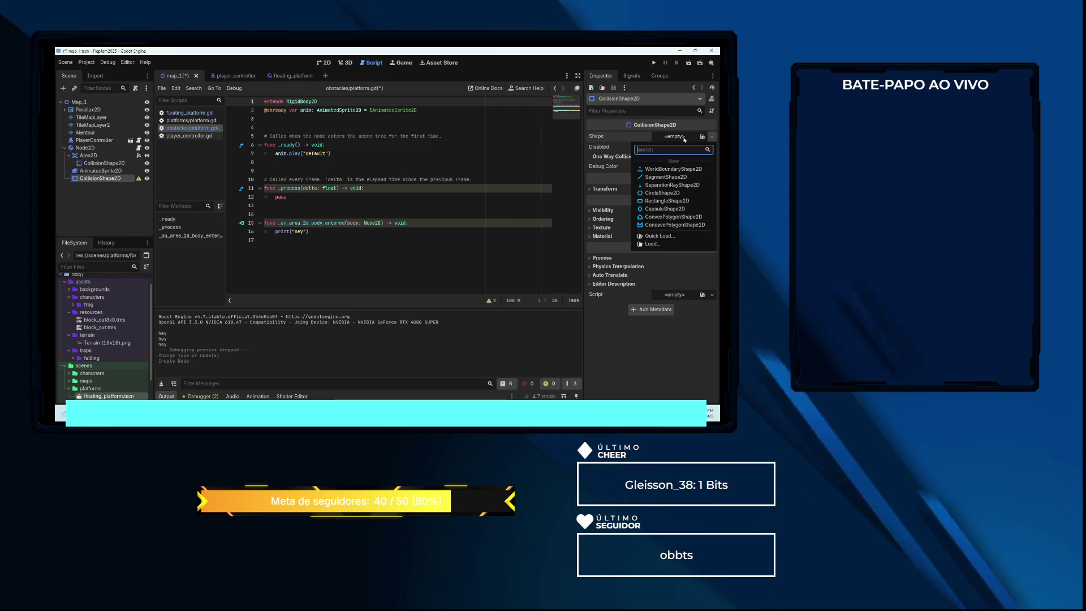
{"action": "left_click", "coordinate": [668, 201]}
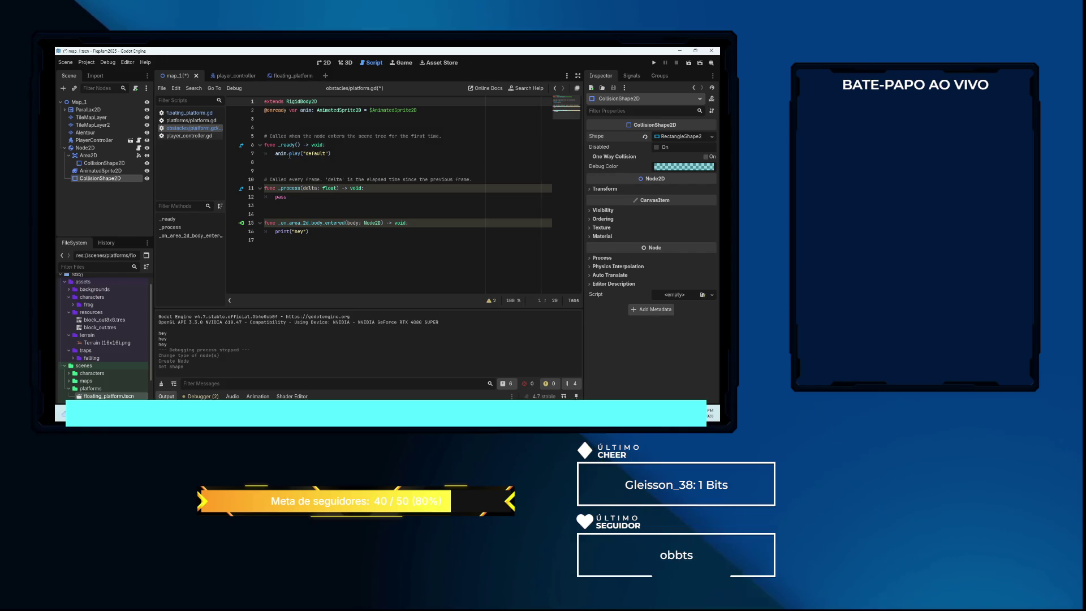
{"action": "left_click", "coordinate": [327, 63]}
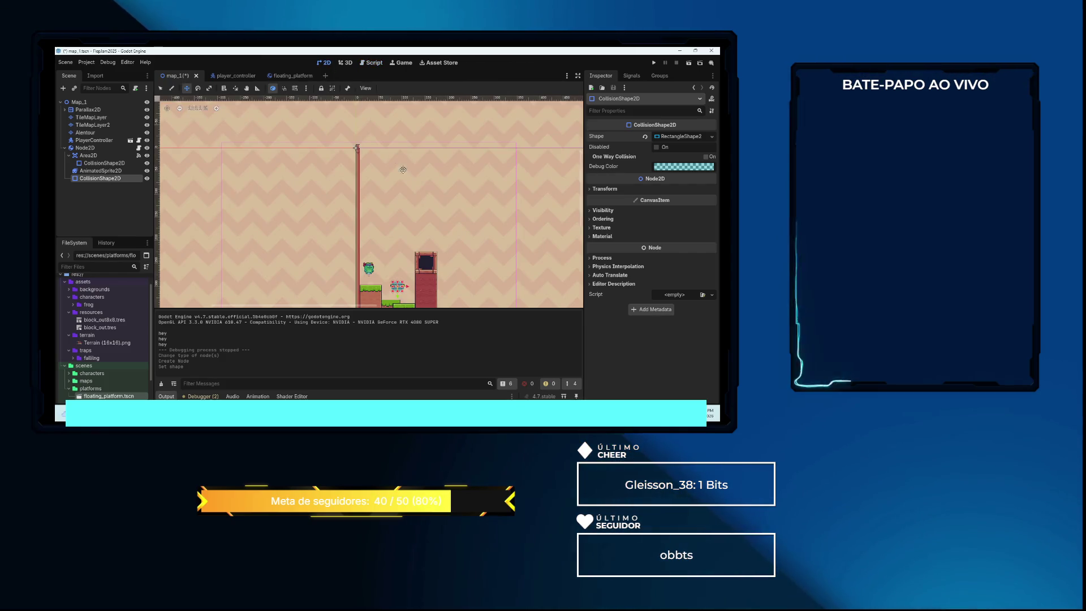
{"action": "scroll", "coordinate": [392, 247], "scroll_direction": "up", "scroll_amount": 2}
{"action": "mouse_move", "coordinate": [395, 253]}
{"action": "left_mouse_down"}
{"action": "mouse_move", "coordinate": [389, 170]}
{"action": "mouse_move", "coordinate": [370, 179]}
{"action": "left_mouse_up"}
{"action": "scroll", "coordinate": [370, 179], "scroll_direction": "up", "scroll_amount": 2}
{"action": "scroll", "coordinate": [367, 186], "scroll_direction": "up", "scroll_amount": 3}
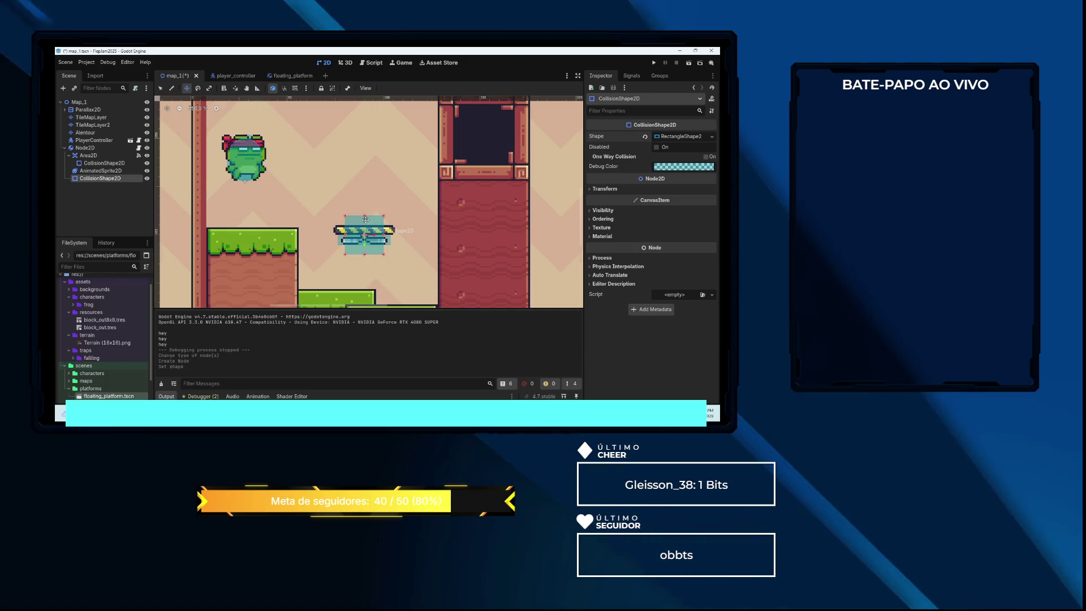
{"action": "scroll", "coordinate": [369, 220], "scroll_direction": "up", "scroll_amount": 1}
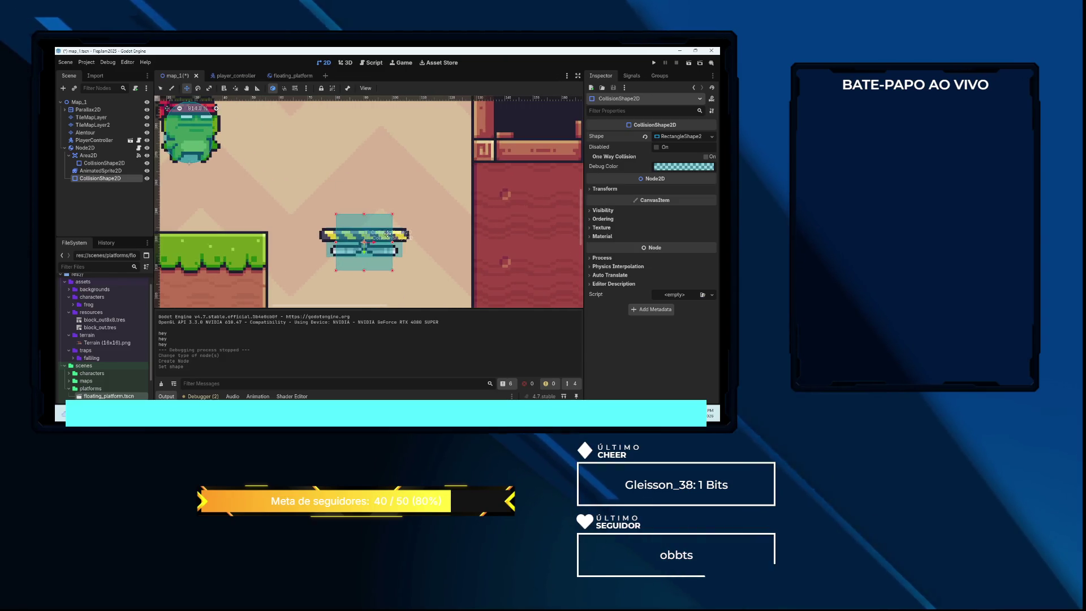
Scale the rectangle to (1.52, 0.48) as a flat box over the platform and save map_1
{"action": "left_click", "coordinate": [208, 89]}
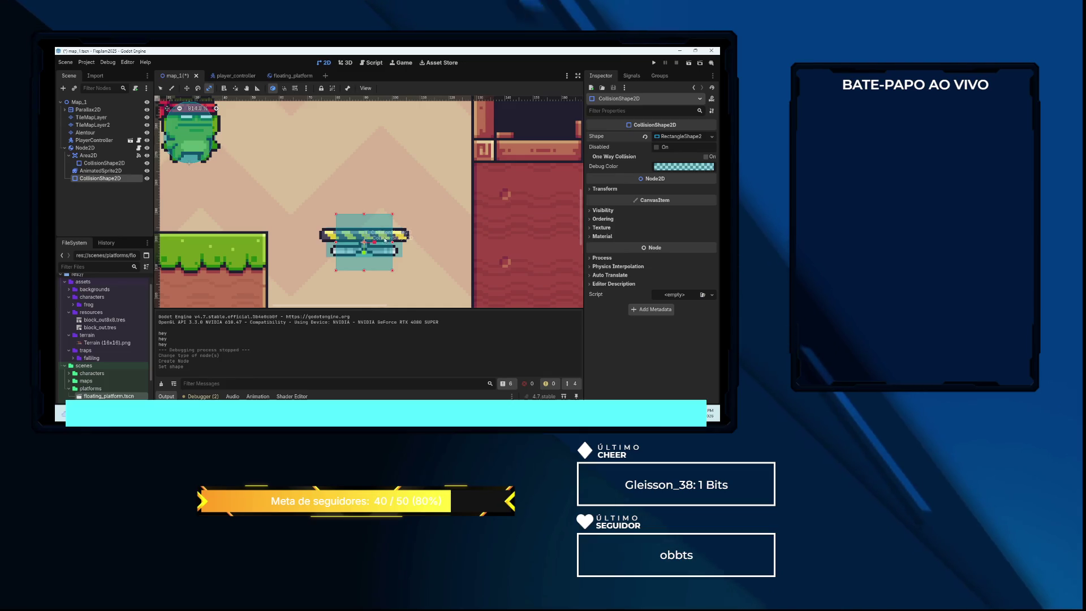
{"action": "left_click_drag", "start_coordinate": [366, 266], "coordinate": [367, 250]}
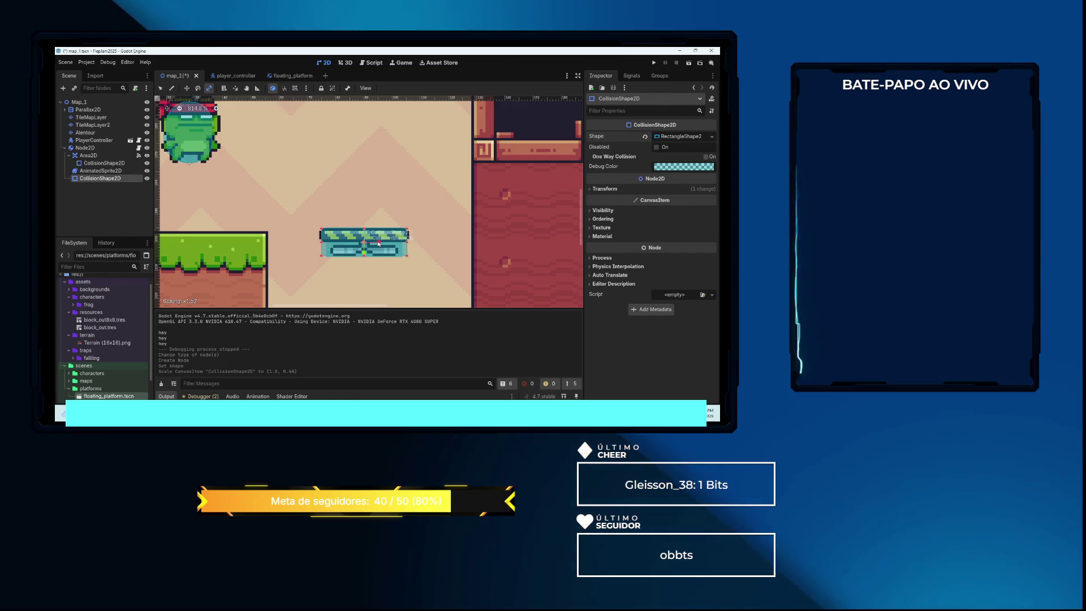
{"action": "left_click_drag", "start_coordinate": [379, 243], "coordinate": [378, 244]}
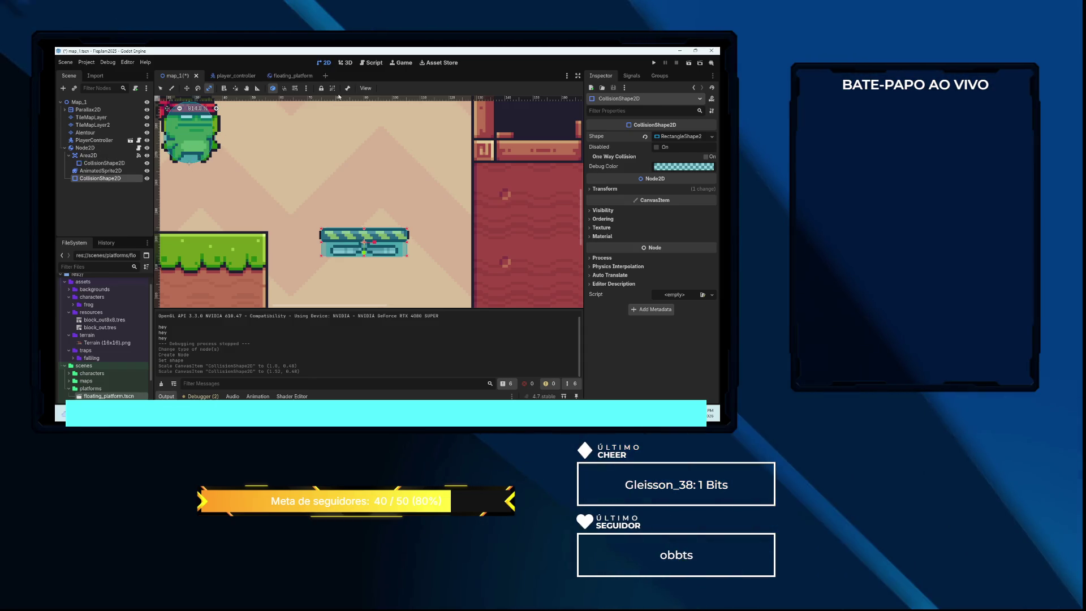
{"action": "key", "text": "ctrl+s"}
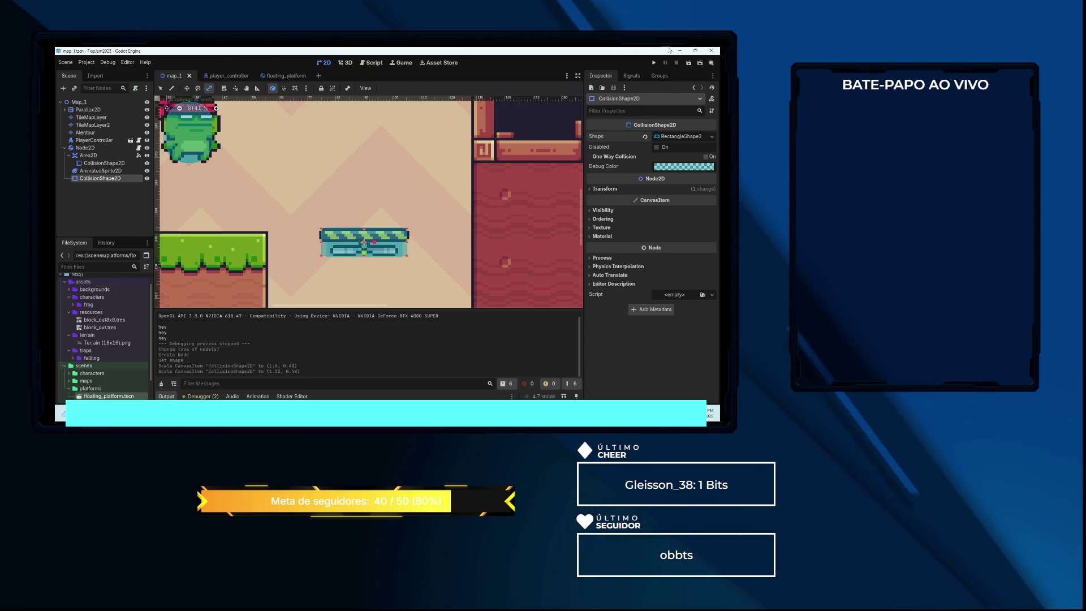
Run map_1, move the frog right then left toward the platform, and stop the game
{"action": "key", "text": "F5"}
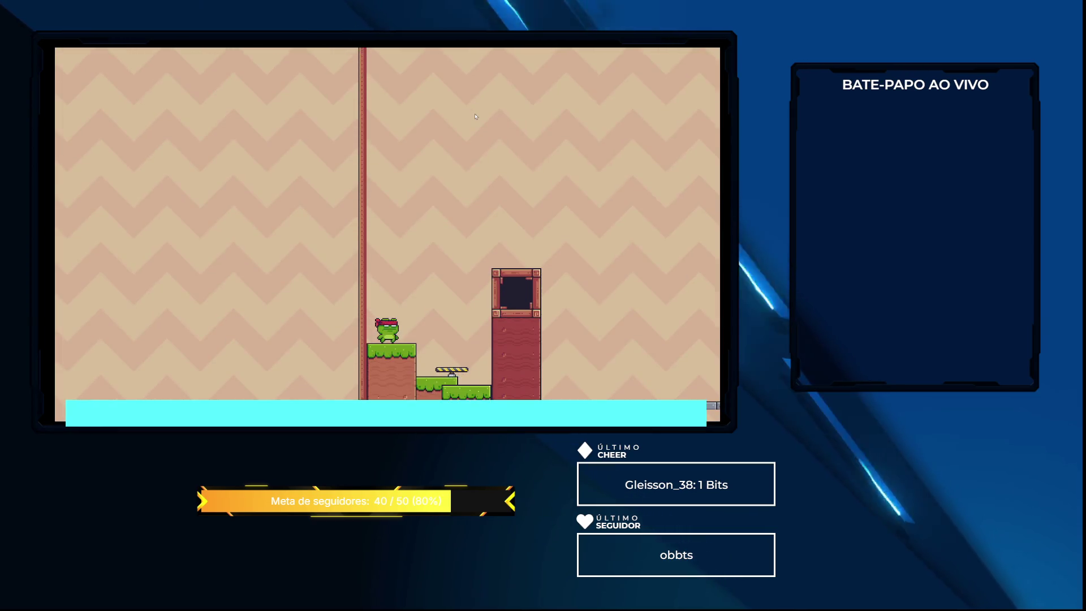
{"action": "key", "text": "Right"}
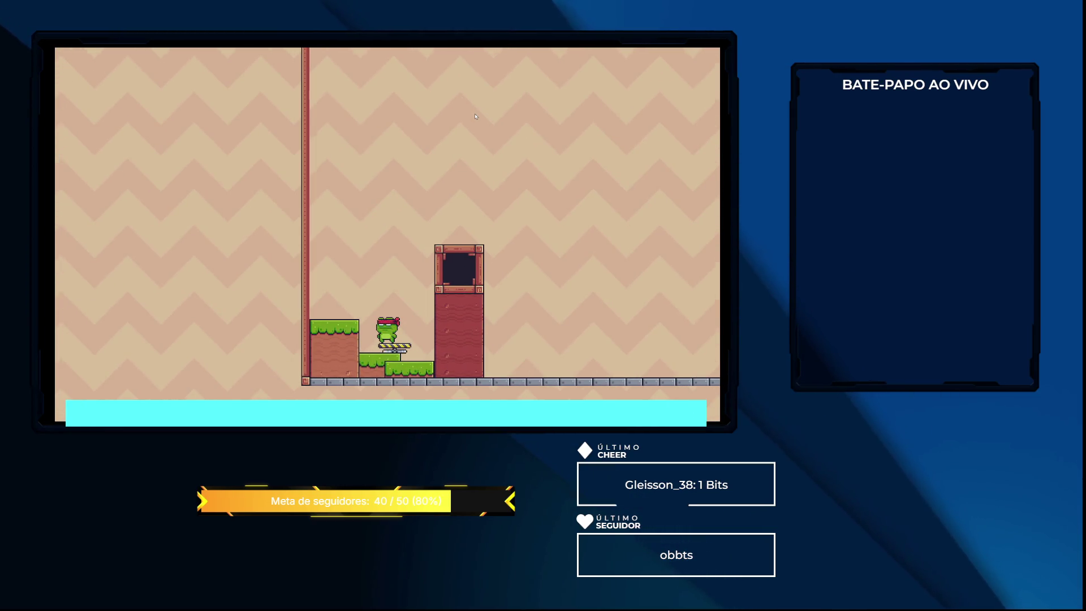
{"action": "key", "text": "Left"}
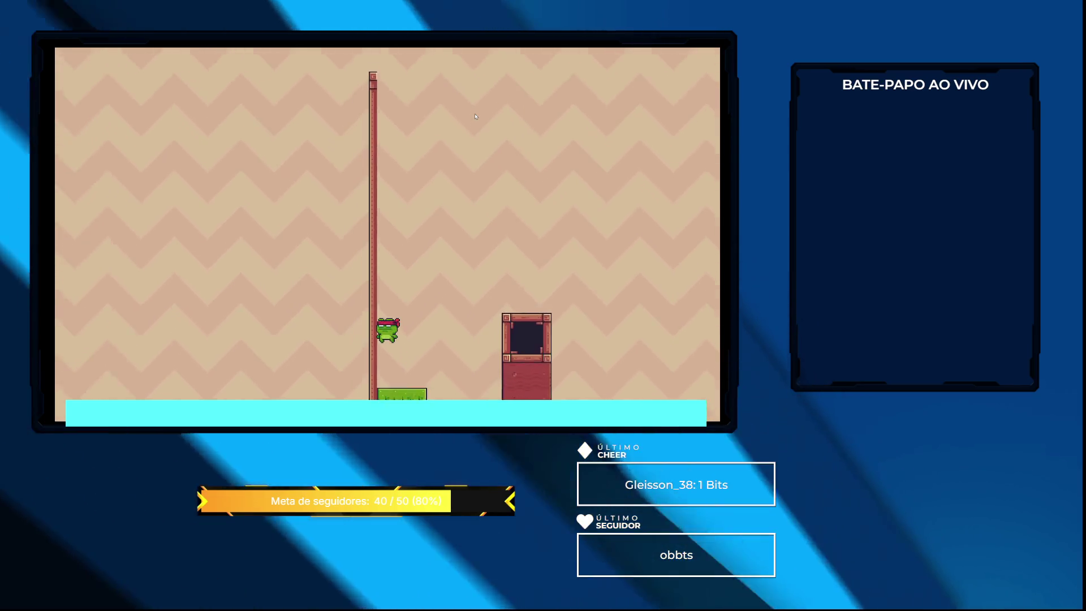
{"action": "key", "text": "F8"}
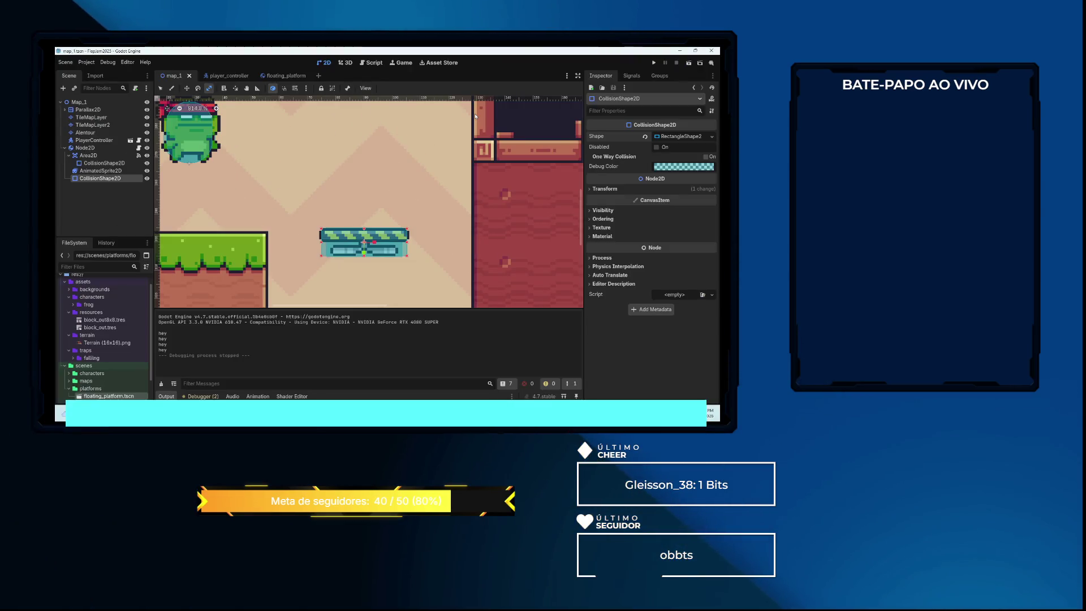
{"action": "scroll", "coordinate": [376, 203], "scroll_direction": "down", "scroll_amount": 2}
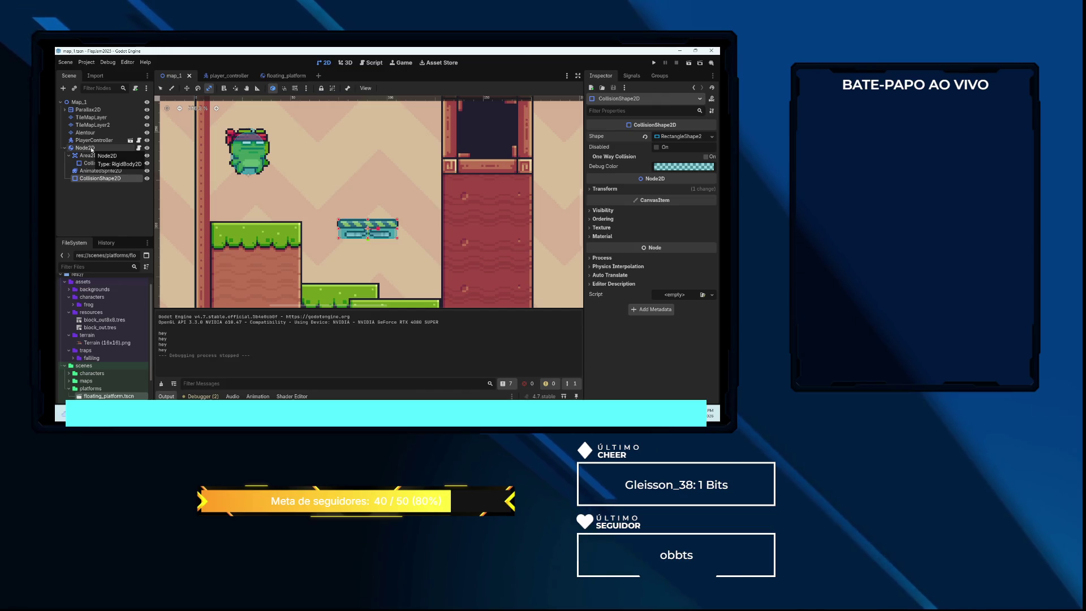
Give the platform's RigidBody2D a Gravity Scale of 0.0, save map_1, and run the game again
{"action": "left_click", "coordinate": [91, 148]}
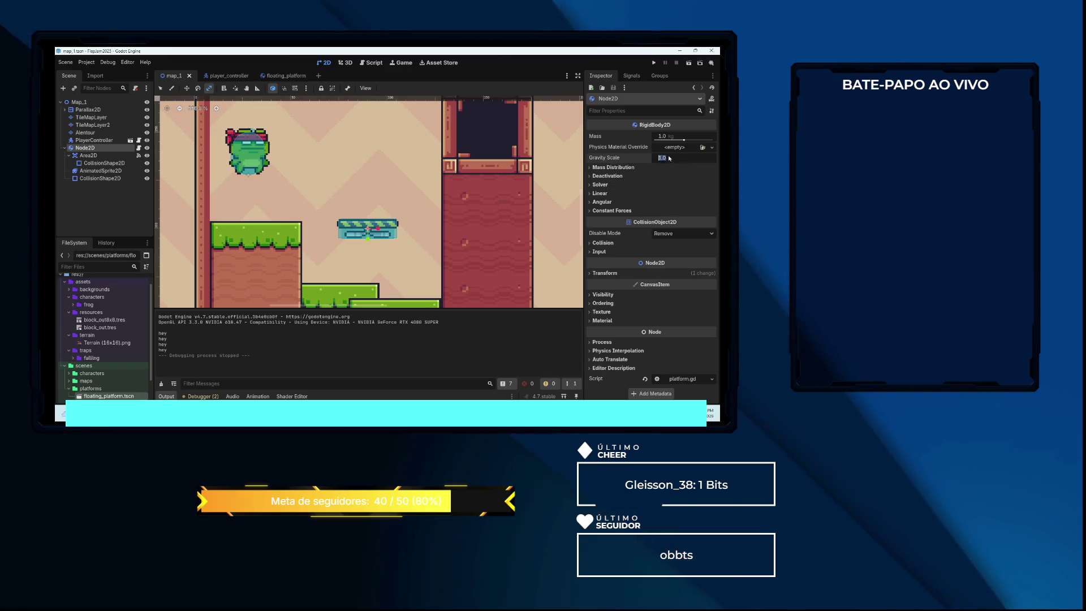
{"action": "type", "text": "0"}
{"action": "key", "text": "Return"}
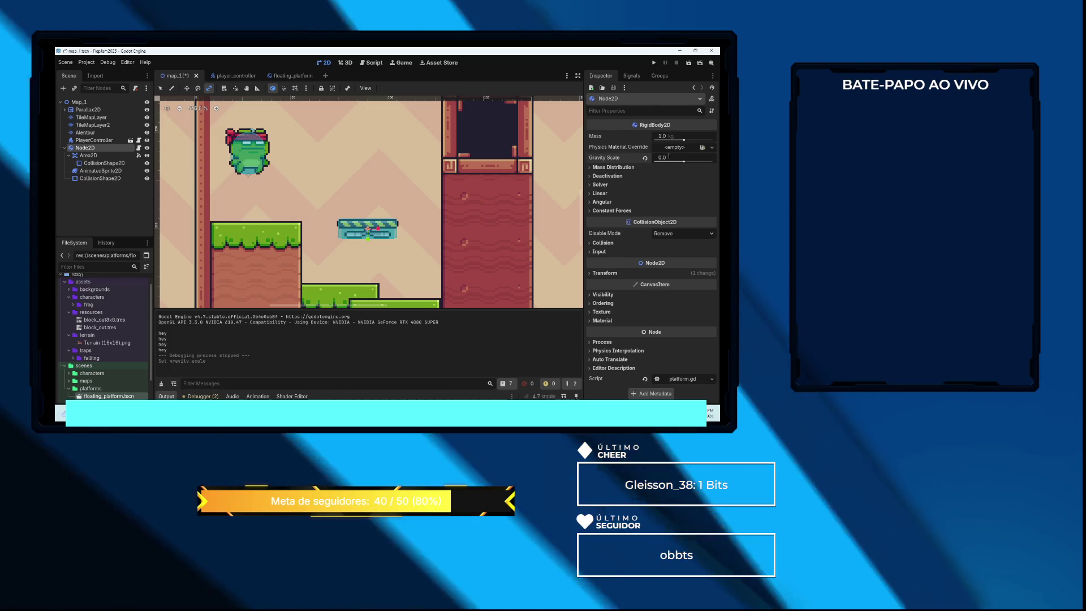
{"action": "key", "text": "ctrl+s"}
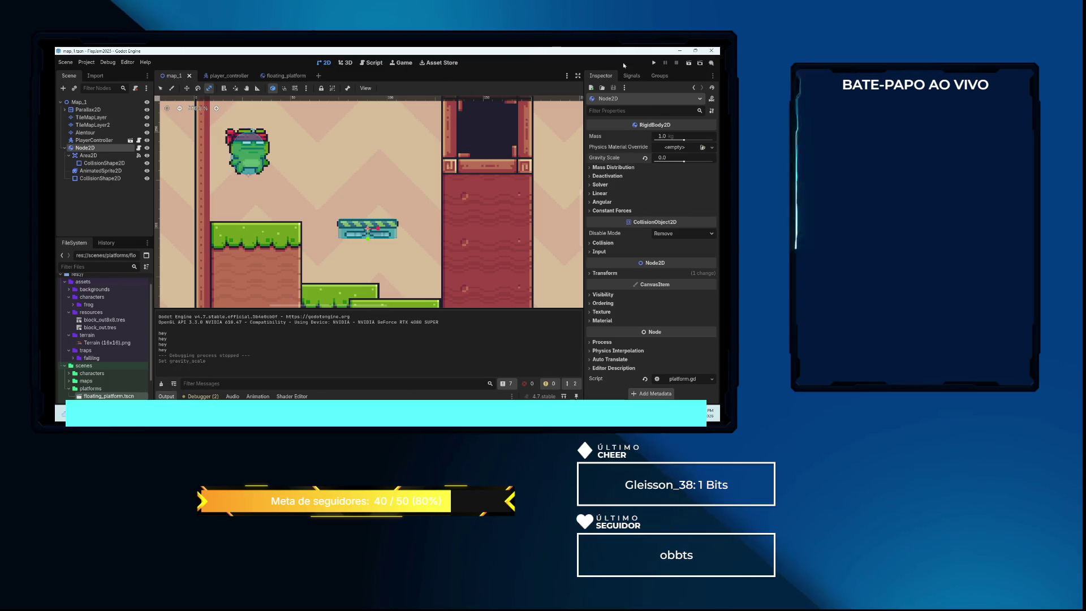
{"action": "left_click", "coordinate": [688, 65]}
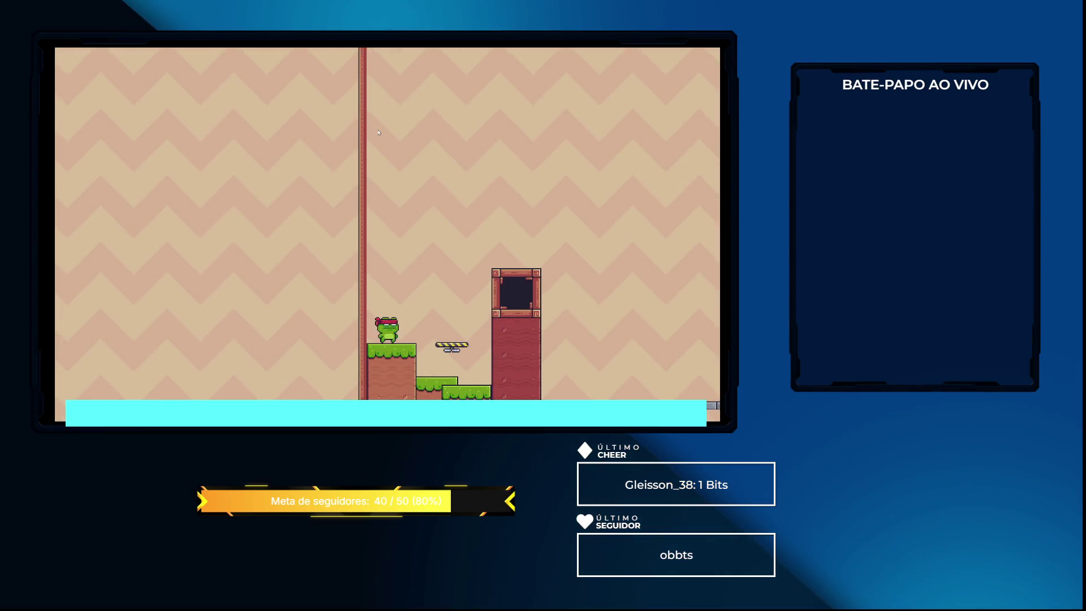
{"action": "key", "text": "Right"}
{"action": "key", "text": "space"}
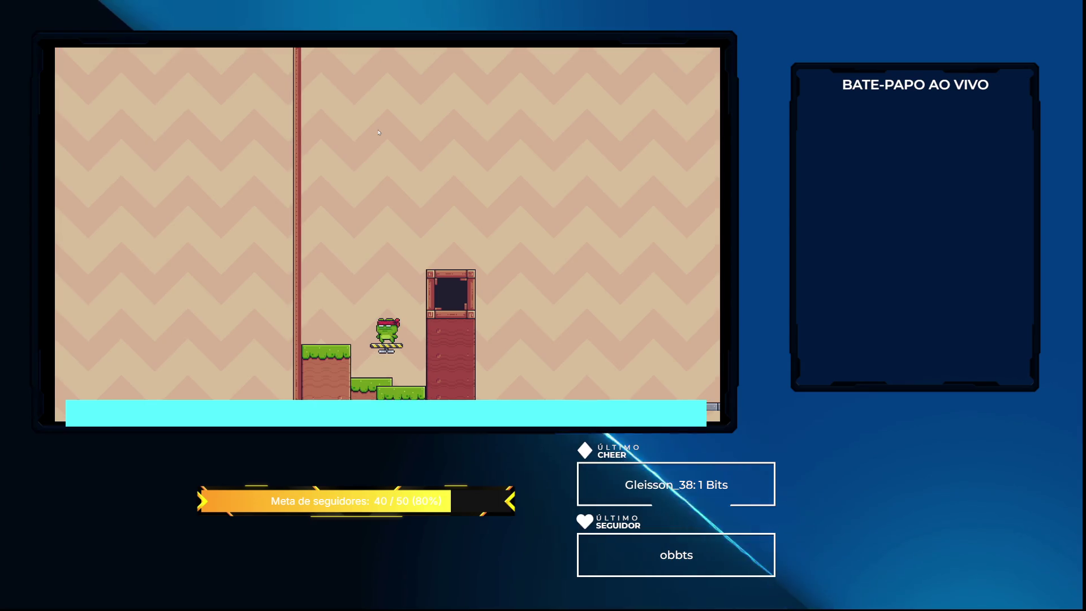
{"action": "key", "text": "space"}
{"action": "key", "text": "space"}
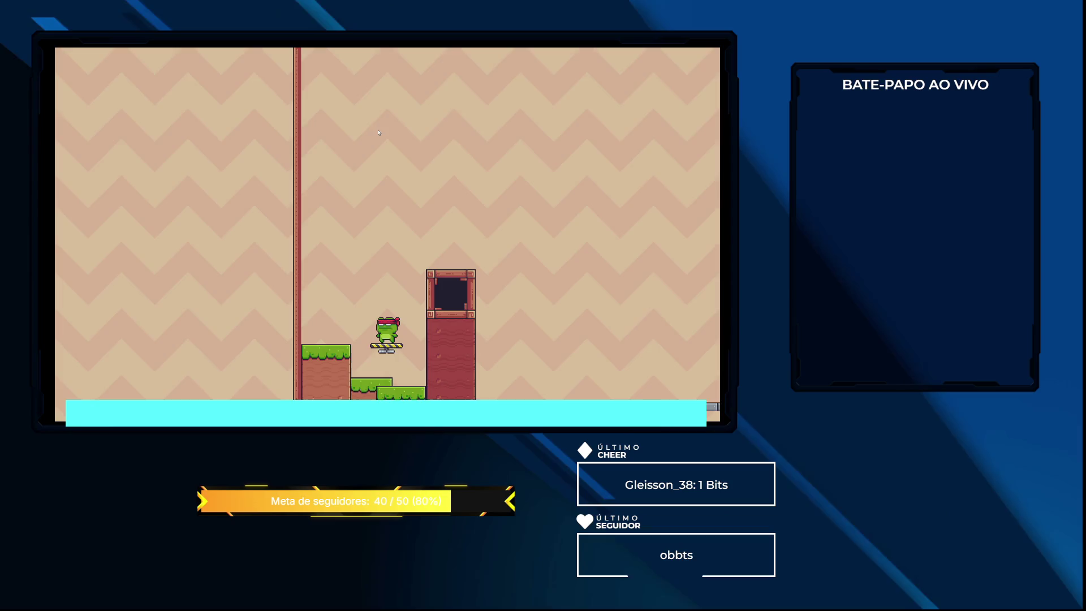
{"action": "key", "text": "F8"}
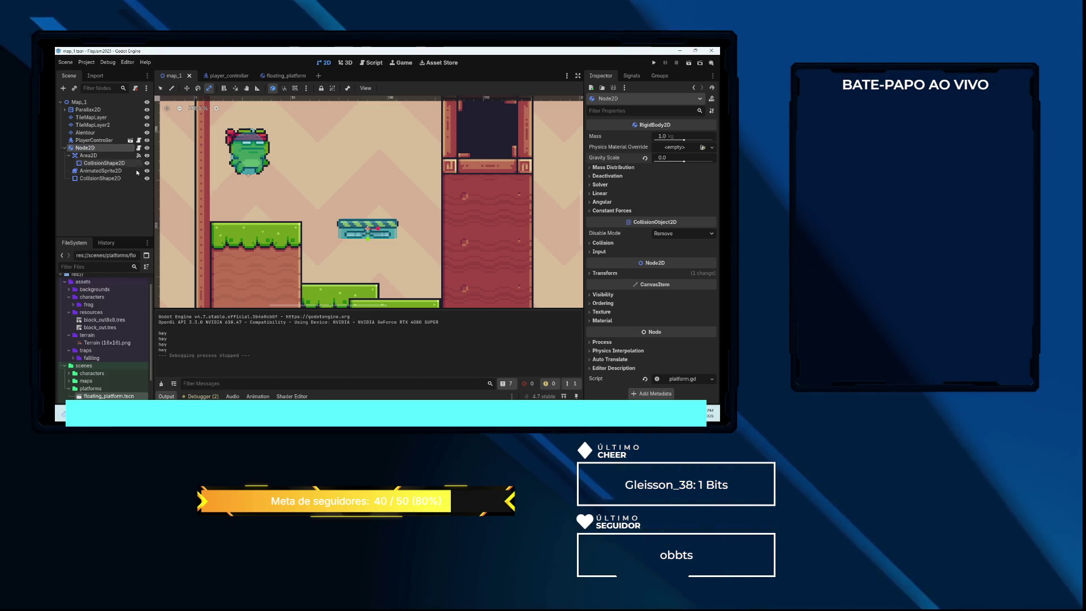
Check the player_controller and map_1 scene tabs, then settle on the floating_platform scene
{"action": "left_click", "coordinate": [280, 75]}
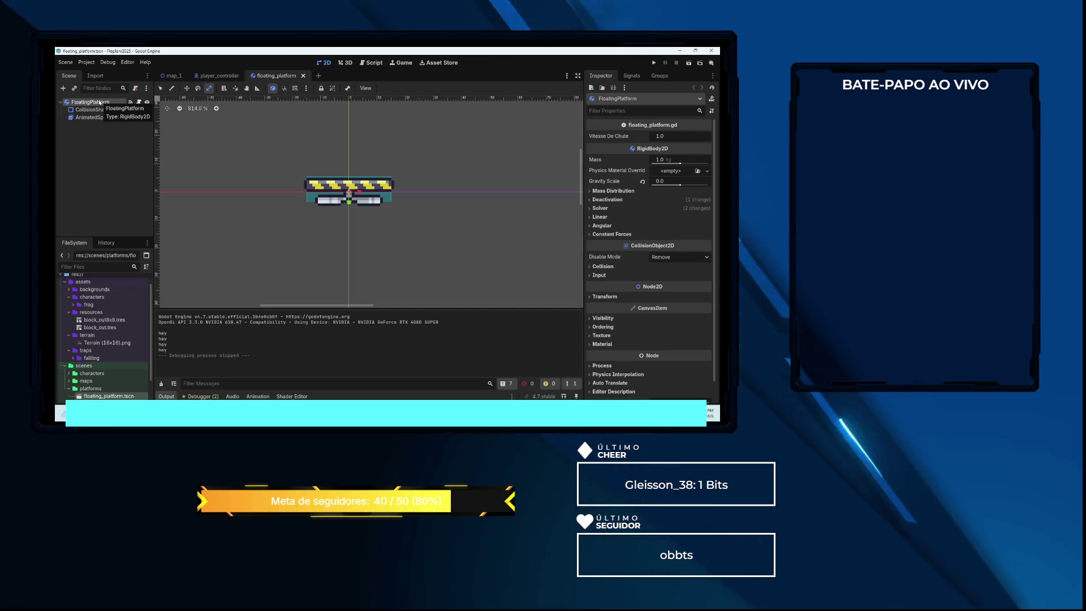
{"action": "left_click", "coordinate": [215, 75]}
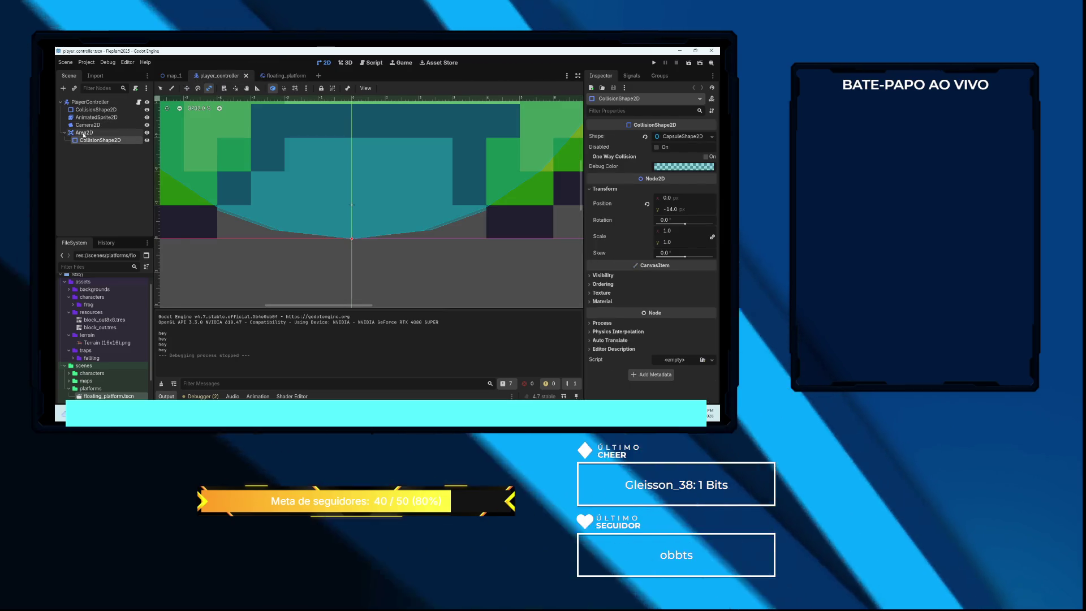
{"action": "left_click", "coordinate": [169, 76]}
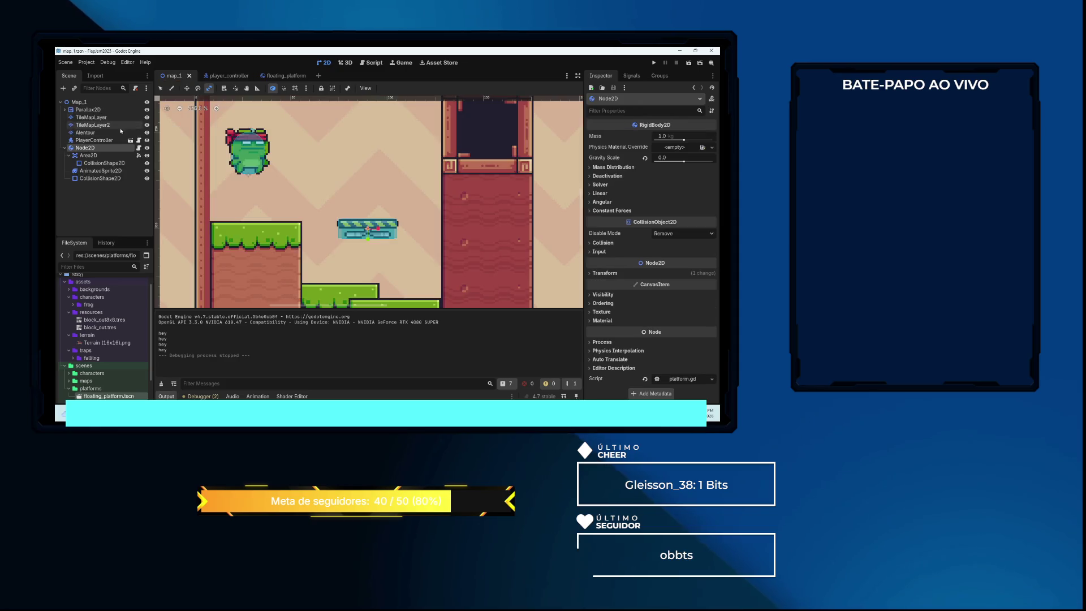
{"action": "left_click", "coordinate": [275, 77]}
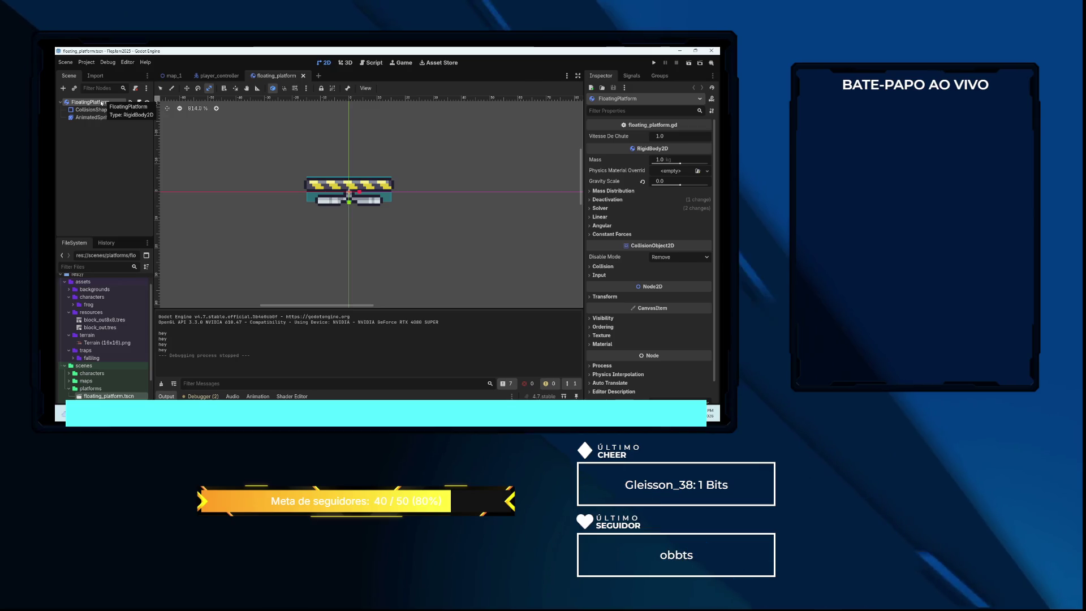
{"action": "right_click", "coordinate": [100, 102]}
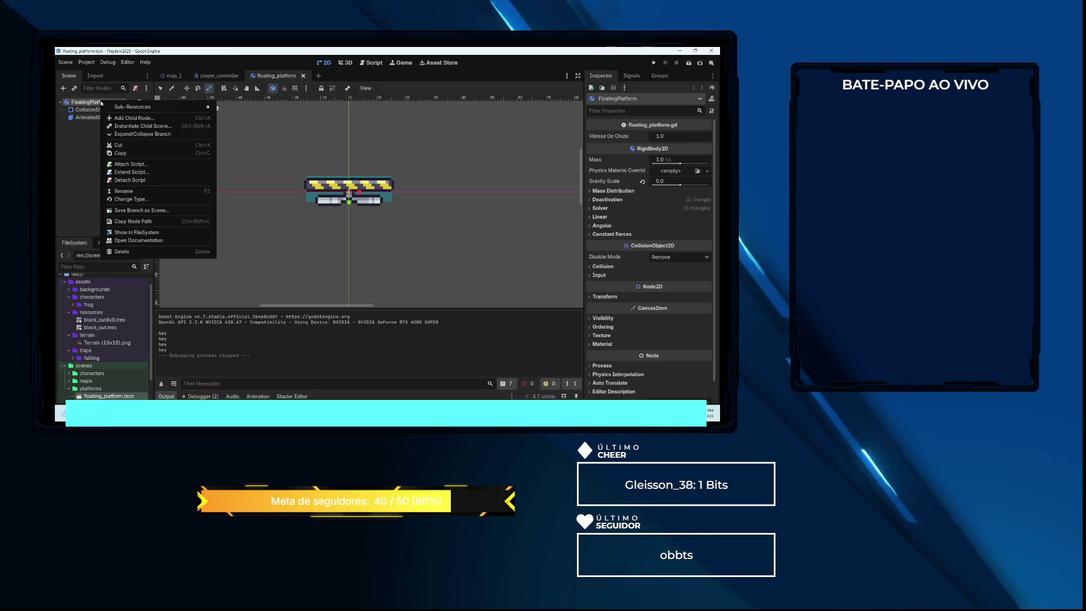
Add an Area2D child under FloatingPlatform, then a CollisionShape2D child under that Area2D
{"action": "left_click", "coordinate": [134, 118]}
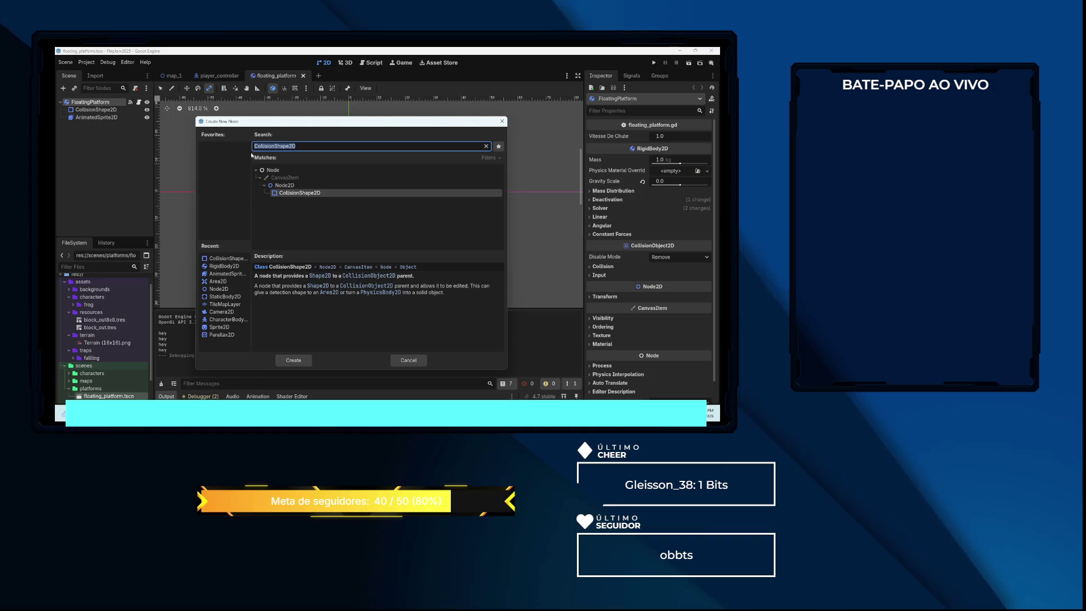
{"action": "double_click", "coordinate": [224, 283]}
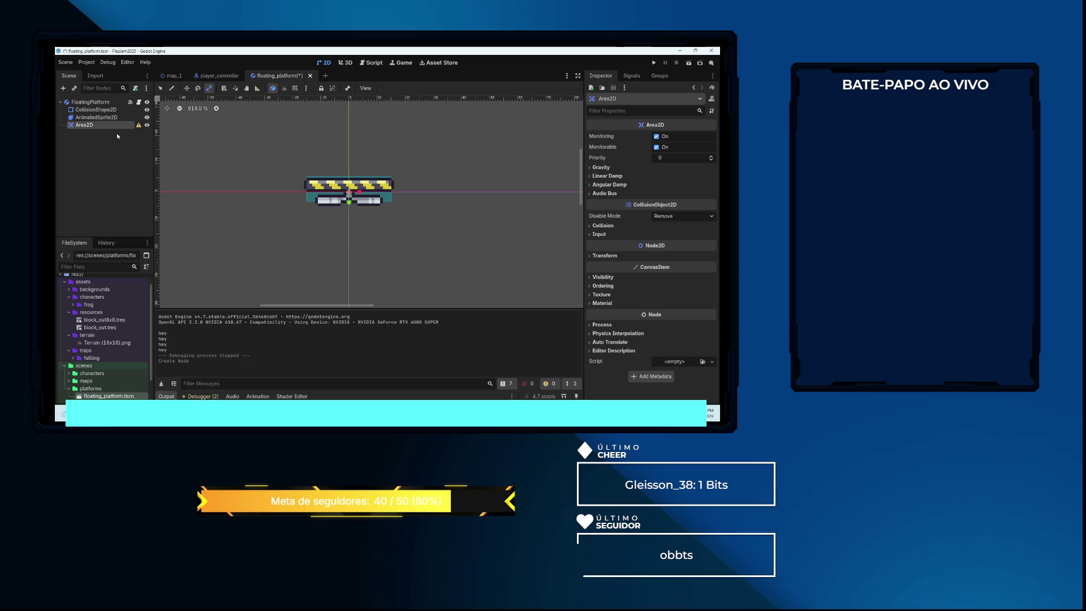
{"action": "right_click", "coordinate": [91, 125]}
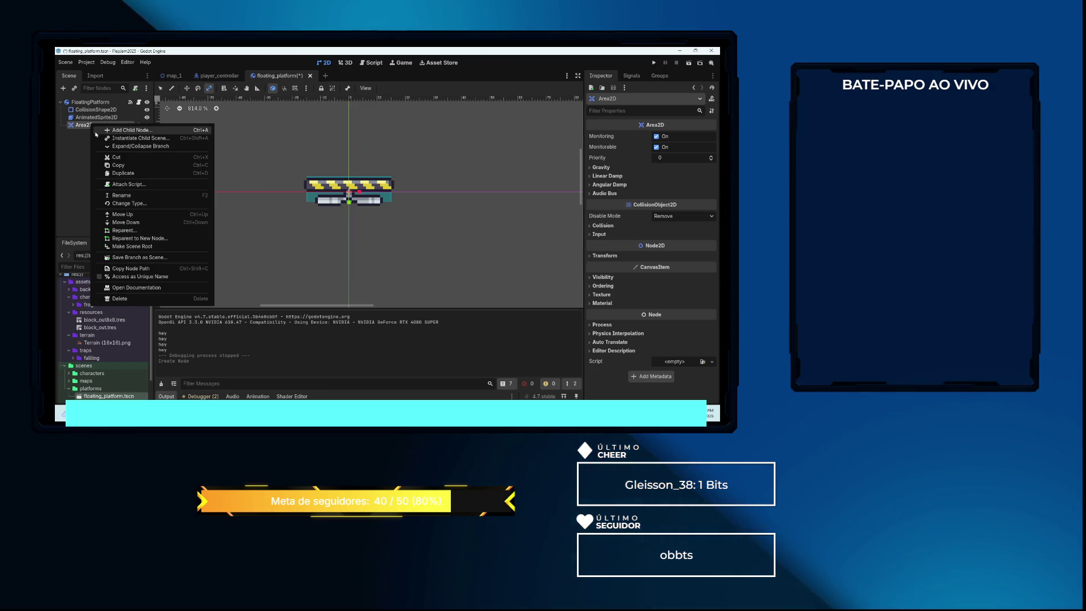
{"action": "key", "text": "Escape"}
{"action": "mouse_move", "coordinate": [137, 125]}
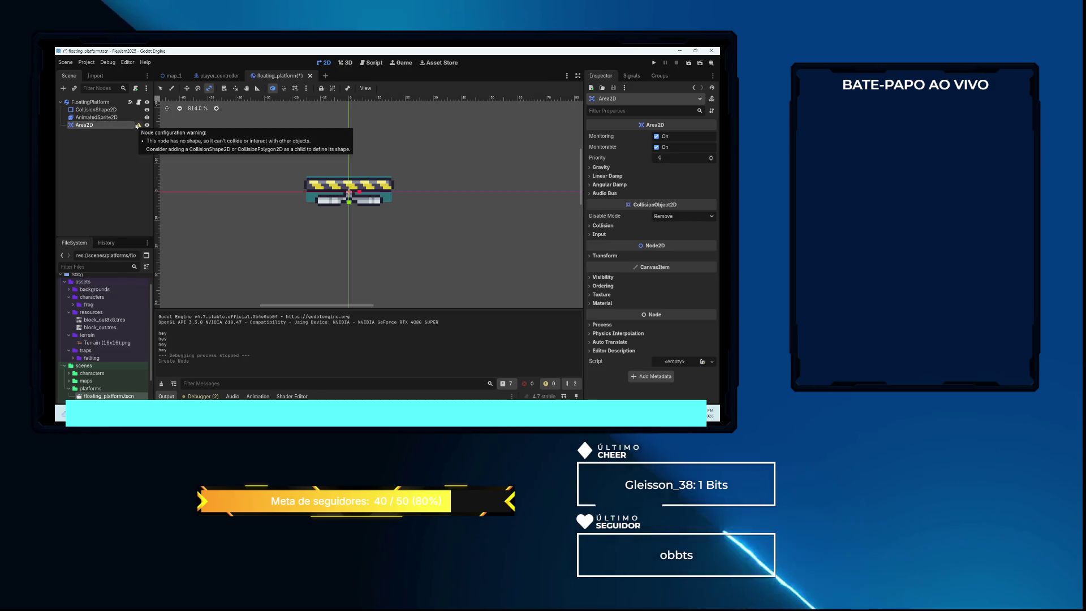
{"action": "right_click", "coordinate": [128, 126]}
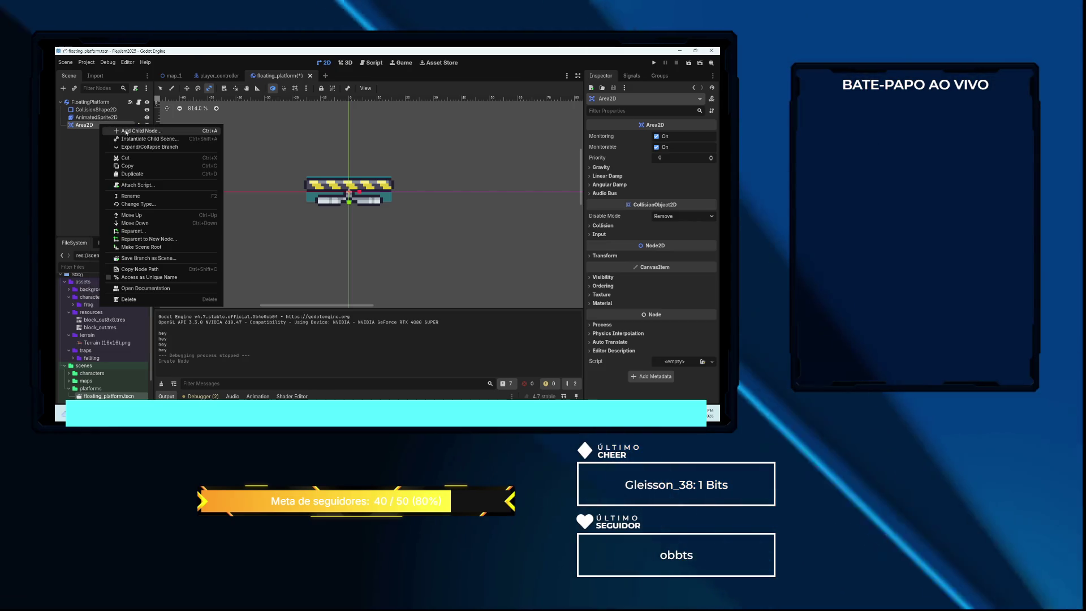
{"action": "left_click", "coordinate": [128, 133]}
{"action": "double_click", "coordinate": [232, 265]}
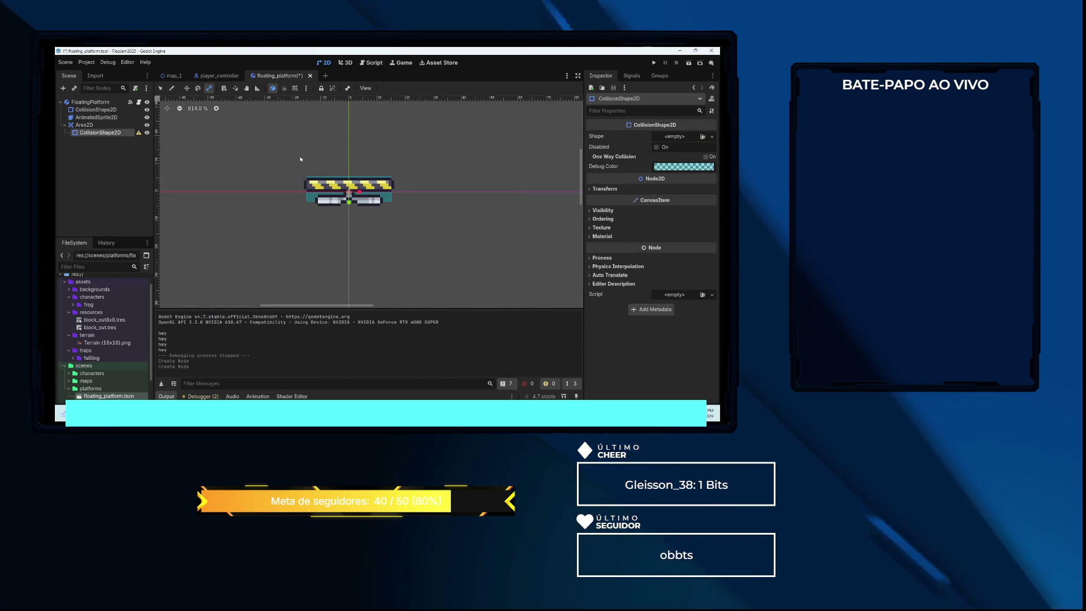
Give the Area2D collision a new RectangleShape2D, widen it across the platform, and save the scene
{"action": "left_click", "coordinate": [680, 137]}
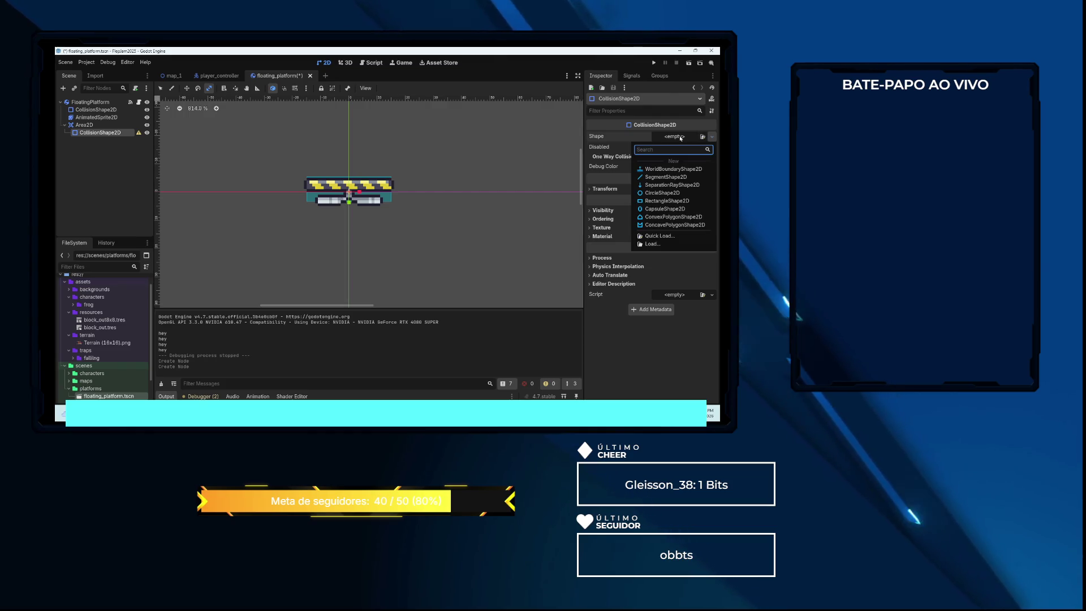
{"action": "left_click", "coordinate": [666, 200]}
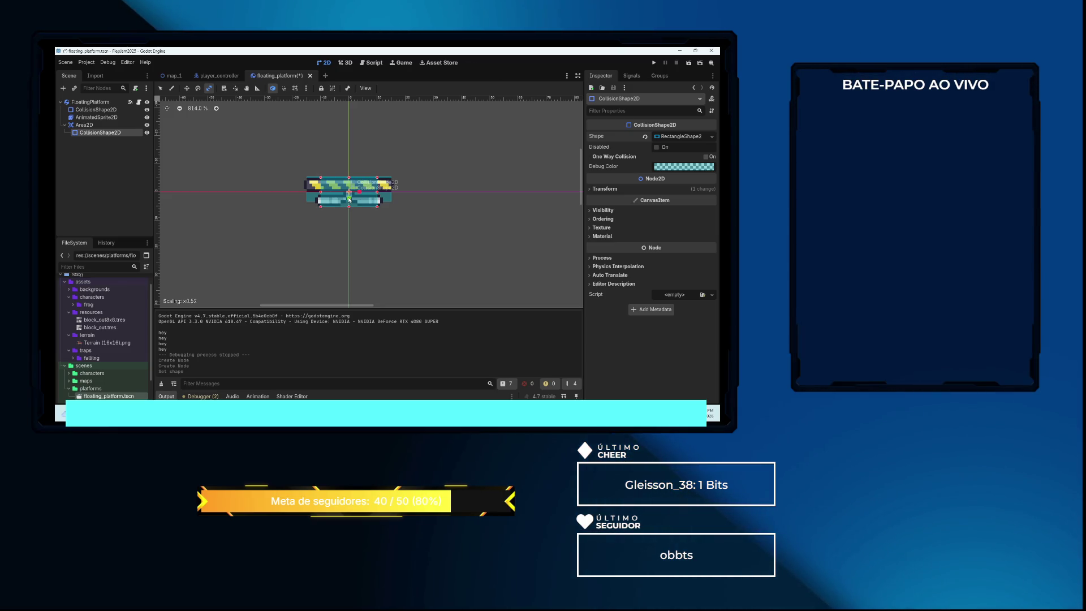
{"action": "left_click_drag", "start_coordinate": [360, 195], "coordinate": [364, 194]}
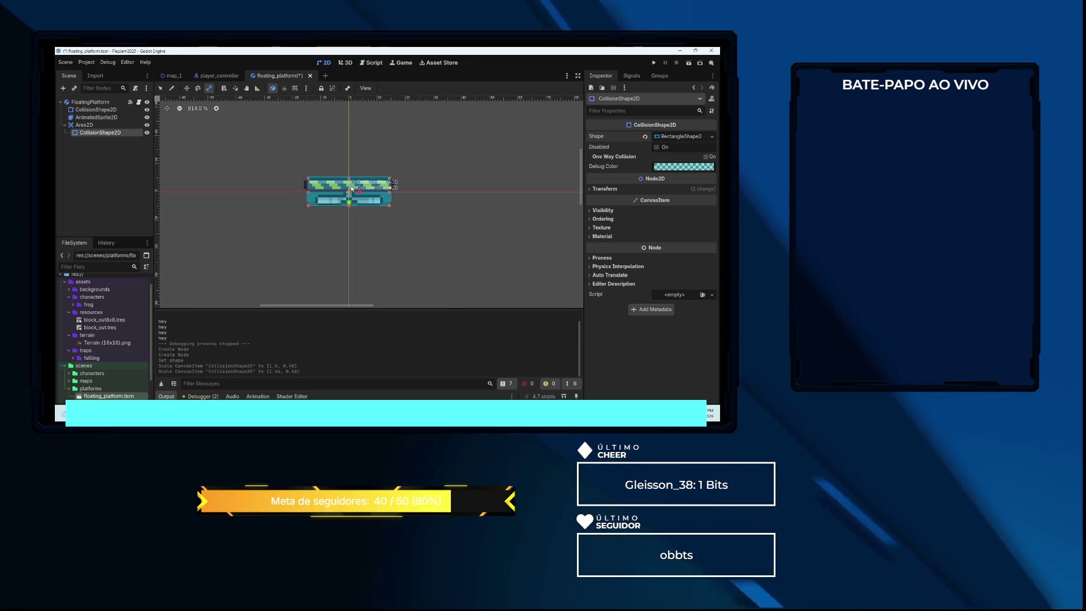
{"action": "left_click", "coordinate": [186, 88]}
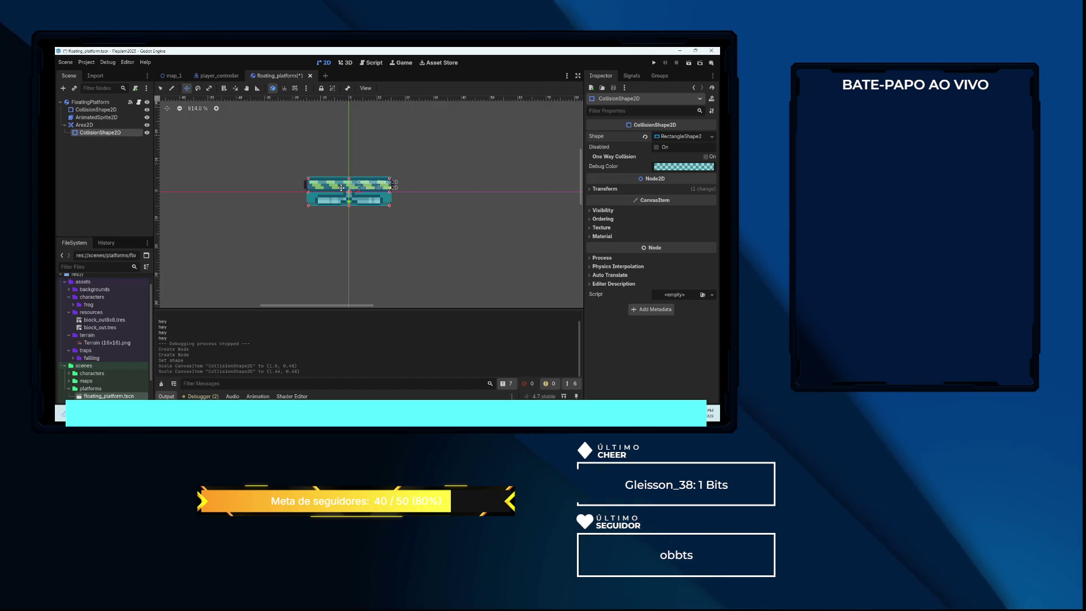
{"action": "left_click_drag", "start_coordinate": [341, 187], "coordinate": [341, 185]}
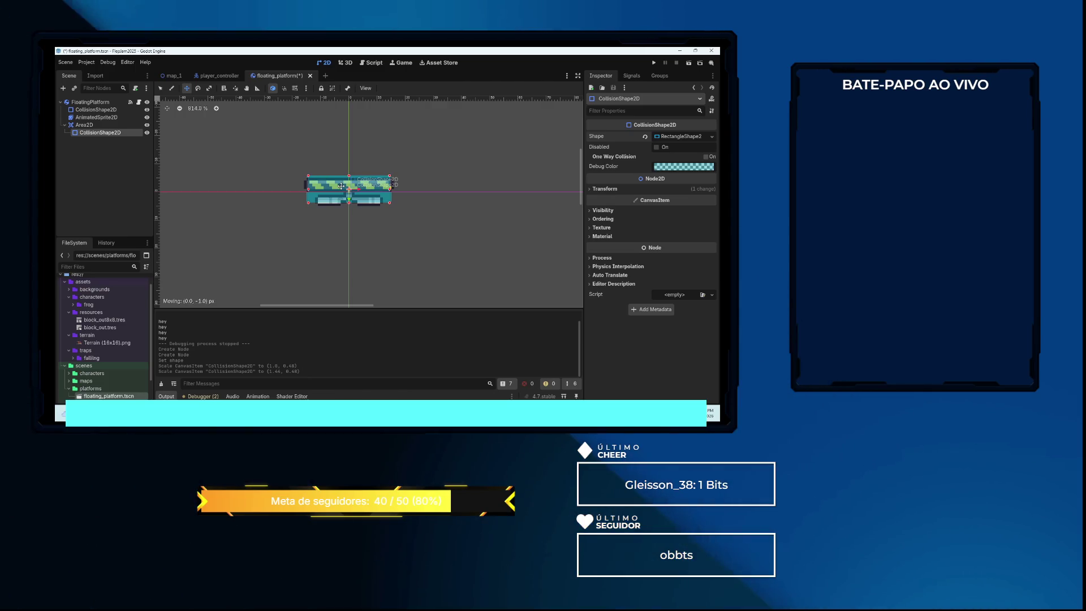
{"action": "left_click", "coordinate": [106, 110]}
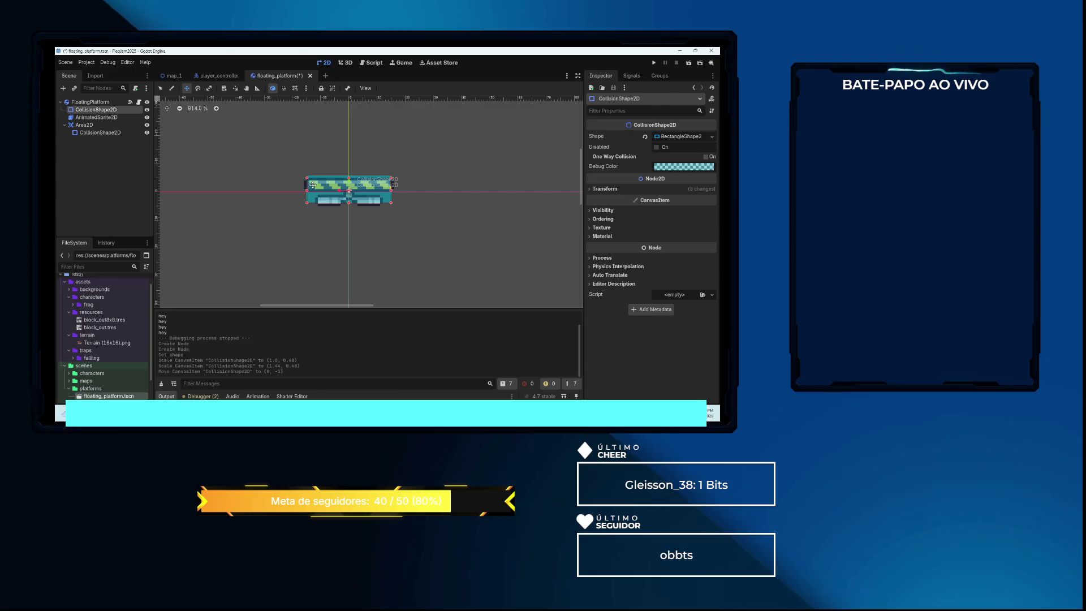
{"action": "scroll", "coordinate": [345, 198], "scroll_direction": "up", "scroll_amount": 4}
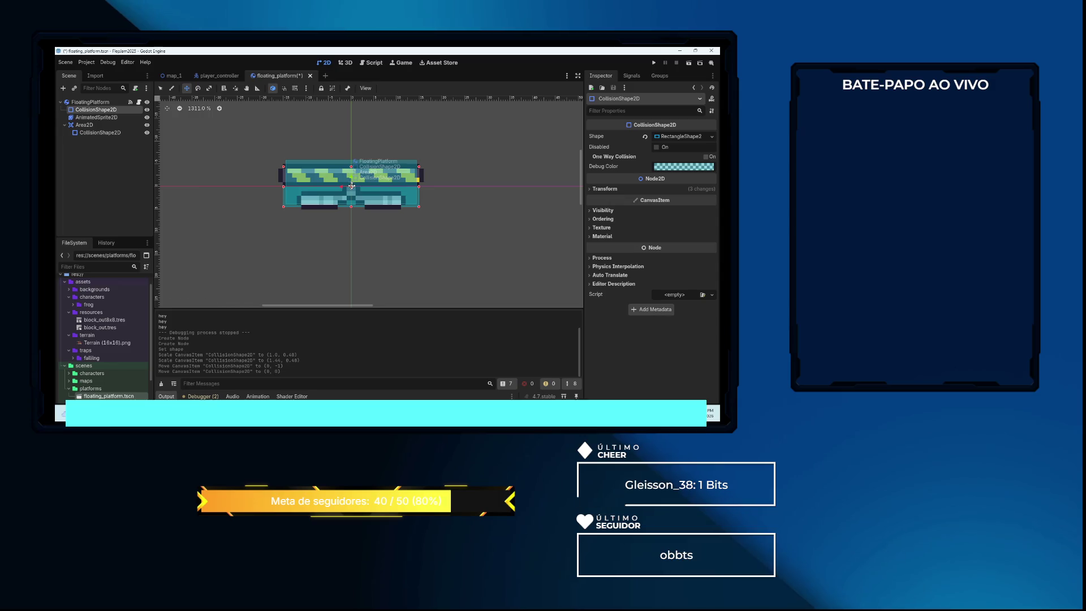
{"action": "key", "text": "ctrl+s"}
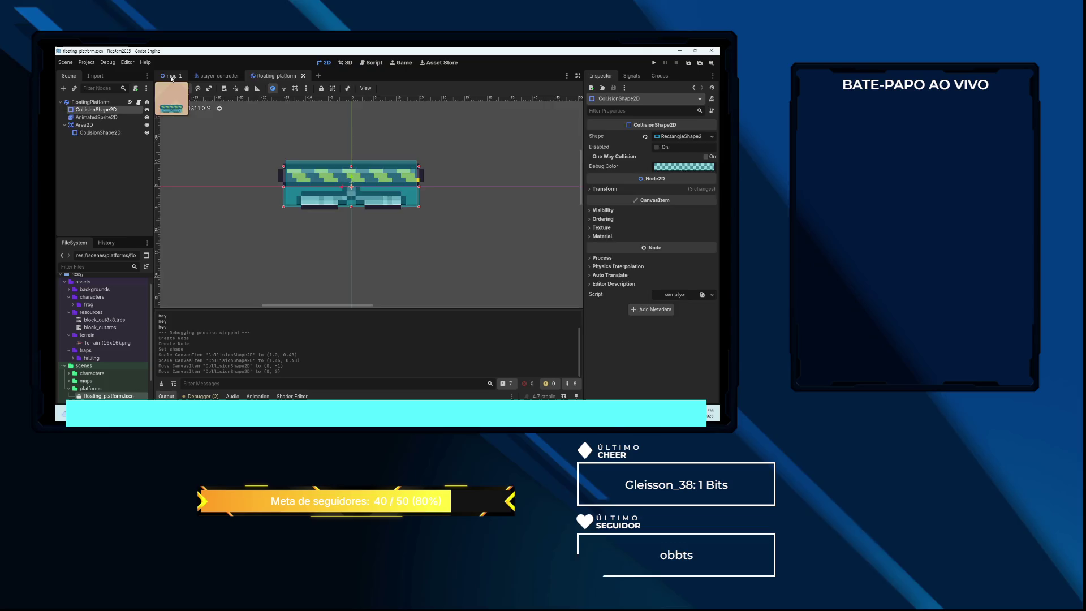
In map_1, move the floating platform to the right of the tall red pillar
{"action": "left_click", "coordinate": [171, 77]}
{"action": "scroll", "coordinate": [323, 162], "scroll_direction": "down", "scroll_amount": 3}
{"action": "scroll", "coordinate": [323, 162], "scroll_direction": "up", "scroll_amount": 2}
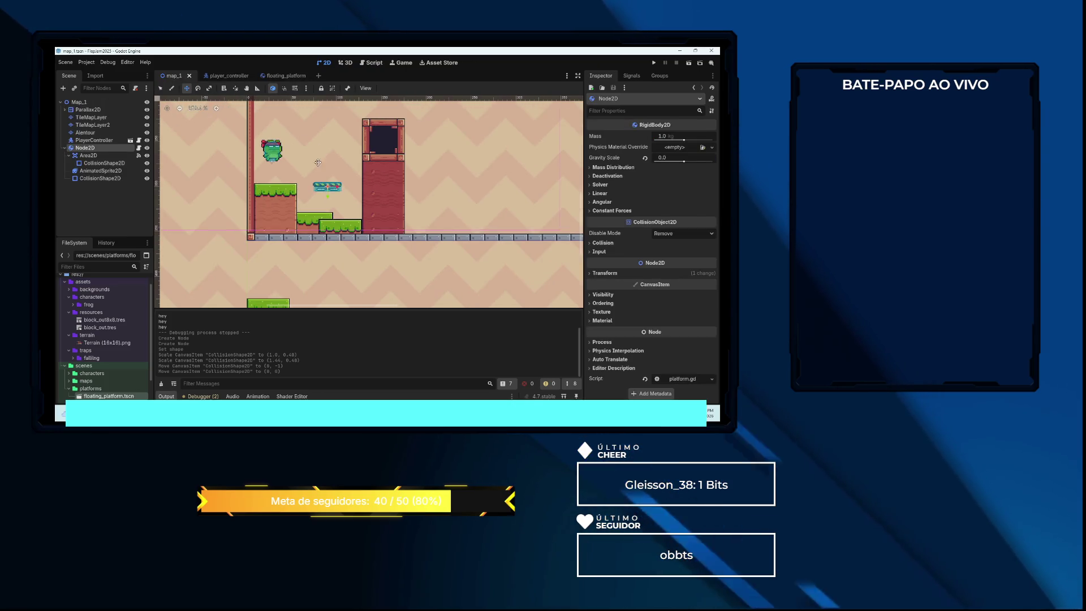
{"action": "left_click", "coordinate": [68, 154]}
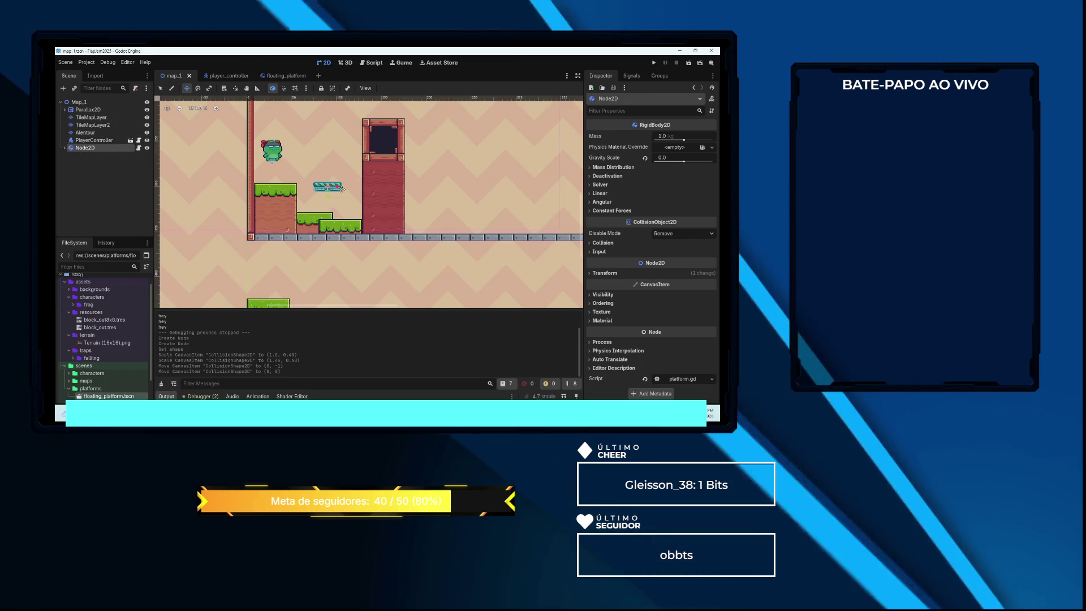
{"action": "left_click_drag", "start_coordinate": [335, 187], "coordinate": [464, 185]}
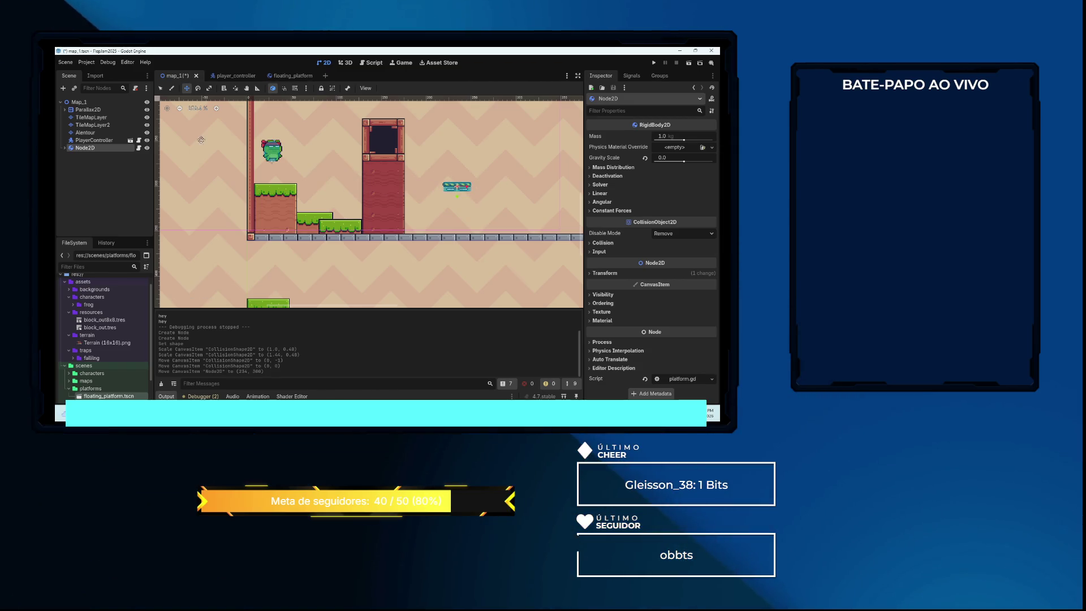
Instance floating_platform.tscn under Map_1, place it just right of the frog, and run the game
{"action": "left_click", "coordinate": [88, 103]}
{"action": "right_click", "coordinate": [89, 103]}
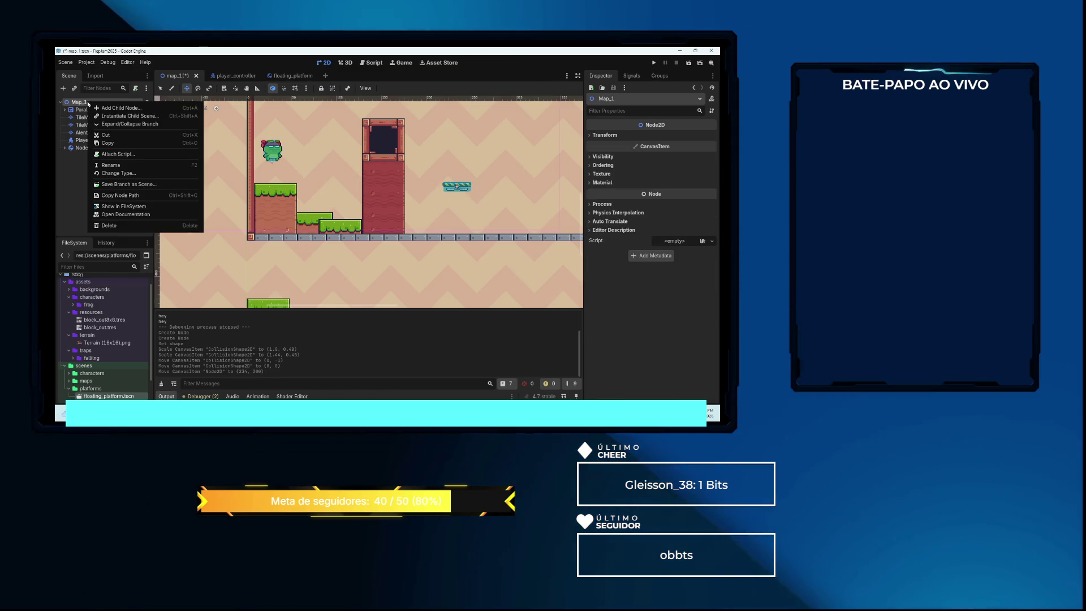
{"action": "left_click", "coordinate": [117, 116]}
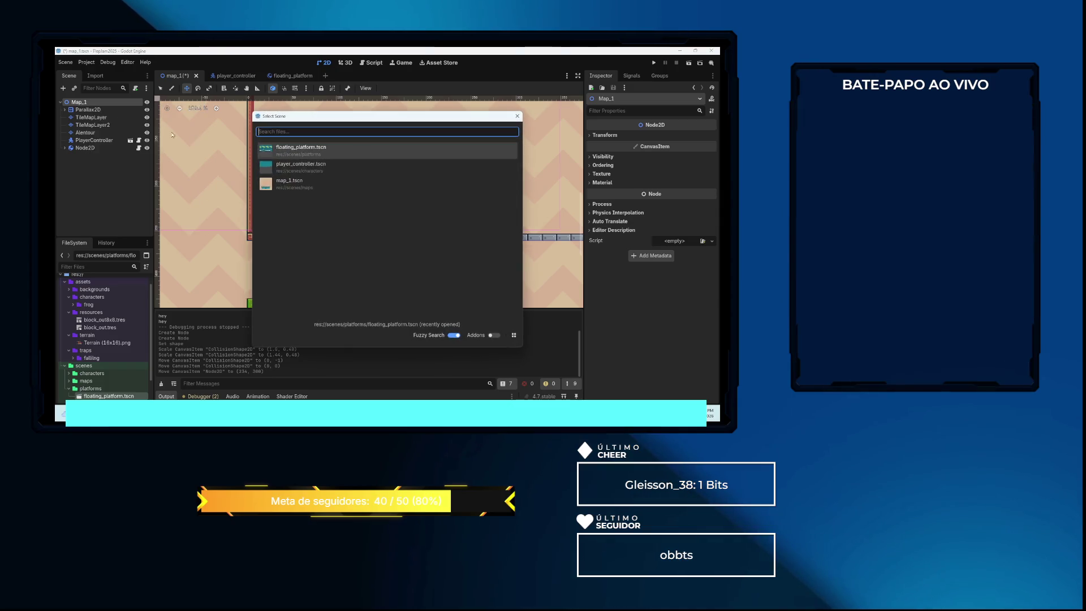
{"action": "double_click", "coordinate": [316, 154]}
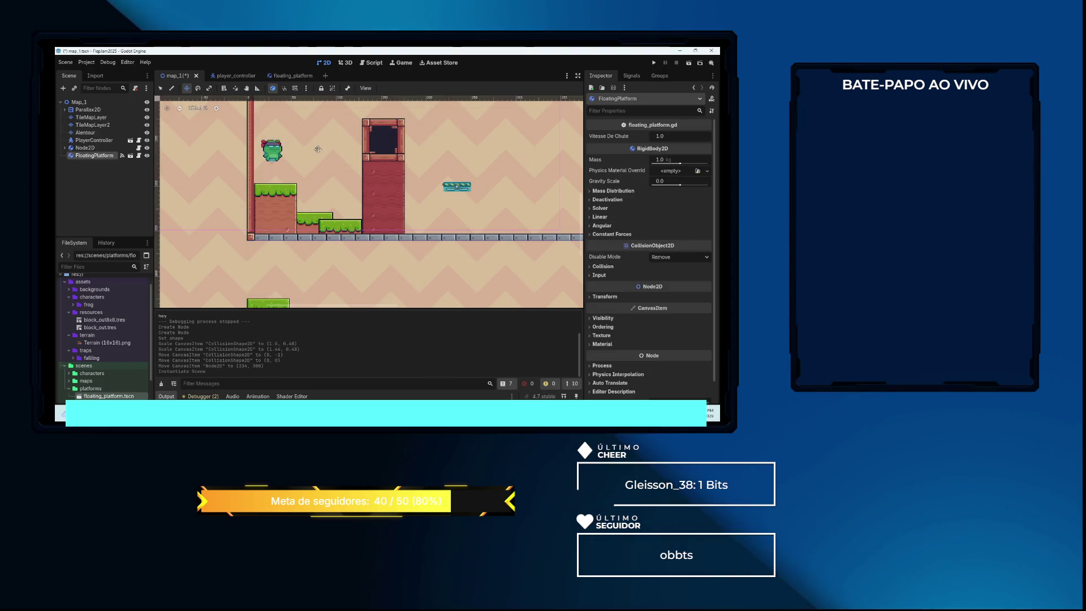
{"action": "scroll", "coordinate": [302, 187], "scroll_direction": "down", "scroll_amount": 3}
{"action": "scroll", "coordinate": [302, 187], "scroll_direction": "up", "scroll_amount": 2}
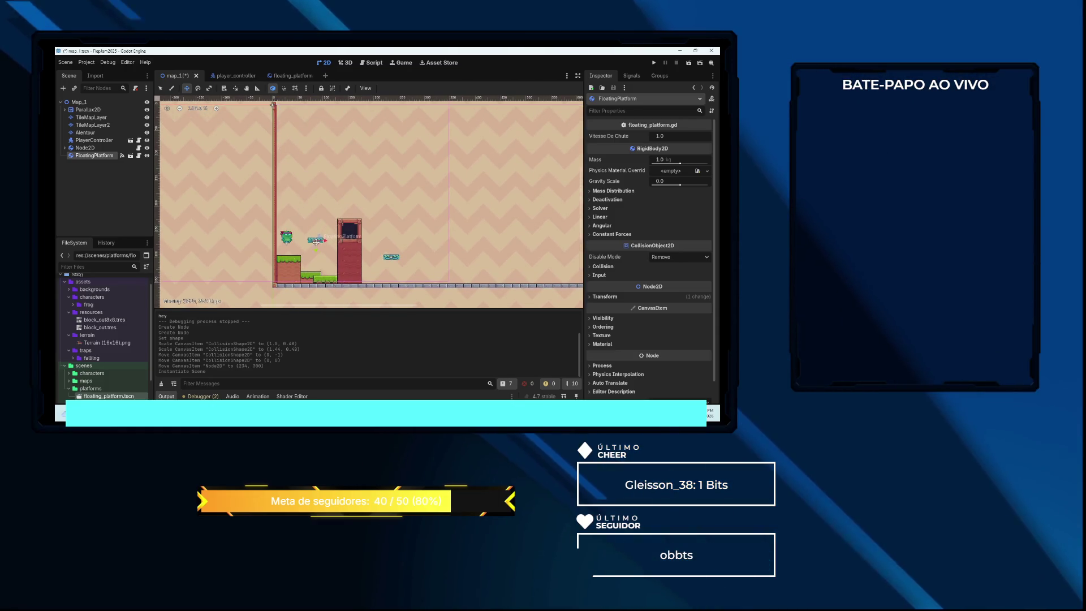
{"action": "left_click_drag", "start_coordinate": [315, 243], "coordinate": [317, 257]}
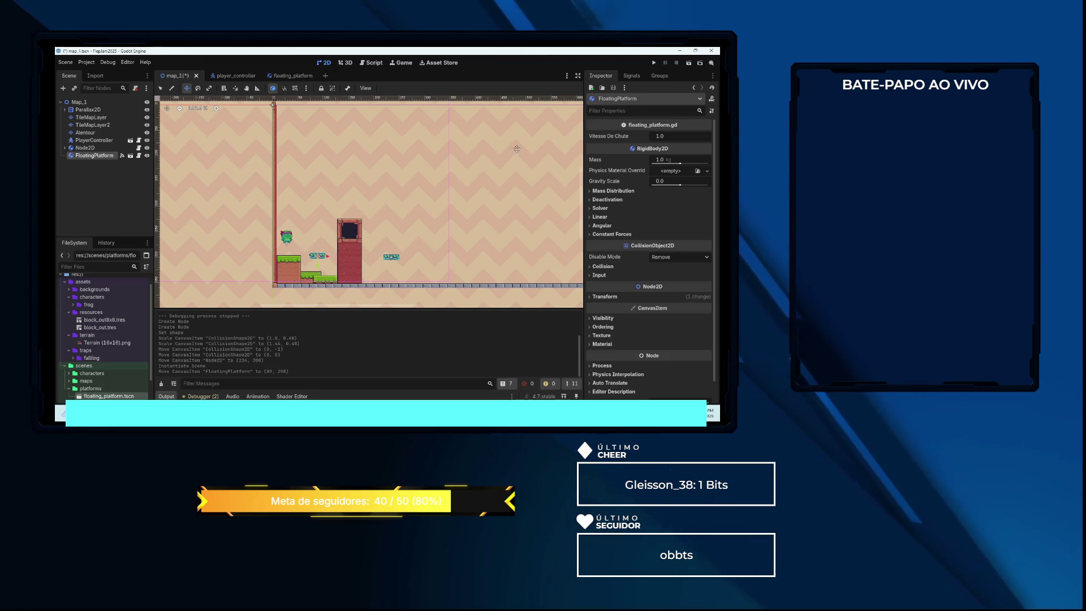
{"action": "left_click", "coordinate": [653, 62]}
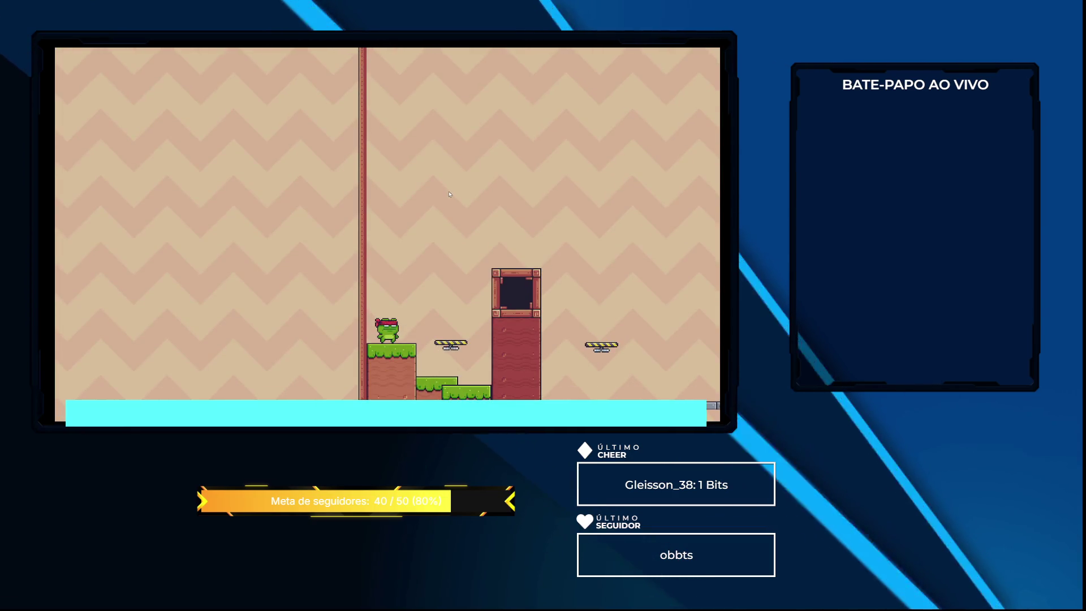
Walk and jump the frog onto and off the floating platform, stop the game, and return to floating_platform
{"action": "key", "text": "space"}
{"action": "key", "text": "Right"}
{"action": "key", "text": "space"}
{"action": "key", "text": "Left"}
{"action": "key", "text": "Right"}
{"action": "key", "text": "space"}
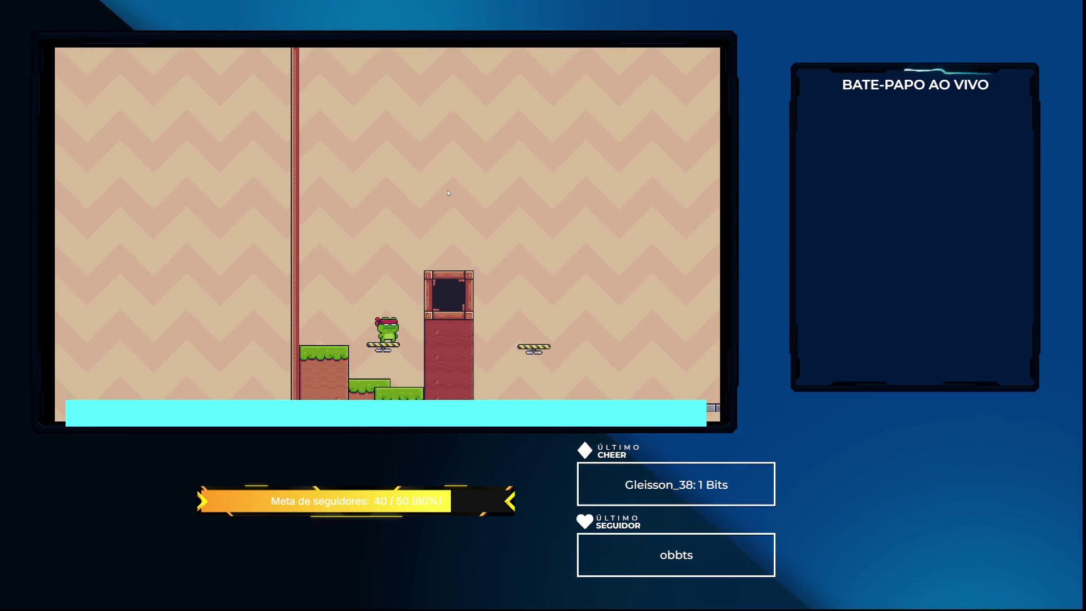
{"action": "key", "text": "space"}
{"action": "key", "text": "Left"}
{"action": "key", "text": "F8"}
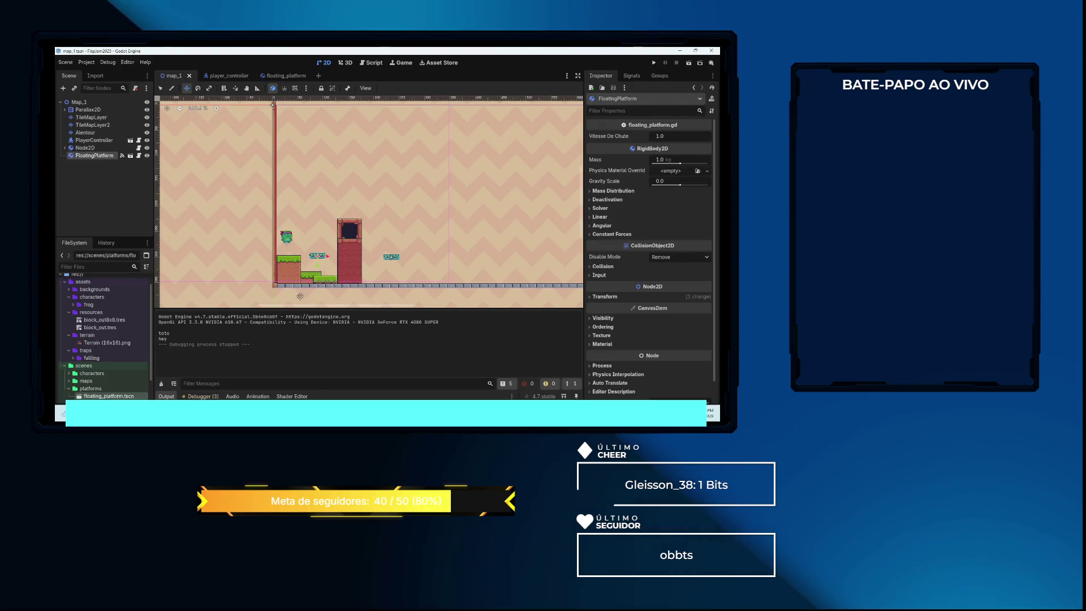
{"action": "left_click", "coordinate": [282, 74]}
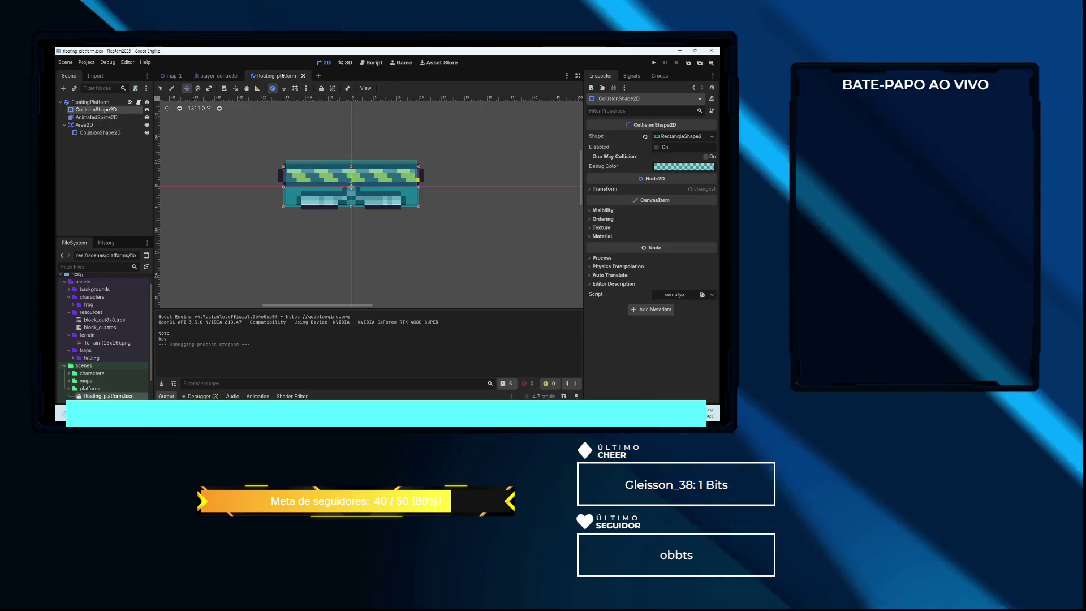
Delete _on_body_entered and the freeze = true line from floating_platform.gd, then show Area2D's signals
{"action": "left_click", "coordinate": [371, 62]}
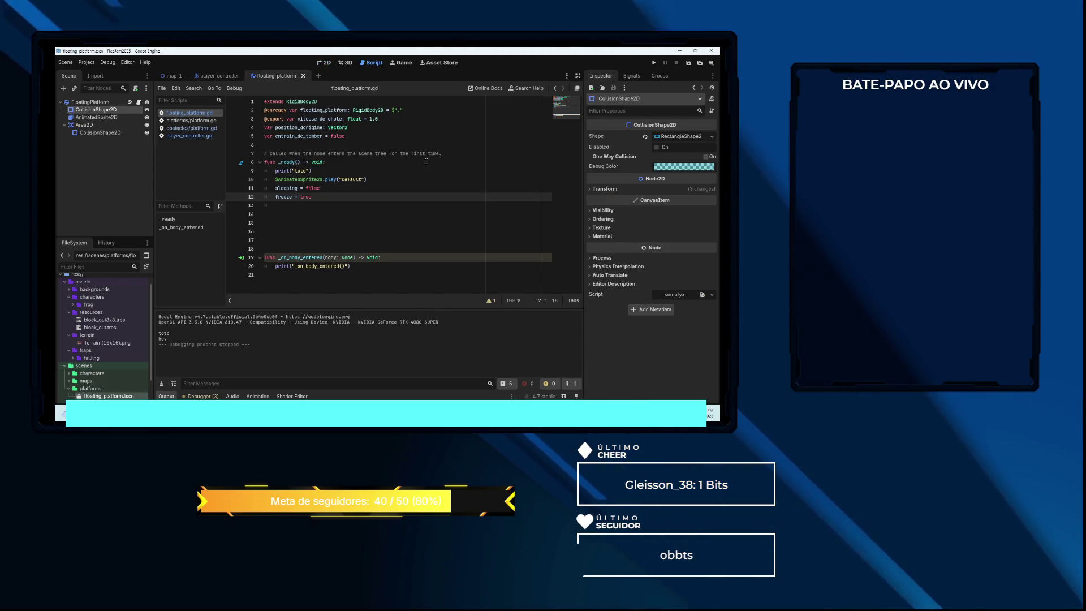
{"action": "left_click", "coordinate": [628, 75]}
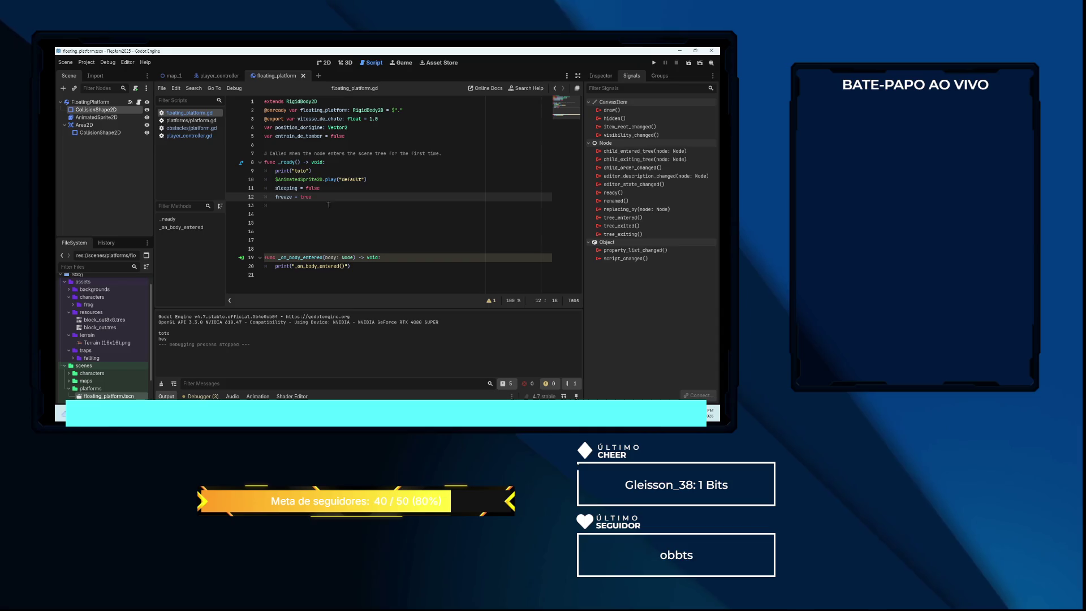
{"action": "left_click_drag", "start_coordinate": [355, 268], "coordinate": [264, 258]}
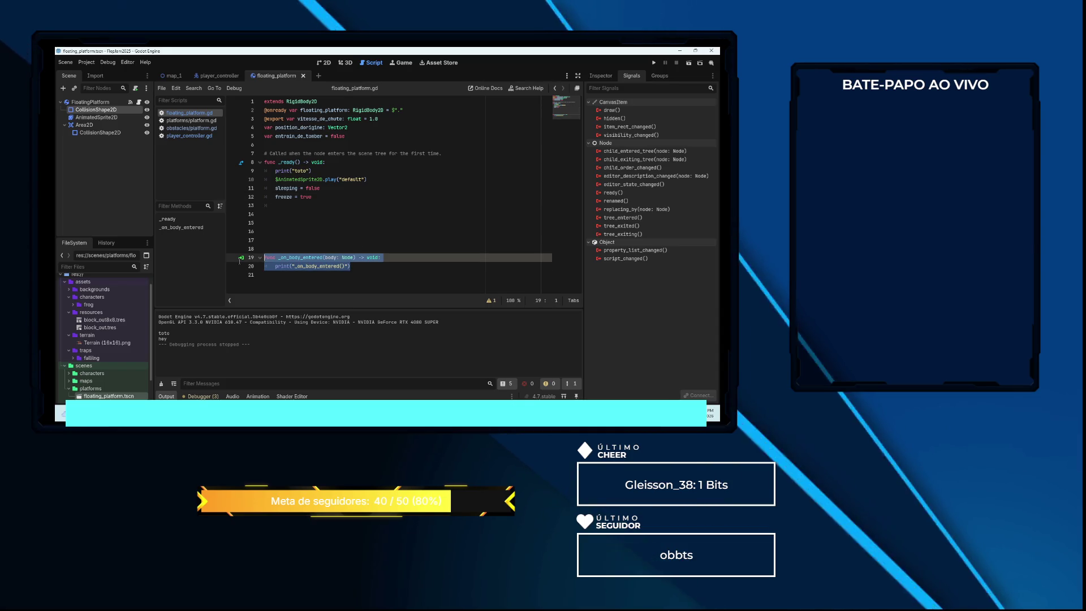
{"action": "key", "text": "BackSpace"}
{"action": "key", "text": "BackSpace"}
{"action": "key", "text": "BackSpace"}
{"action": "key", "text": "BackSpace"}
{"action": "key", "text": "BackSpace"}
{"action": "key", "text": "BackSpace"}
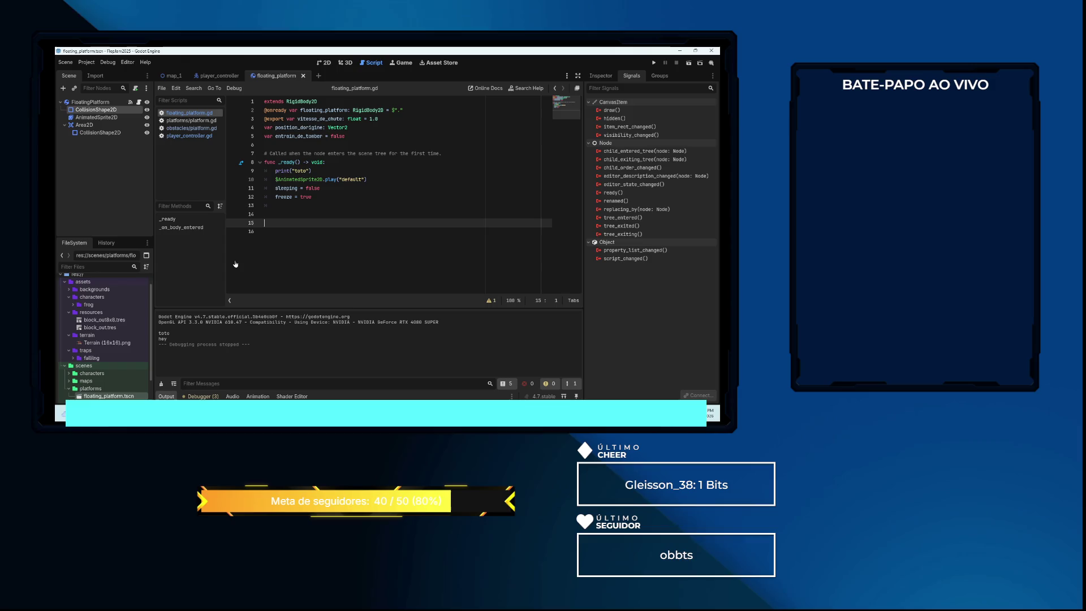
{"action": "key", "text": "BackSpace"}
{"action": "key", "text": "BackSpace"}
{"action": "key", "text": "BackSpace"}
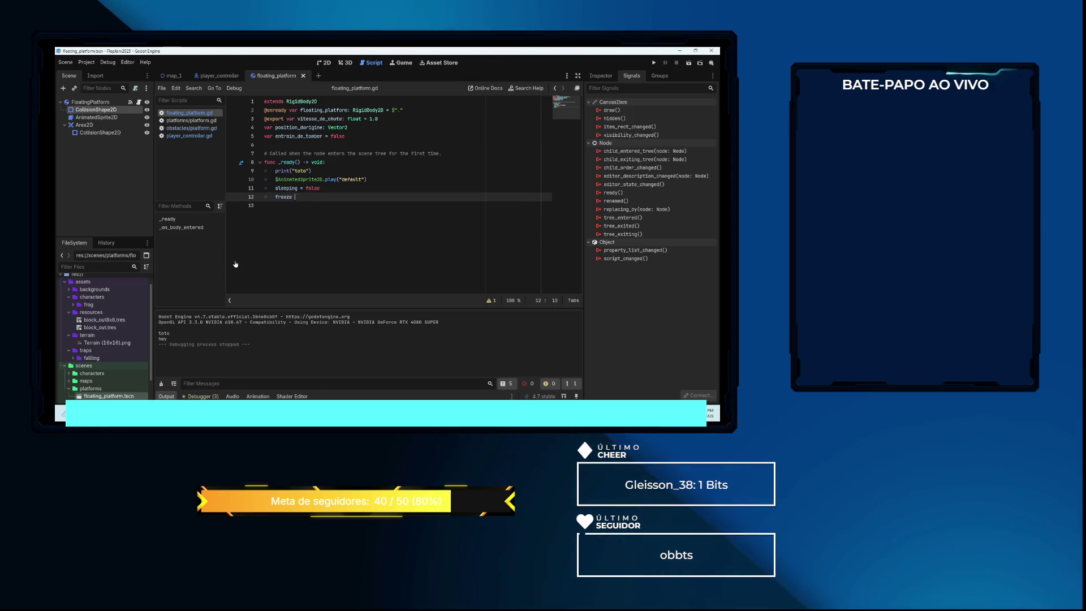
{"action": "key", "text": "BackSpace"}
{"action": "key", "text": "BackSpace"}
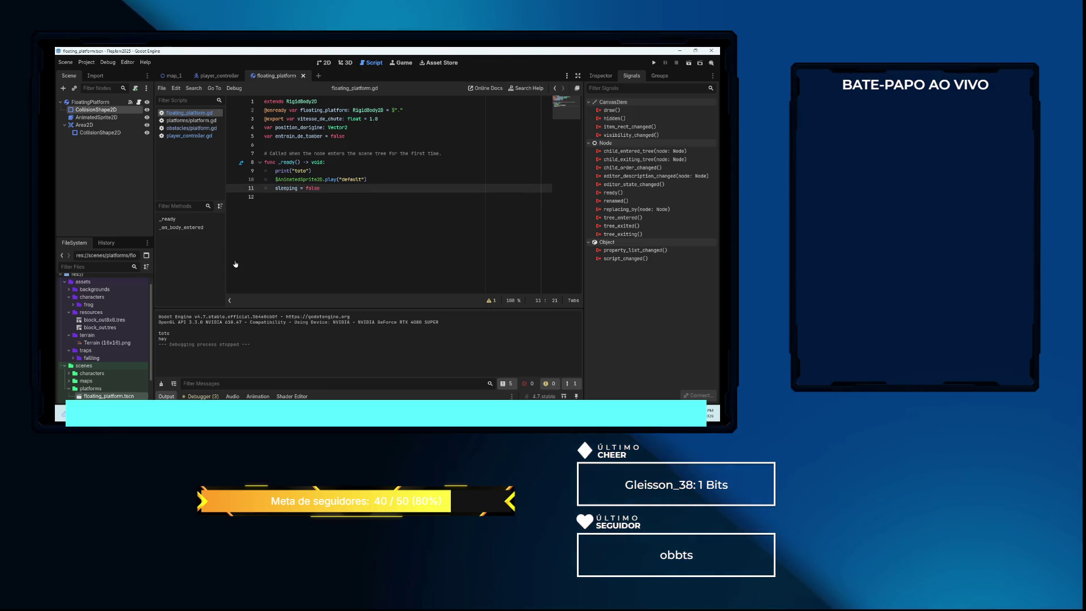
{"action": "left_click", "coordinate": [85, 125]}
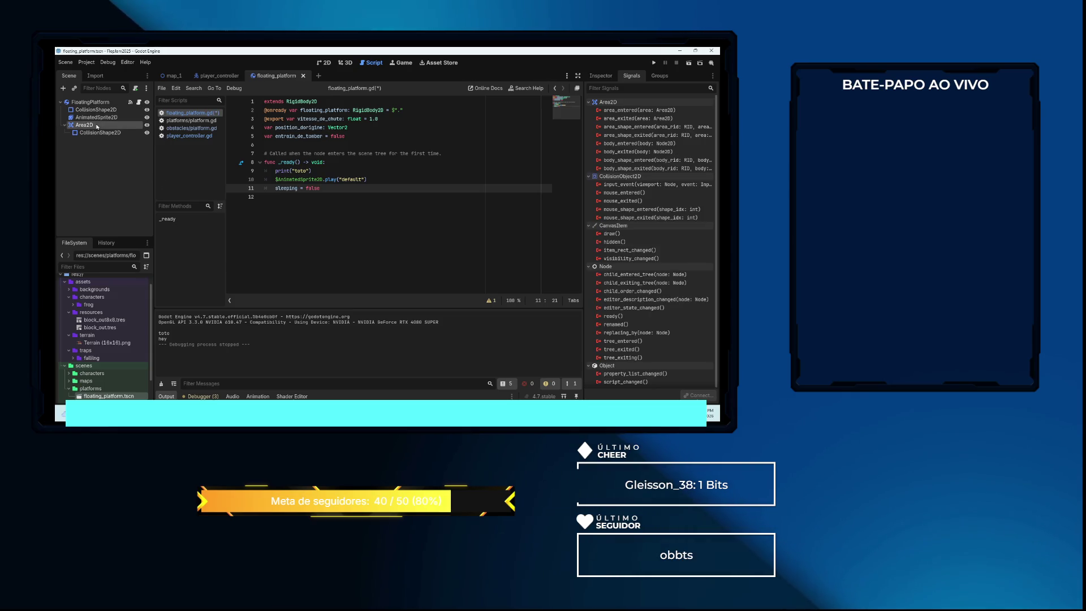
Connect body_entered to a new _on_area_2d_body_entered handler that prints its name, save, and run
{"action": "double_click", "coordinate": [637, 143]}
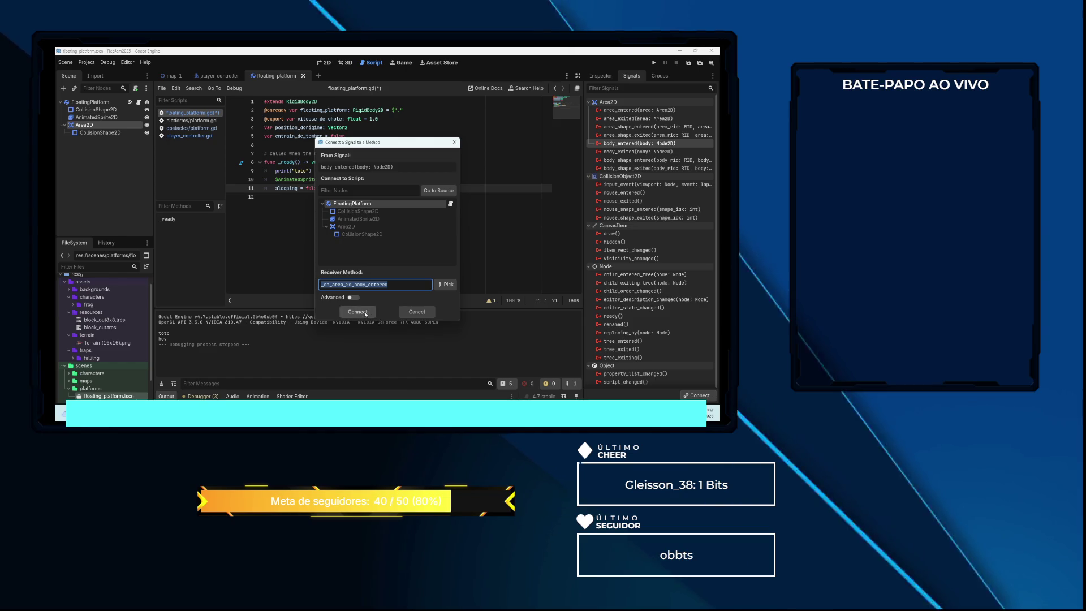
{"action": "left_click", "coordinate": [364, 311]}
{"action": "double_click", "coordinate": [320, 215]}
{"action": "key", "text": "ctrl+c"}
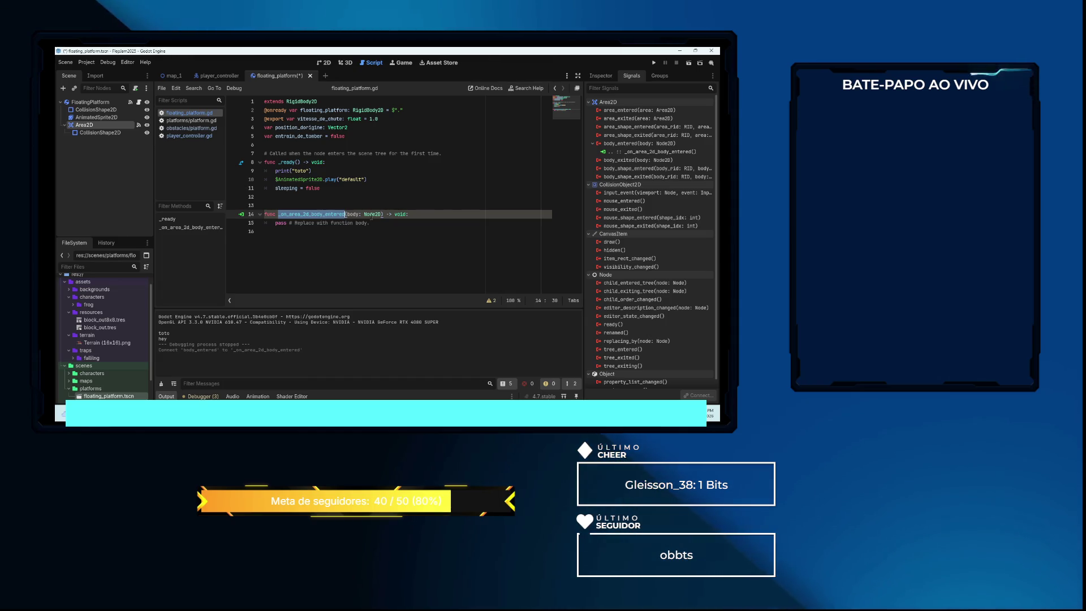
{"action": "left_click_drag", "start_coordinate": [371, 225], "coordinate": [278, 223]}
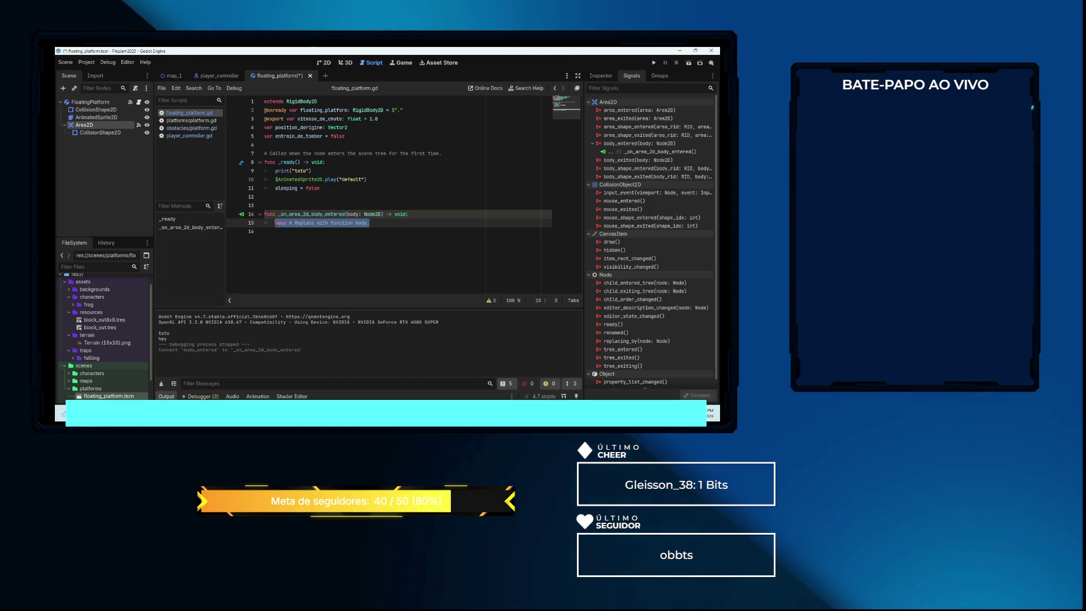
{"action": "type", "text": "rint(\""}
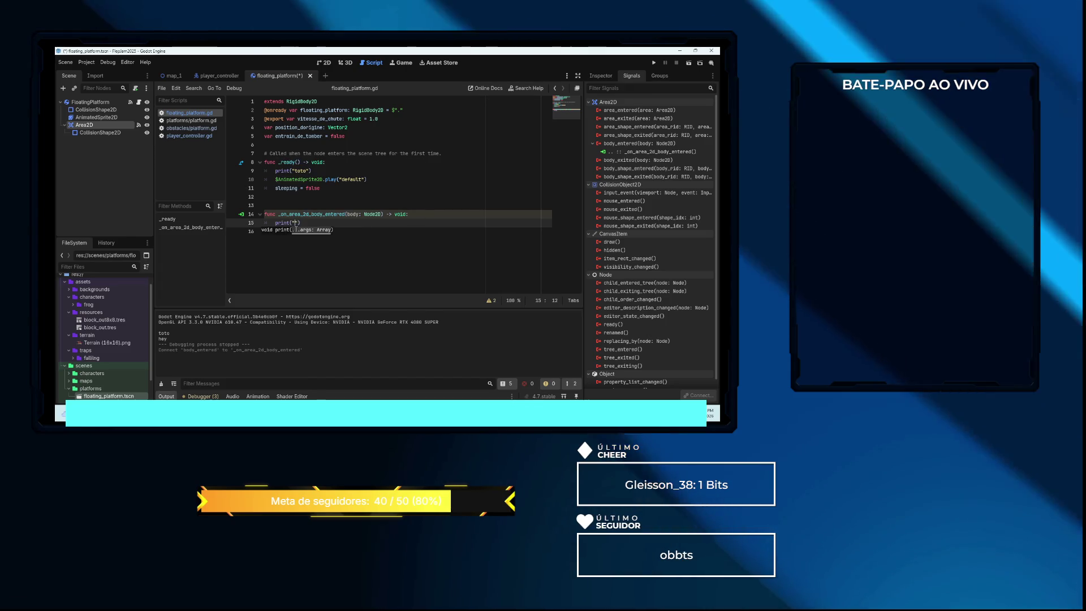
{"action": "key", "text": "ctrl+v"}
{"action": "key", "text": "ctrl+s"}
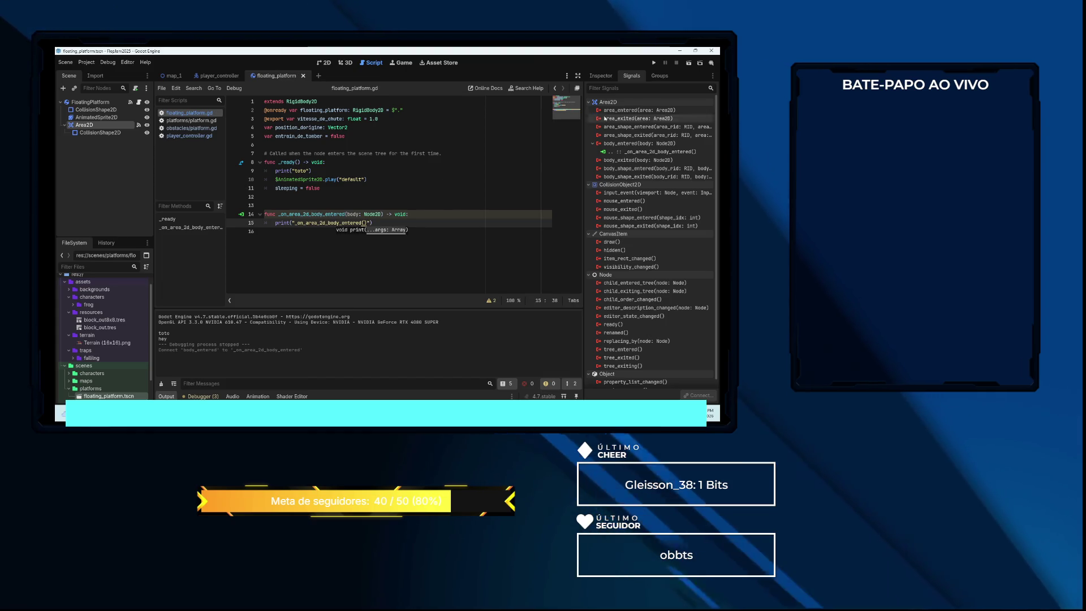
{"action": "key", "text": "F6"}
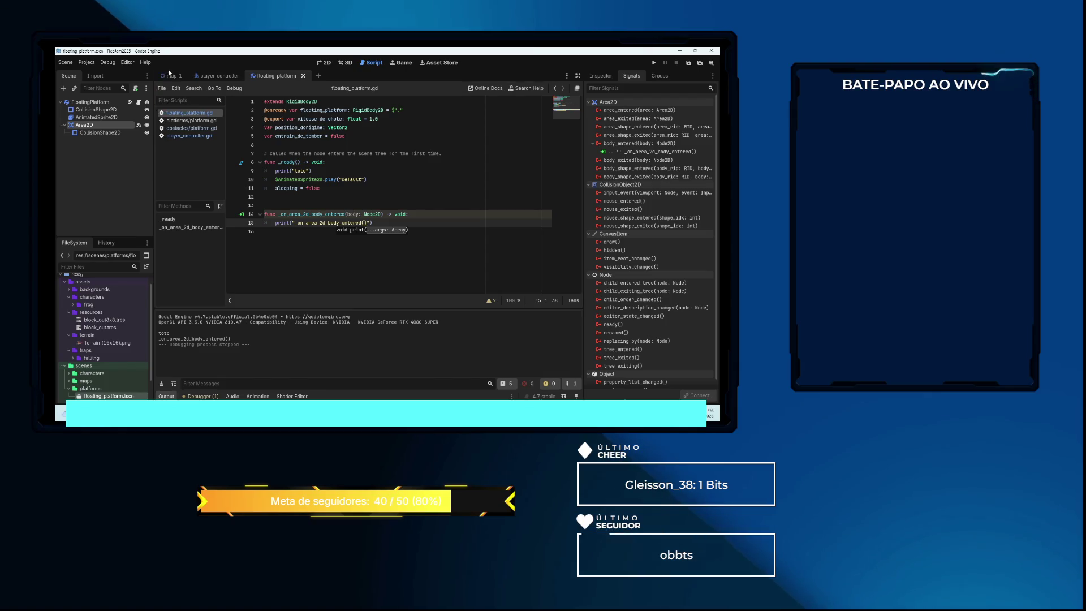
Run the map_1 scene, jump the frog onto the platform, and stop the game
{"action": "left_click", "coordinate": [170, 75]}
{"action": "left_click", "coordinate": [690, 61]}
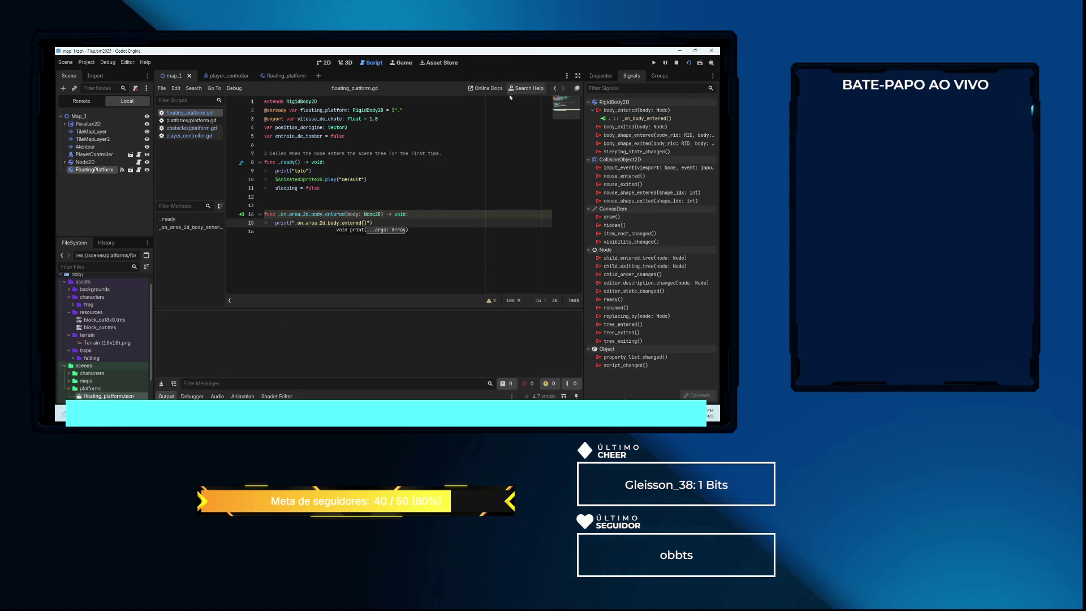
{"action": "key", "text": "space"}
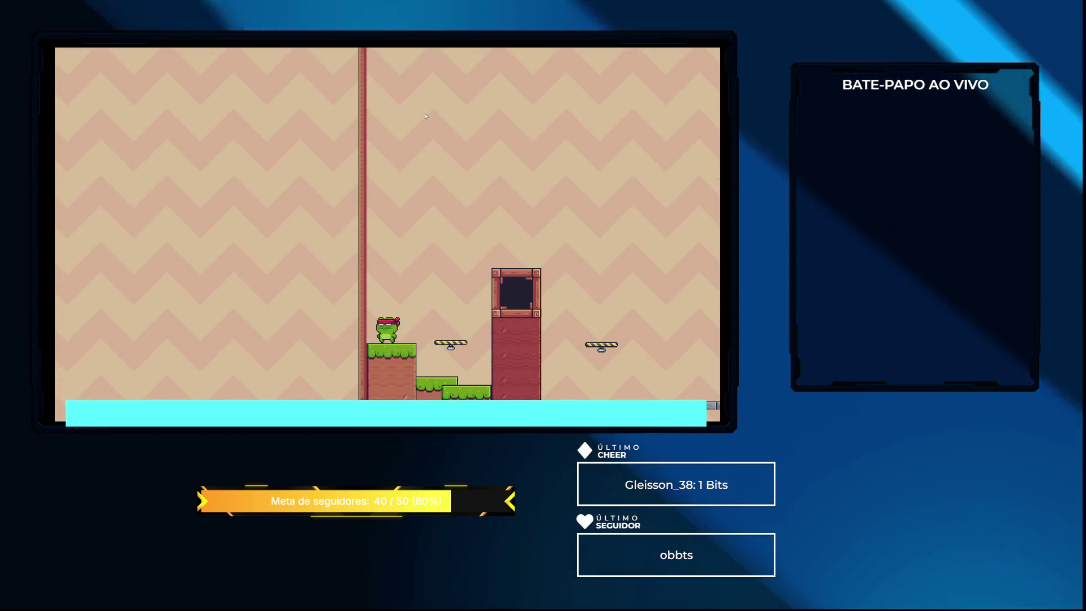
{"action": "key", "text": "F8"}
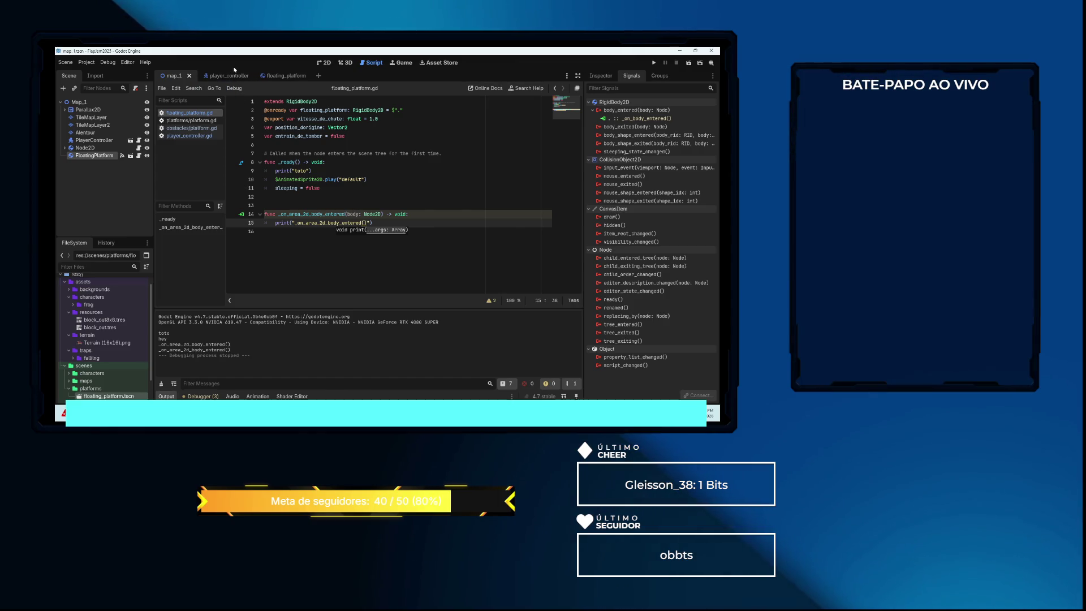
Back in floating_platform, review the Area2D and FloatingPlatform RigidBody2D properties
{"action": "left_click", "coordinate": [281, 76]}
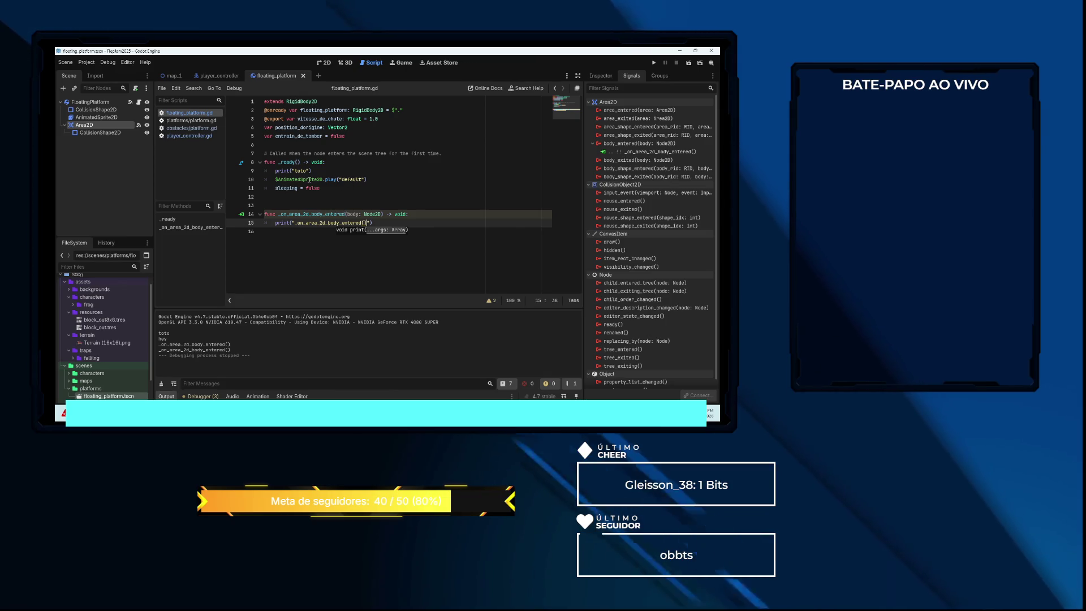
{"action": "mouse_move", "coordinate": [312, 180]}
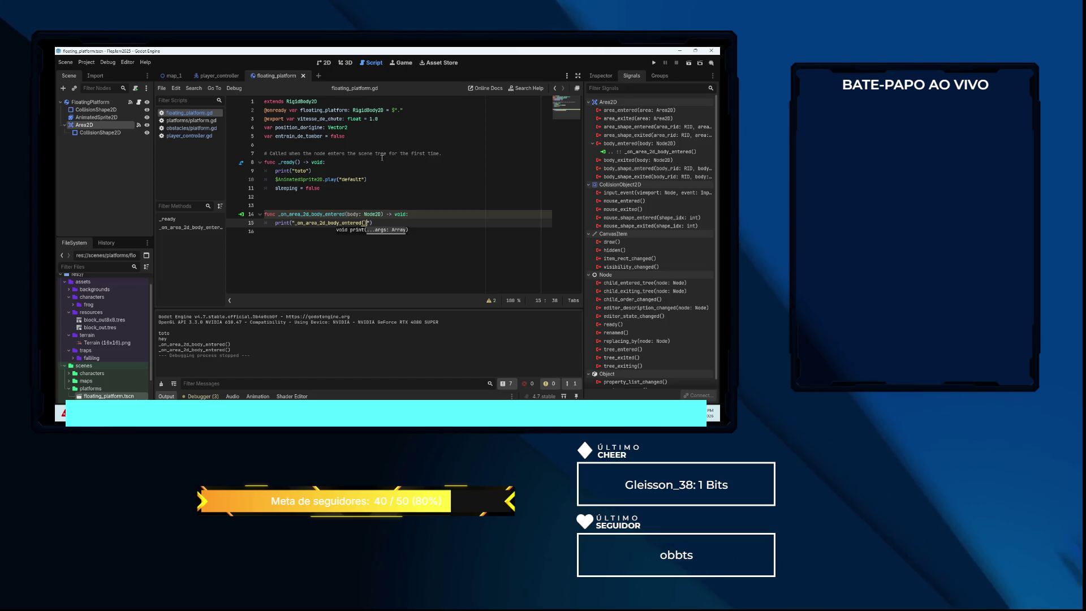
{"action": "left_click", "coordinate": [600, 76]}
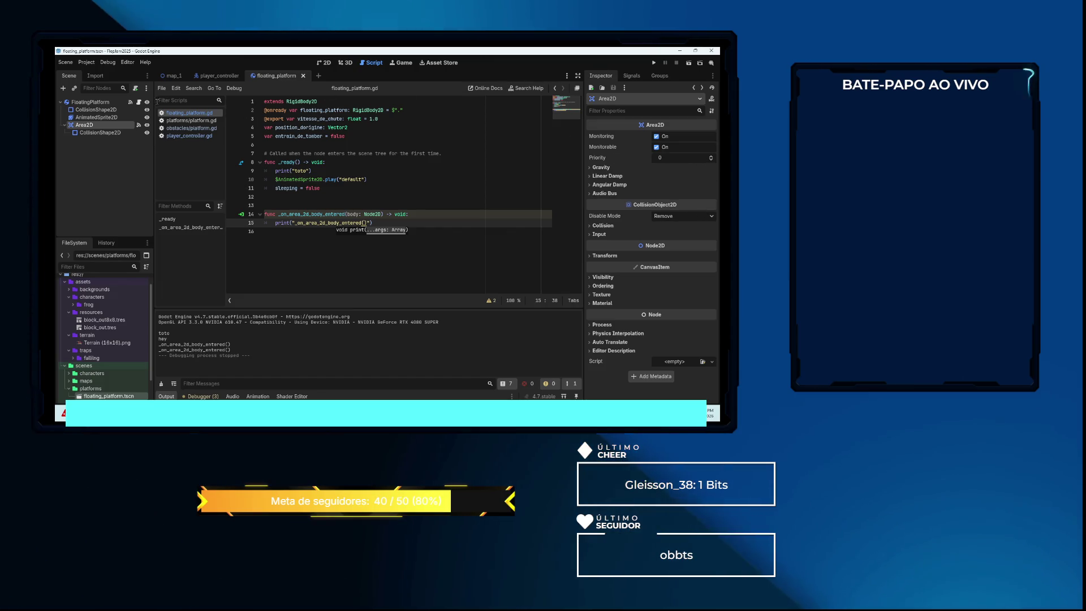
{"action": "left_click", "coordinate": [100, 103]}
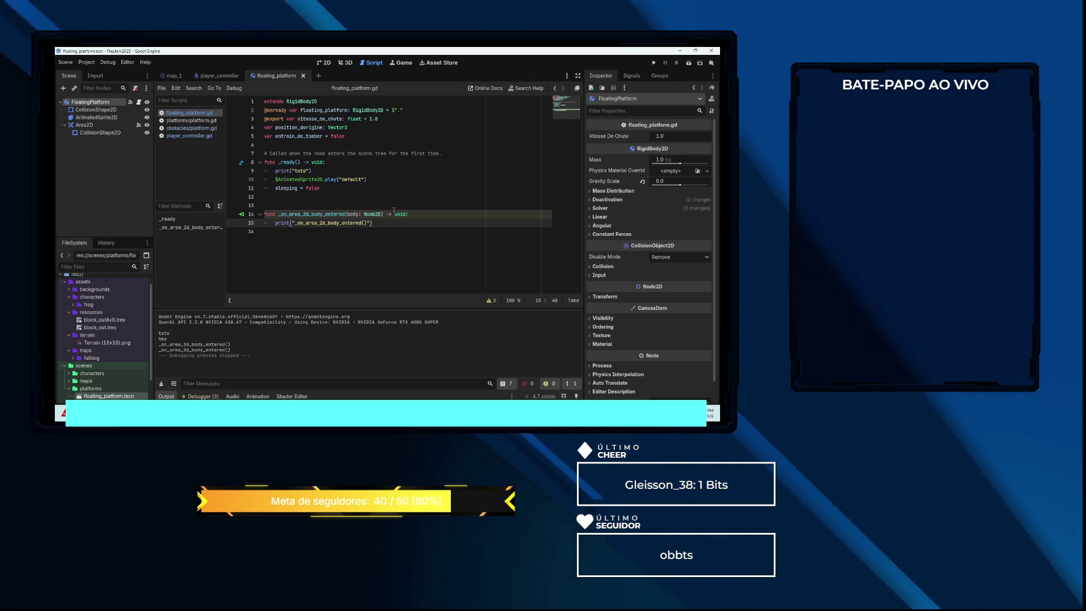
Add floating_platform.gravity_scale = 1.0 to the handler and run the current scene
{"action": "key", "text": "Return"}
{"action": "type", "text": "flo"}
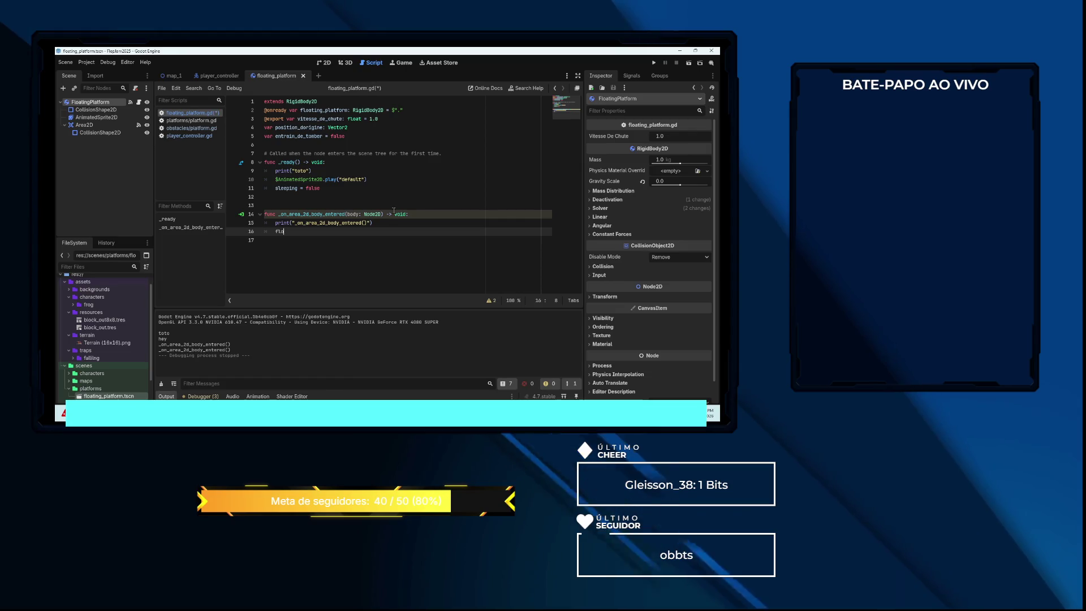
{"action": "key", "text": "Return"}
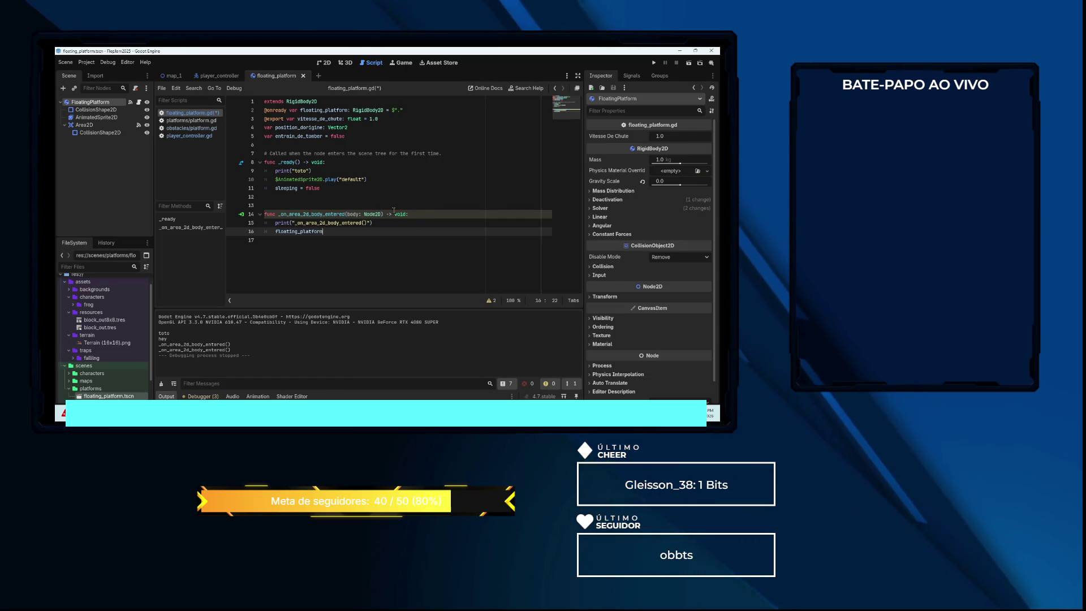
{"action": "type", "text": ".gra"}
{"action": "key", "text": "Return"}
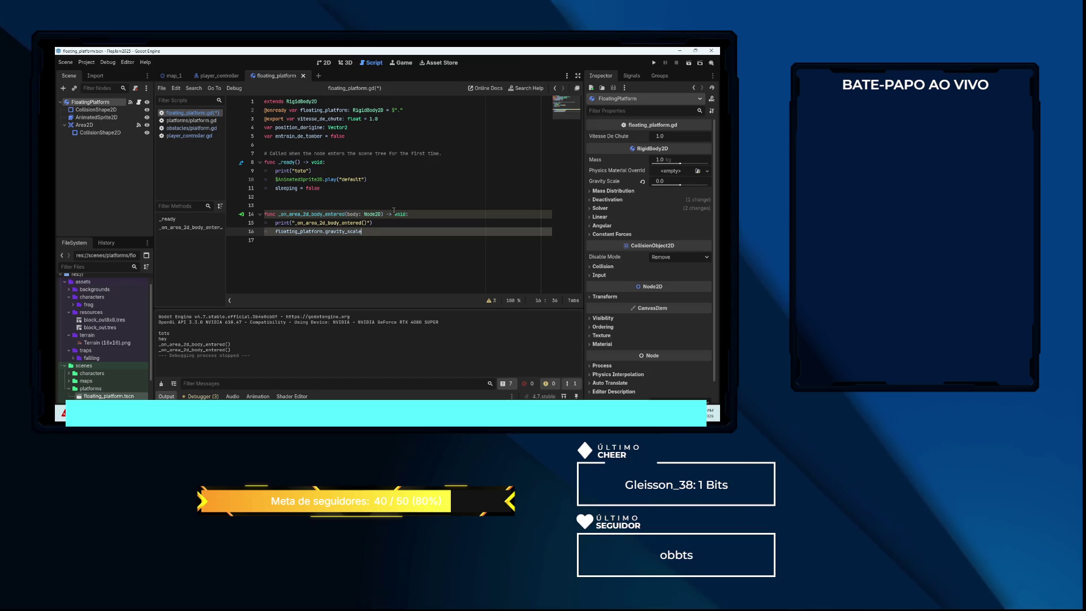
{"action": "type", "text": " = "}
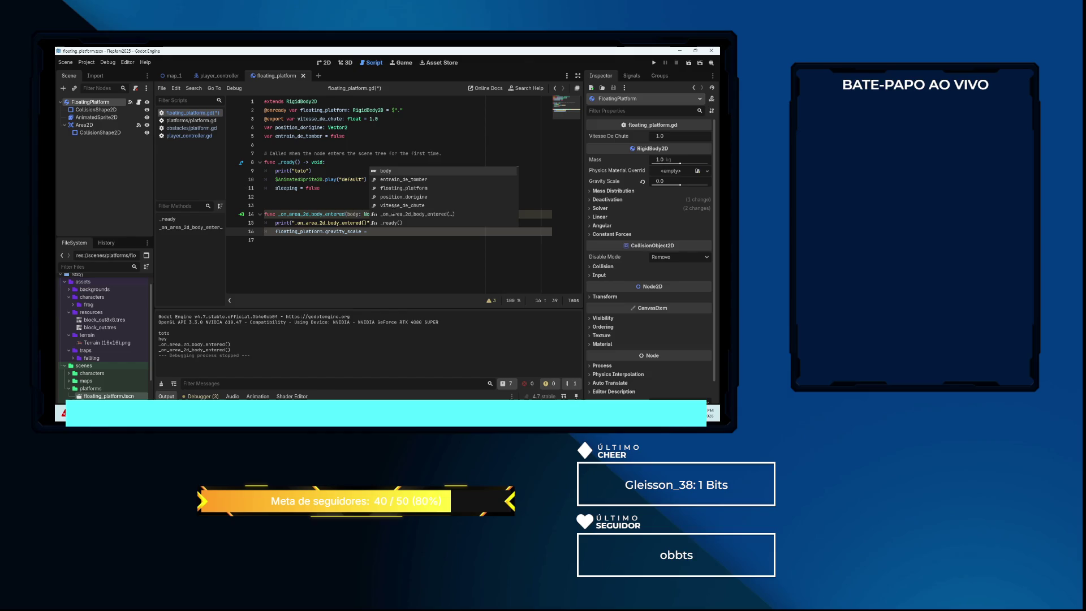
{"action": "type", "text": "1.0"}
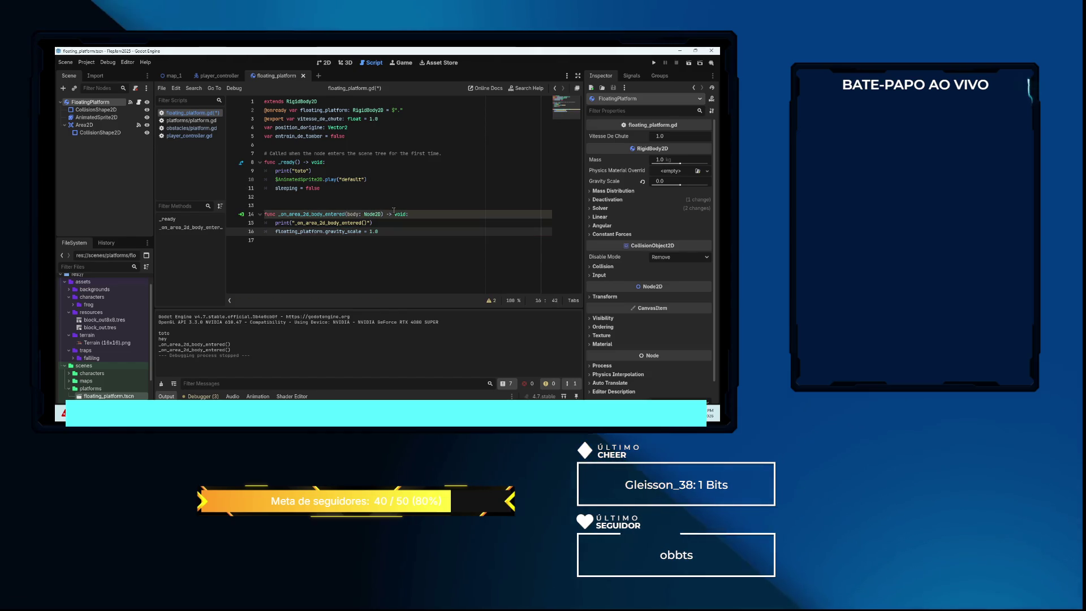
{"action": "left_click", "coordinate": [688, 66]}
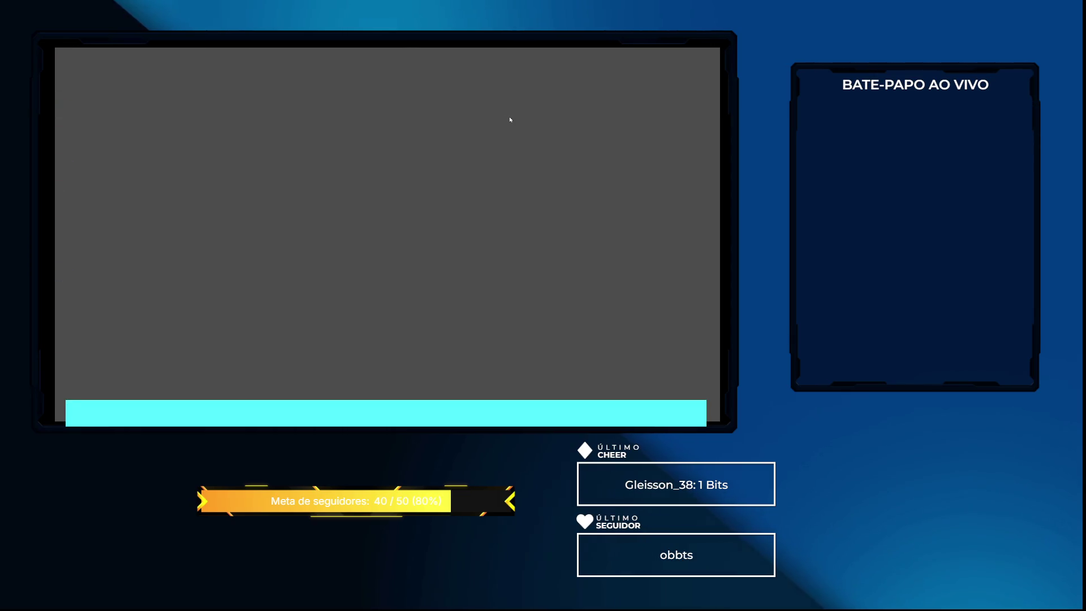
Stop the game, run map_1 from its 2D view to test the gravity change, then reopen floating_platform.gd
{"action": "key", "text": "F8"}
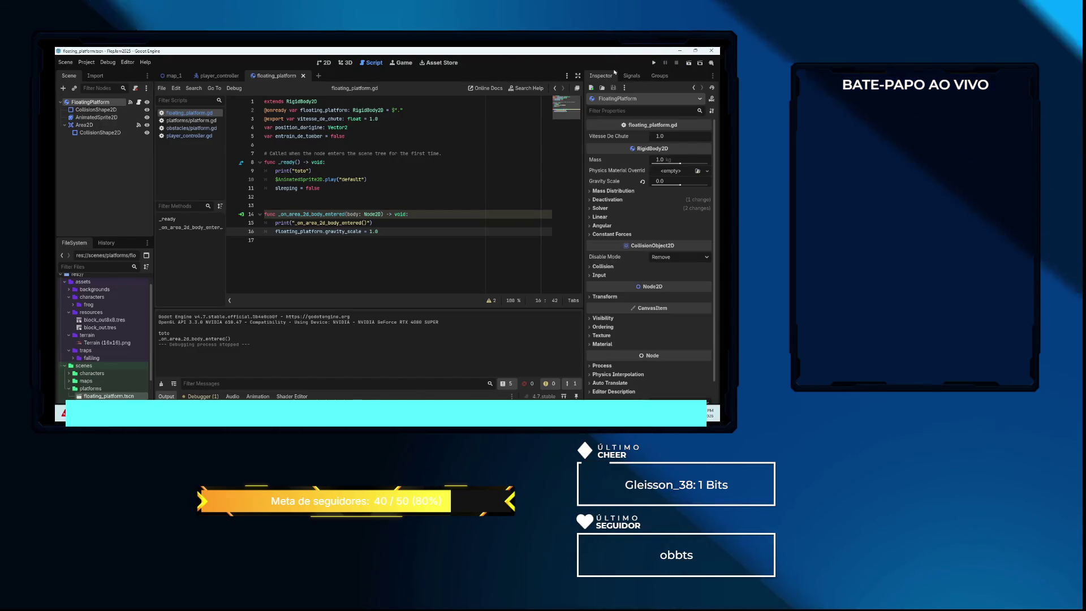
{"action": "left_click", "coordinate": [172, 75]}
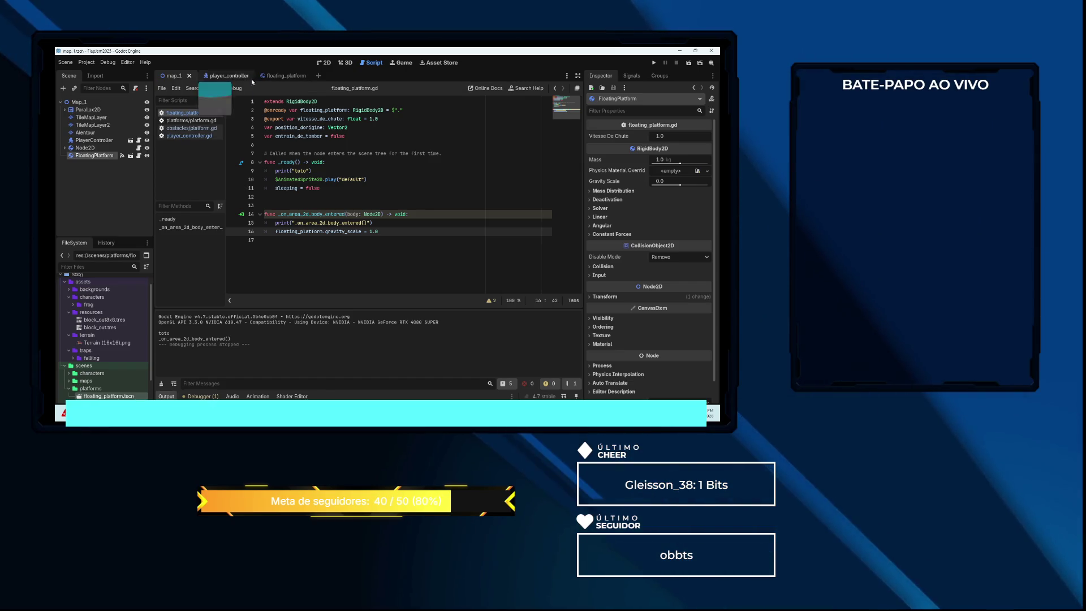
{"action": "left_click", "coordinate": [324, 63]}
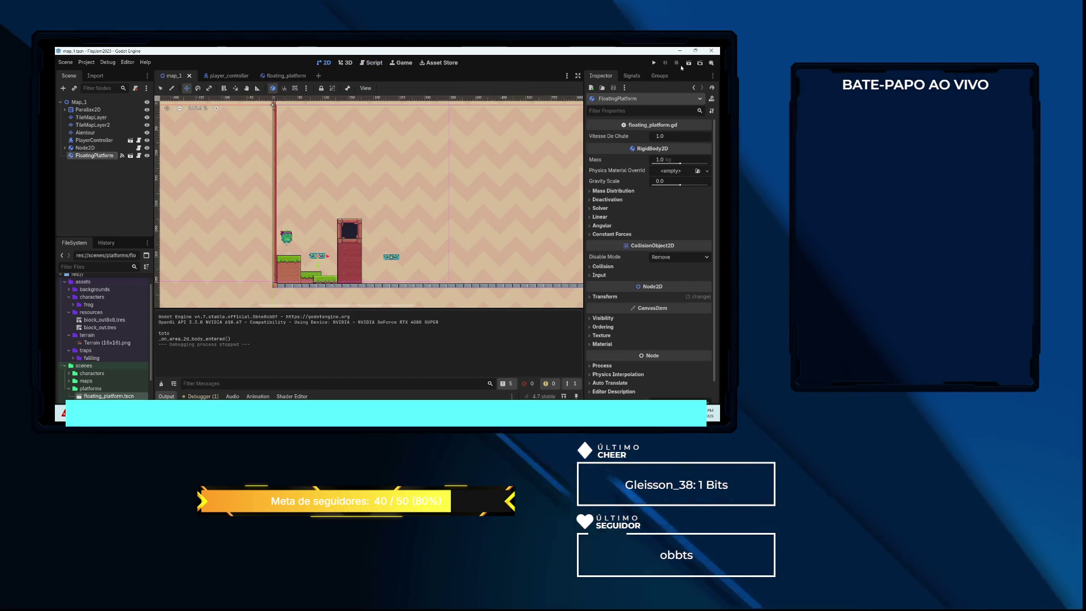
{"action": "key", "text": "F5"}
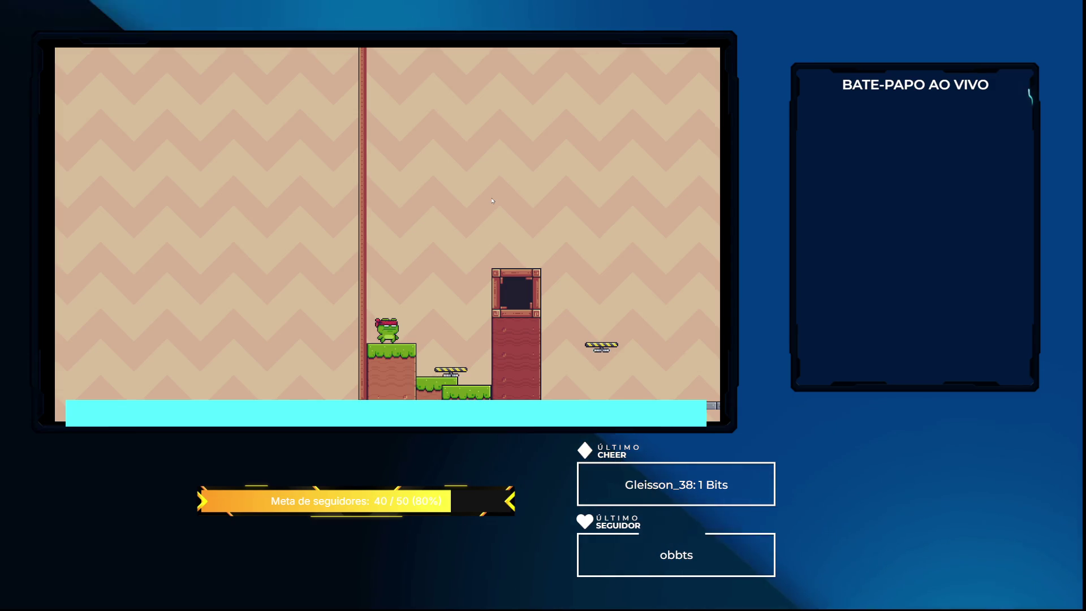
{"action": "key", "text": "F8"}
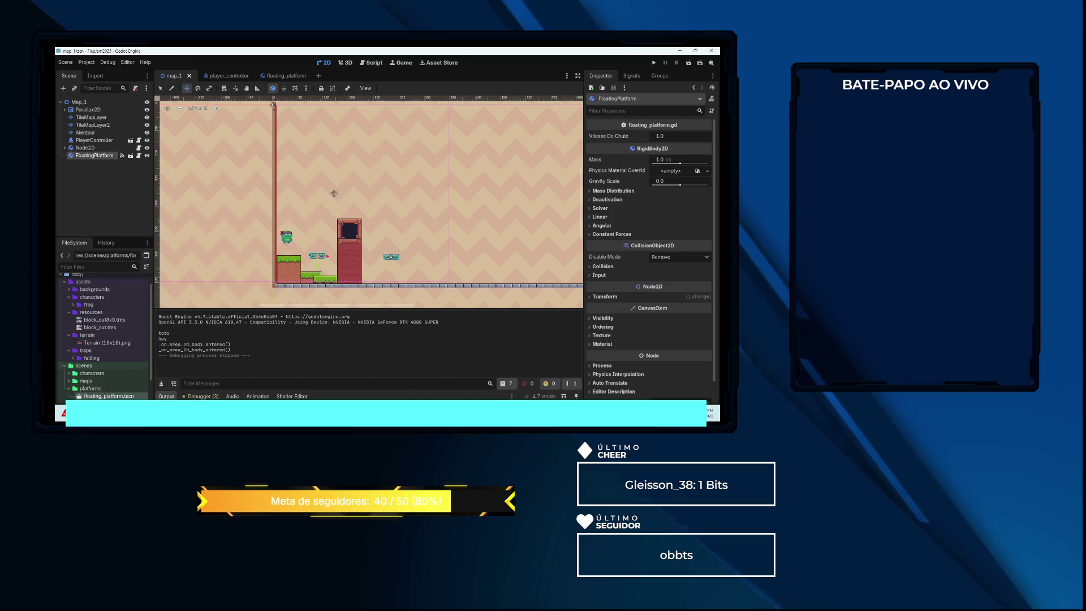
{"action": "left_click", "coordinate": [283, 75]}
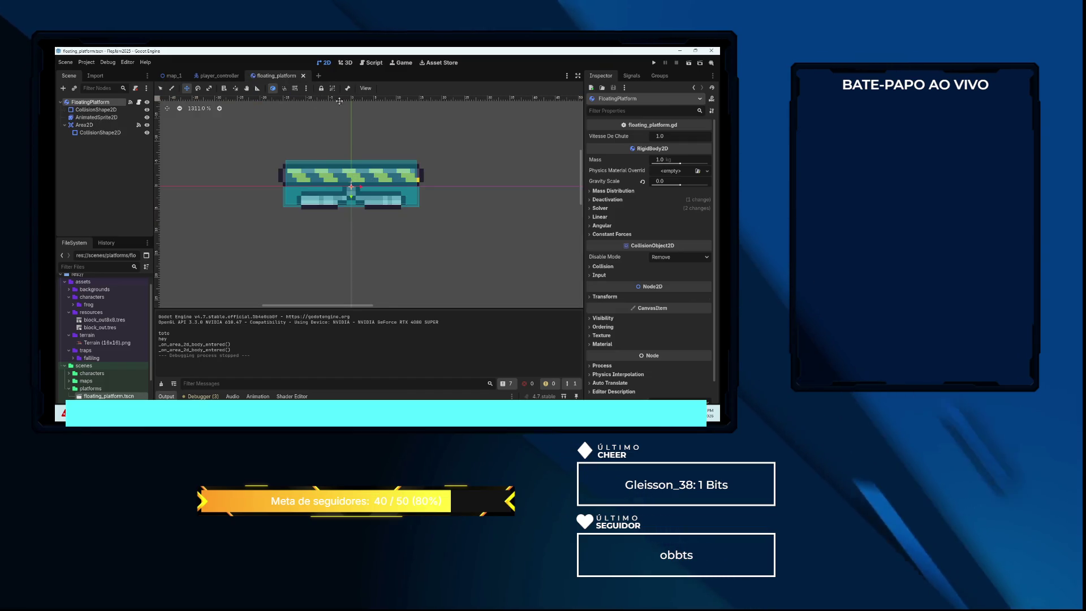
{"action": "left_click", "coordinate": [364, 63]}
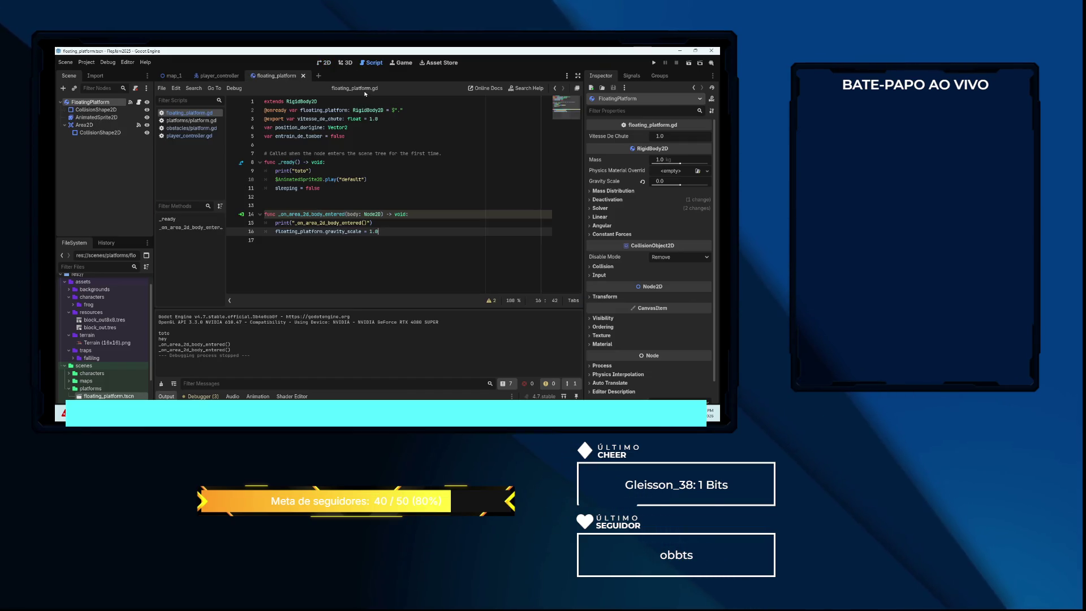
Add freeze = true as a new line 12 at the end of _ready, then switch to map_1
{"action": "left_click", "coordinate": [334, 198]}
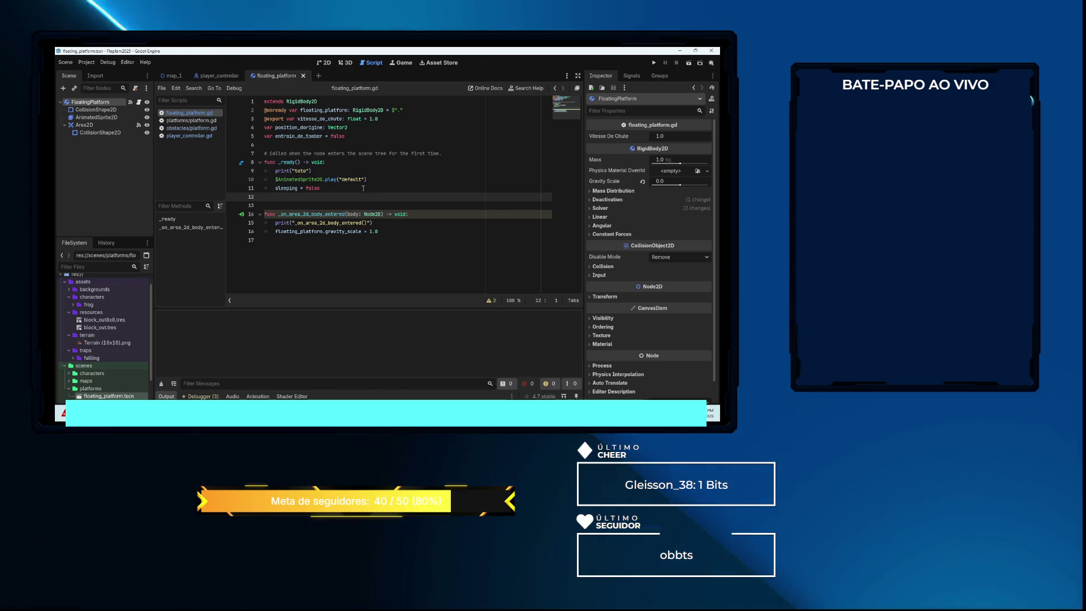
{"action": "left_click", "coordinate": [336, 189]}
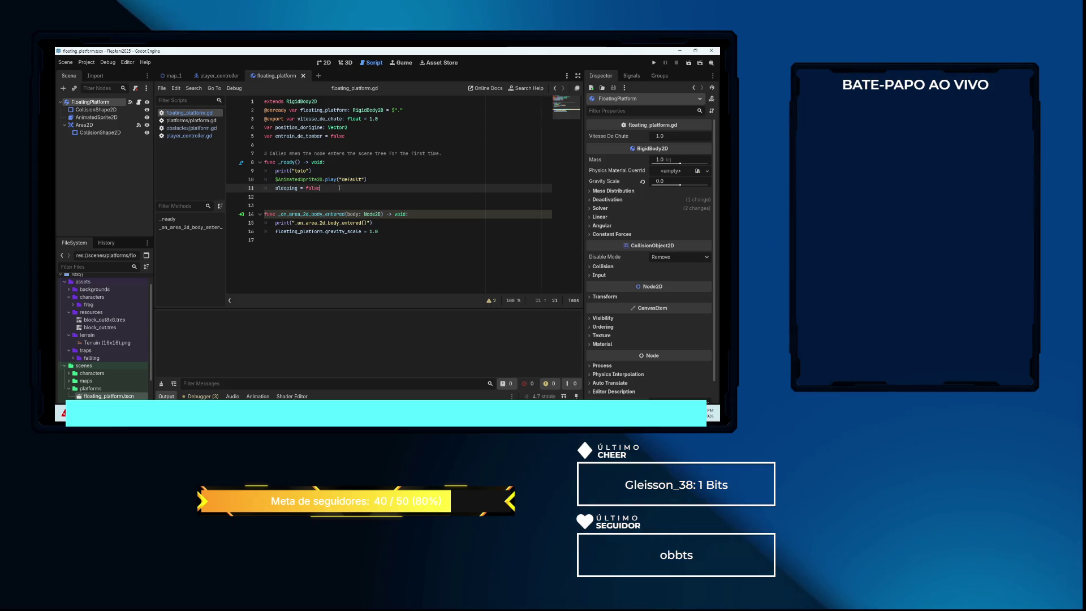
{"action": "key", "text": "Return"}
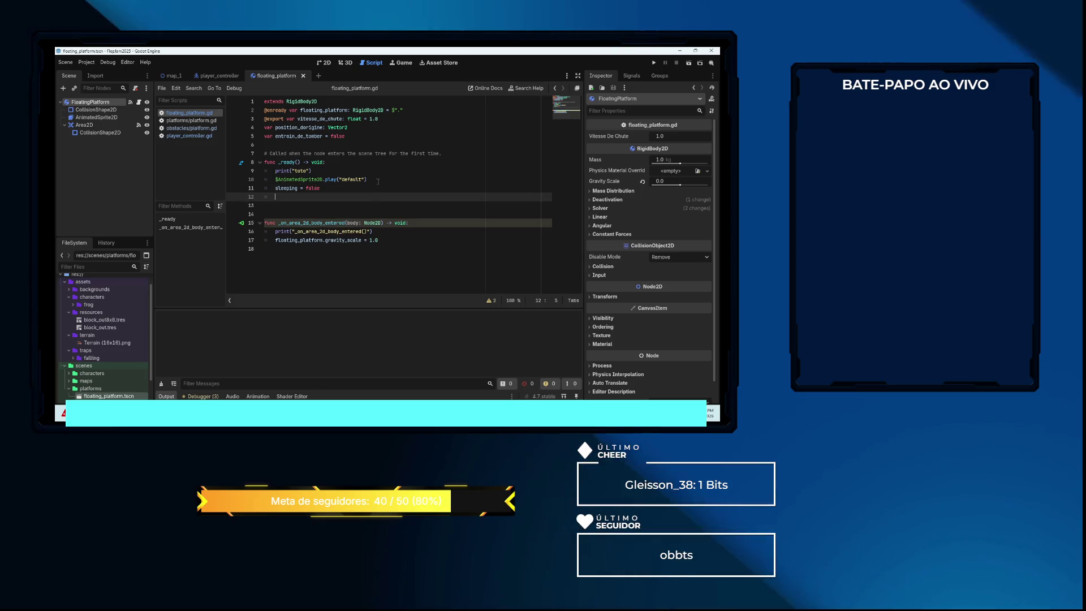
{"action": "type", "text": "fr"}
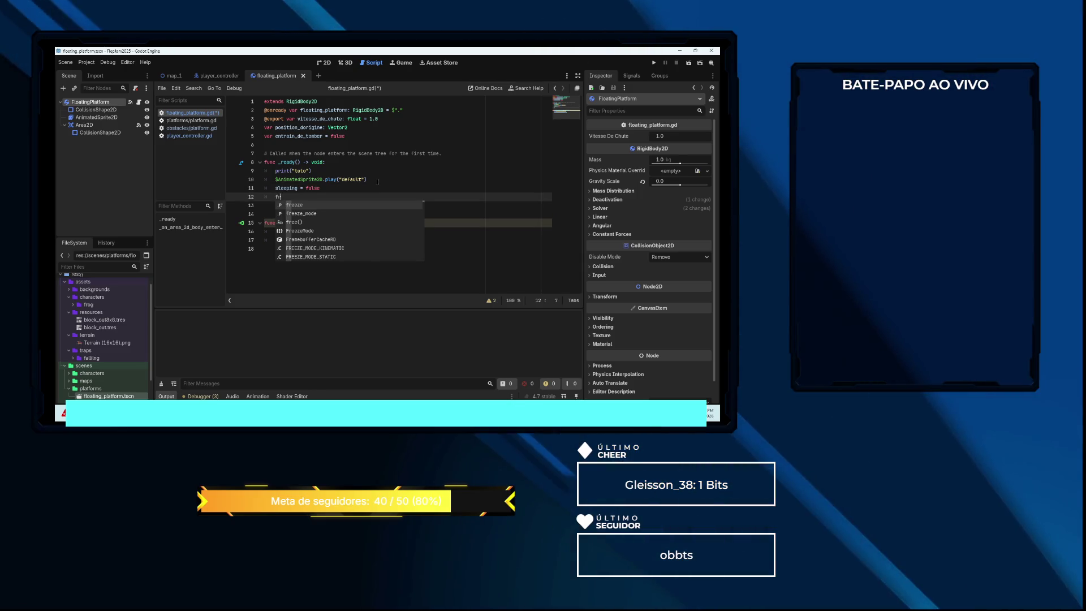
{"action": "key", "text": "Return"}
{"action": "type", "text": "= tr"}
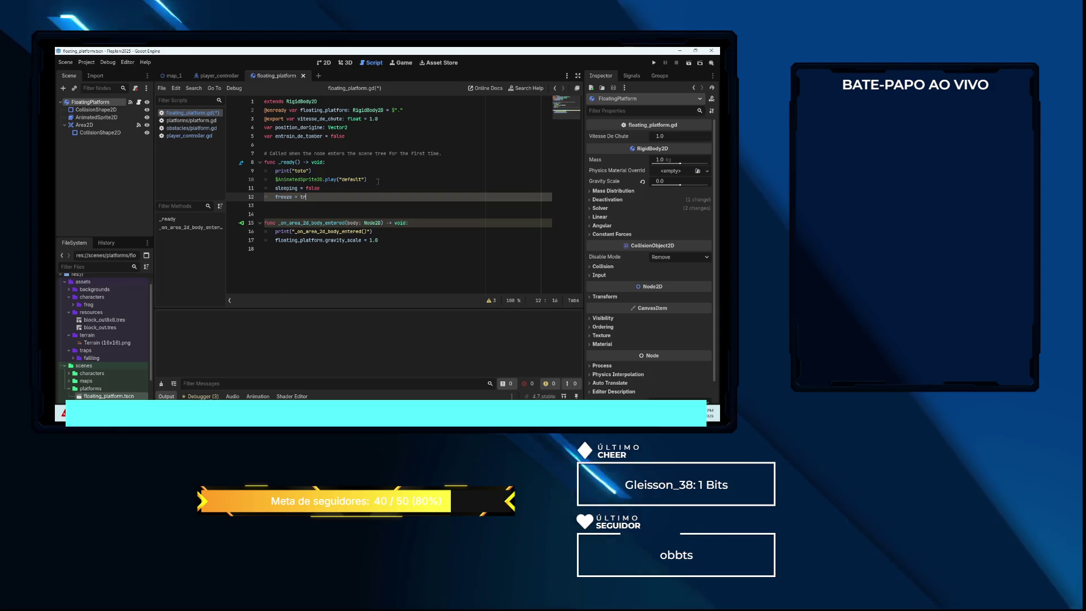
{"action": "type", "text": "ue"}
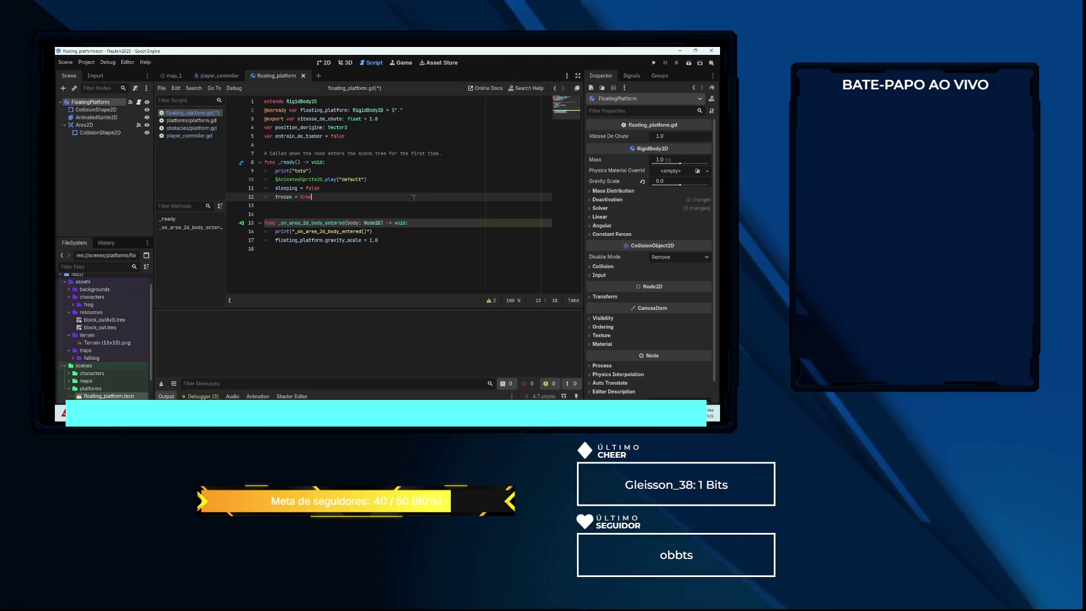
{"action": "left_click", "coordinate": [171, 75]}
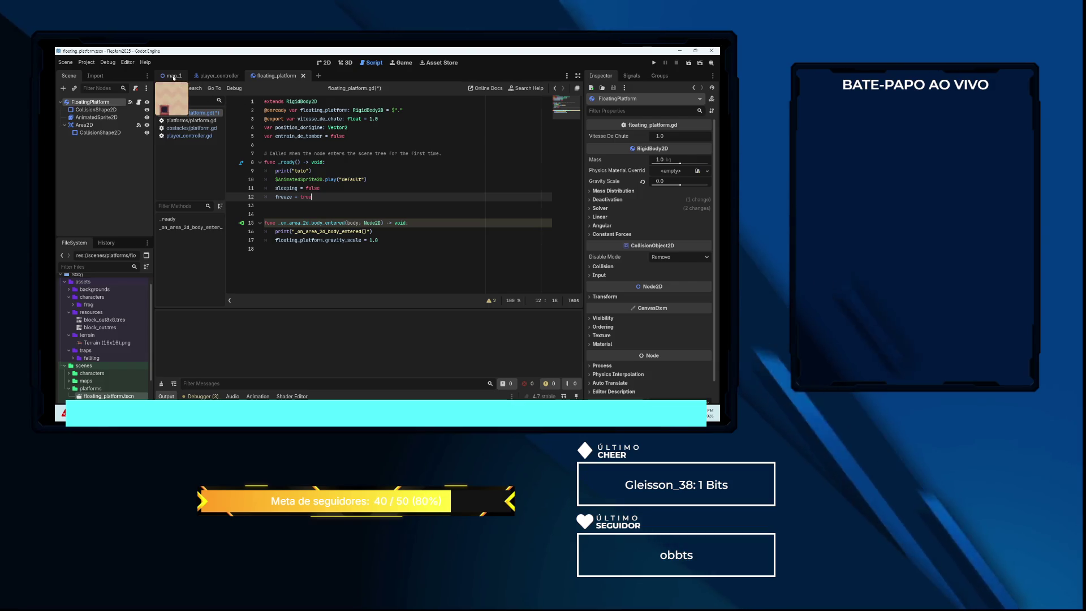
Run map_1, move and jump the frog left and right across the ledges, then stop the game
{"action": "left_click", "coordinate": [690, 63]}
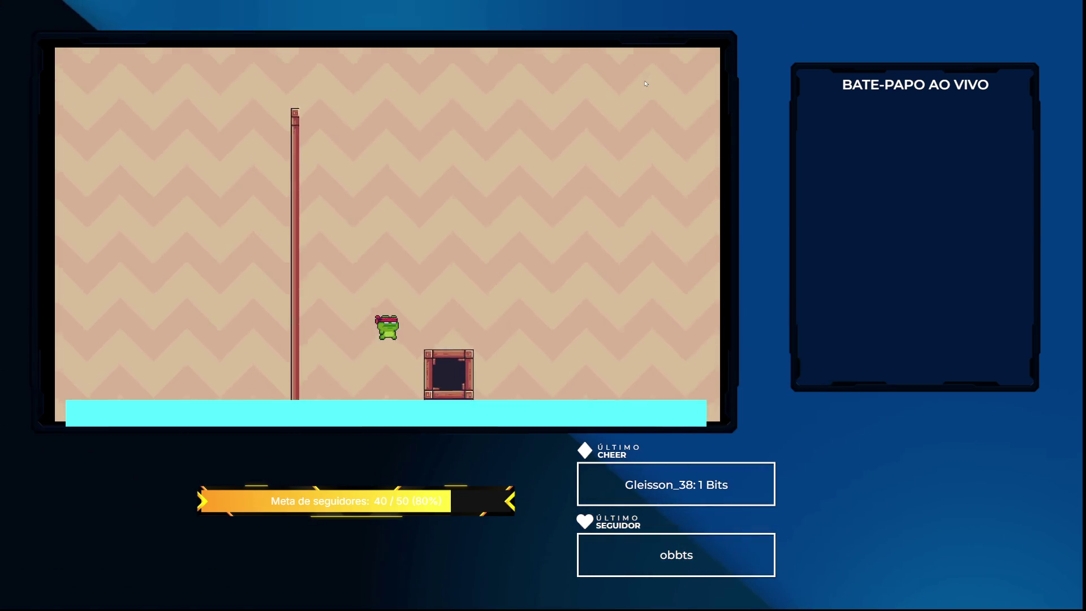
{"action": "key", "text": "Right"}
{"action": "key", "text": "Left"}
{"action": "key", "text": "space"}
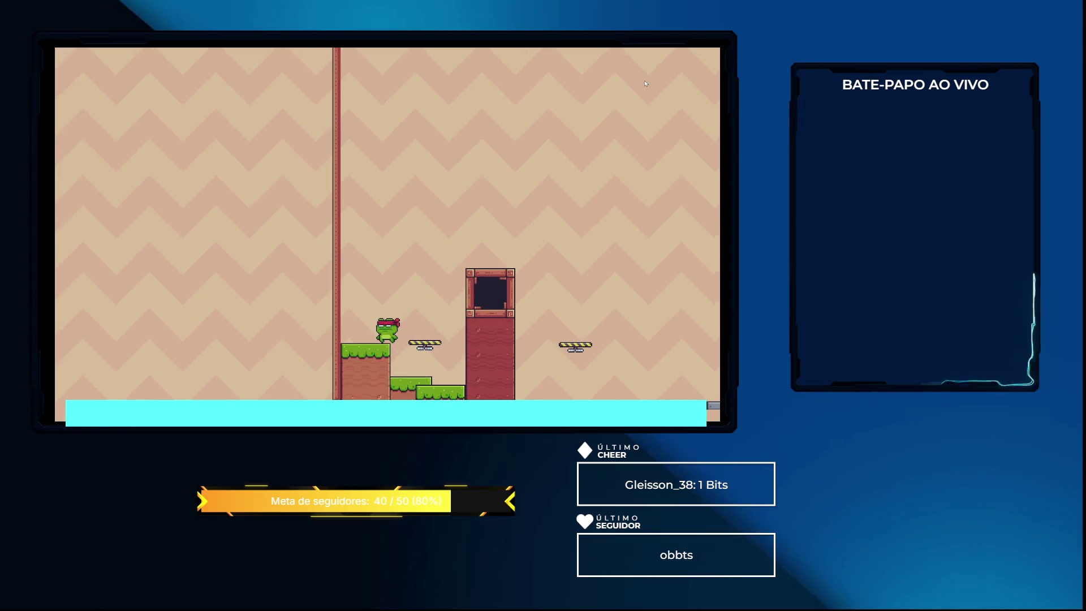
{"action": "key", "text": "space"}
{"action": "key", "text": "Left"}
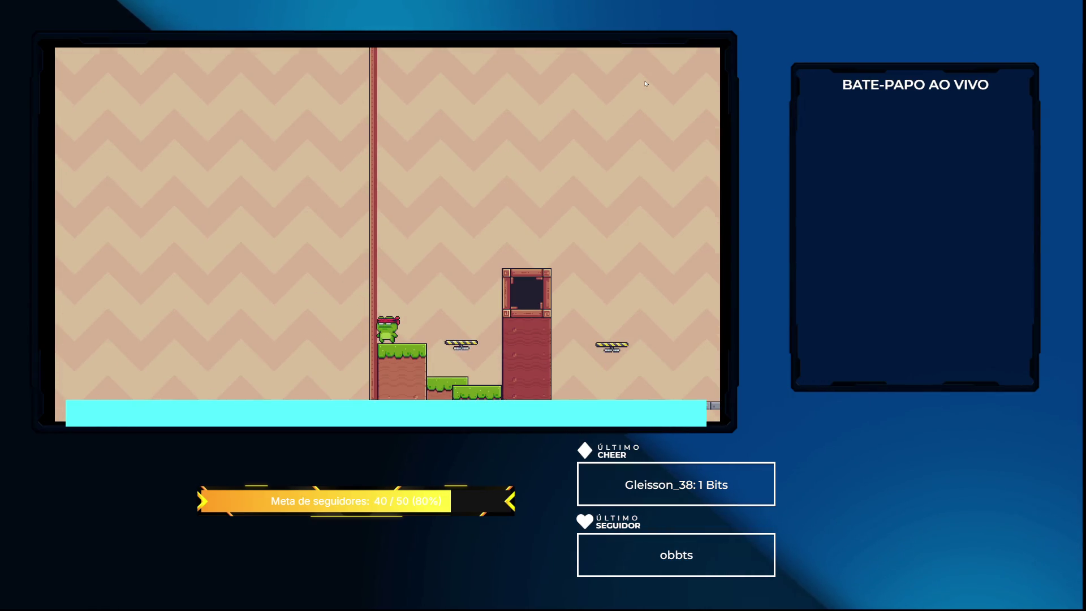
{"action": "key", "text": "space"}
{"action": "key", "text": "Right"}
{"action": "key", "text": "space"}
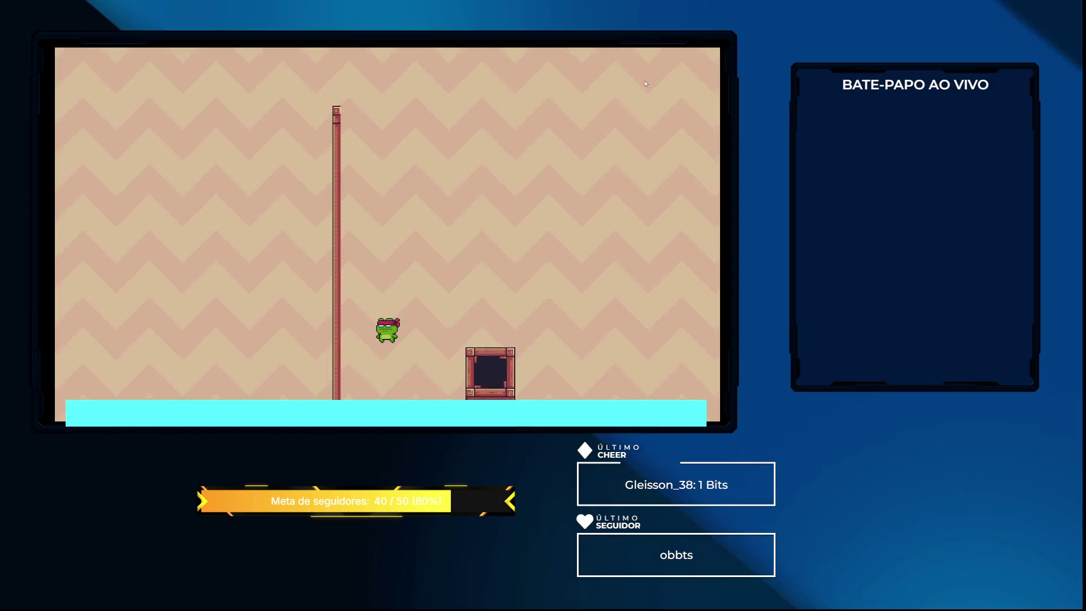
{"action": "key", "text": "F8"}
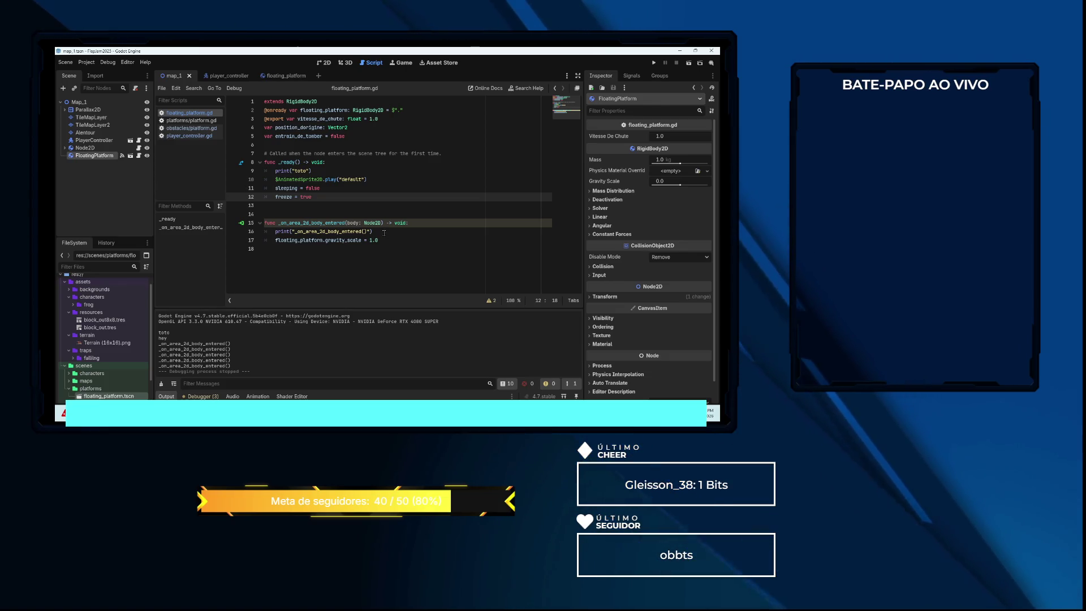
Add 'freeze = false' on a new line 17 in _on_area_2d_body_entered
{"action": "left_click", "coordinate": [386, 232]}
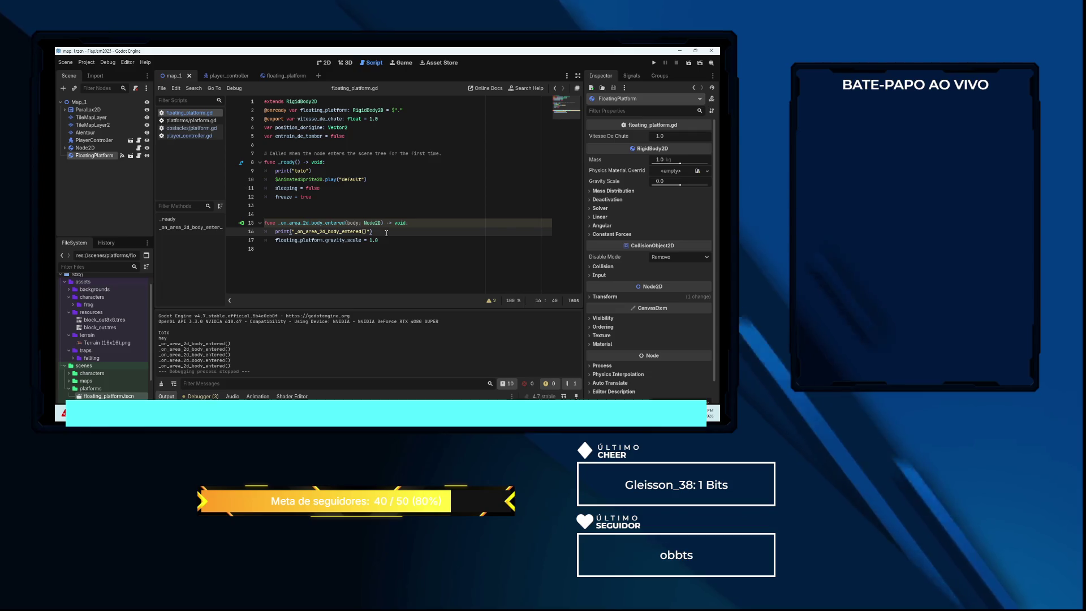
{"action": "key", "text": "Return"}
{"action": "type", "text": "freeze = f"}
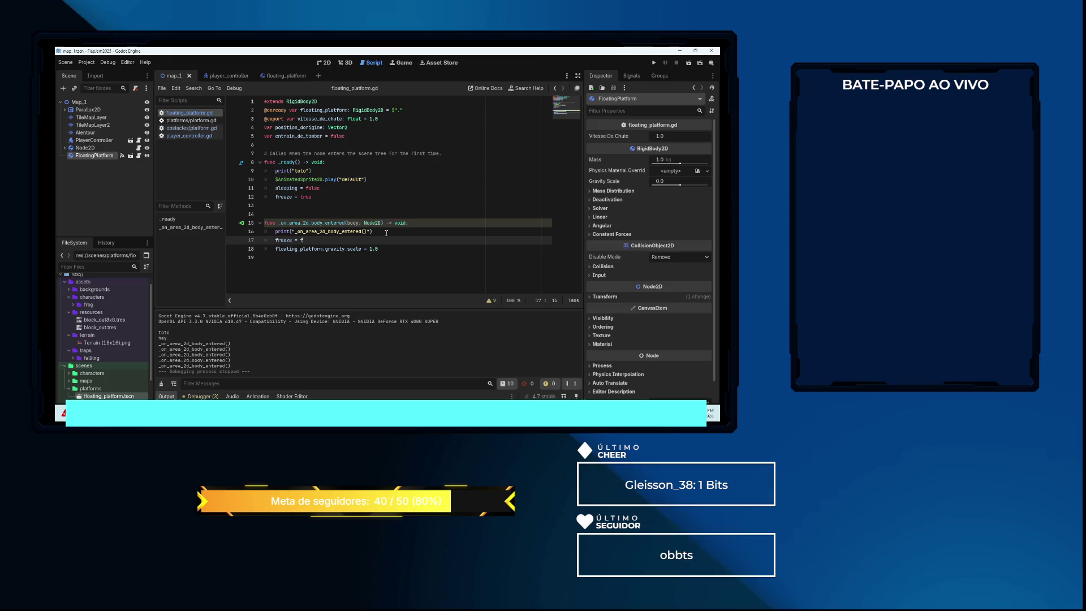
{"action": "type", "text": "alse"}
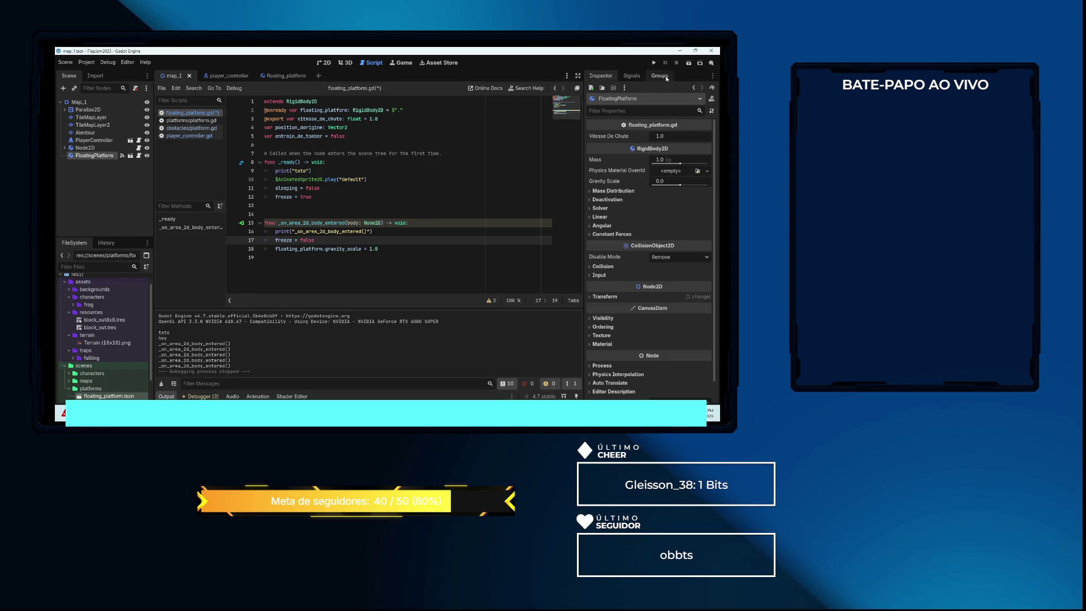
Run the current scene, move the frog onto the hovering platform, then stop the game
{"action": "left_click", "coordinate": [687, 63]}
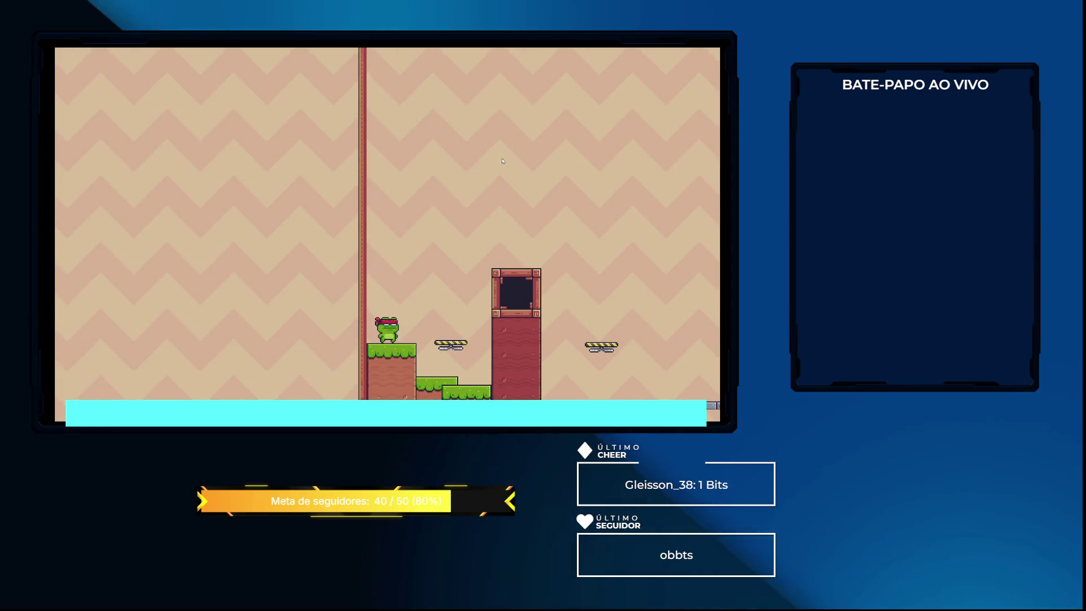
{"action": "key", "text": "Right"}
{"action": "key", "text": "space"}
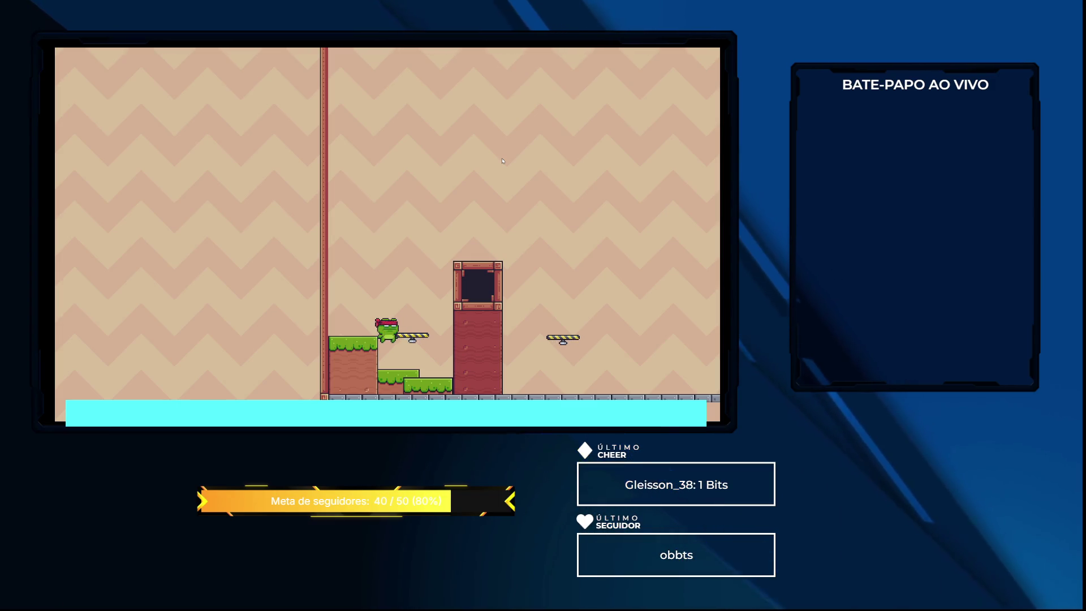
{"action": "key", "text": "F8"}
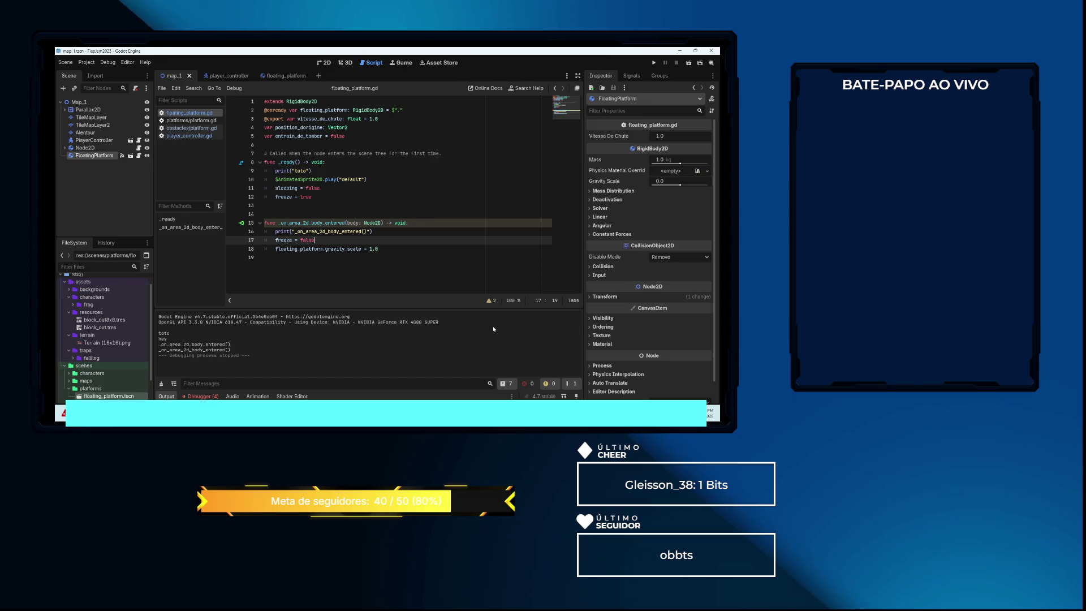
Read the line 17 error about changing freeze while flushing queries, then clear the errors list
{"action": "left_click", "coordinate": [201, 396]}
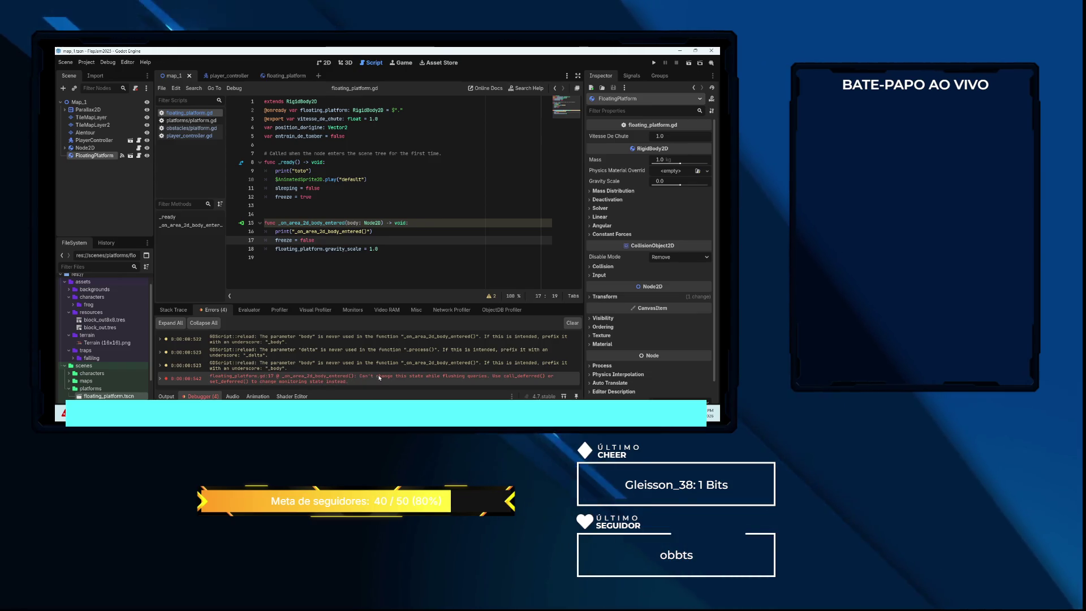
{"action": "mouse_move", "coordinate": [382, 376]}
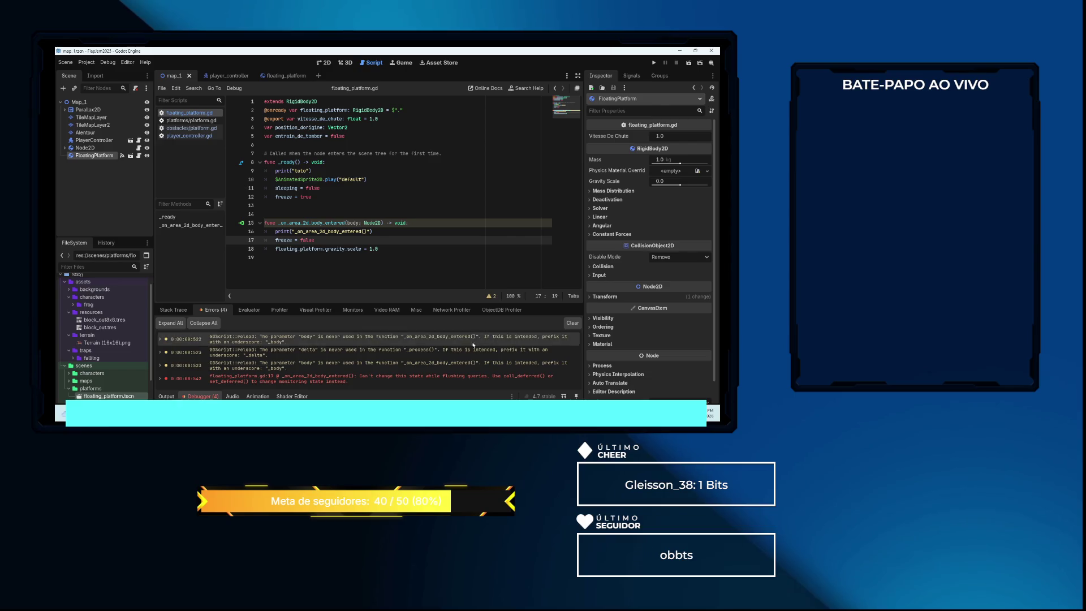
{"action": "mouse_move", "coordinate": [246, 382]}
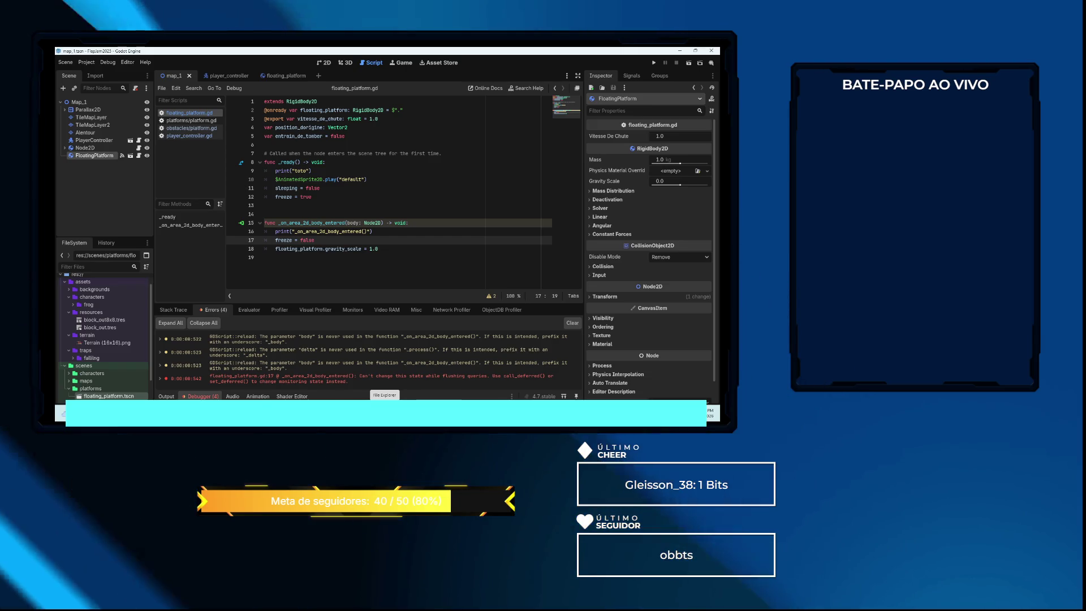
{"action": "left_click", "coordinate": [569, 324]}
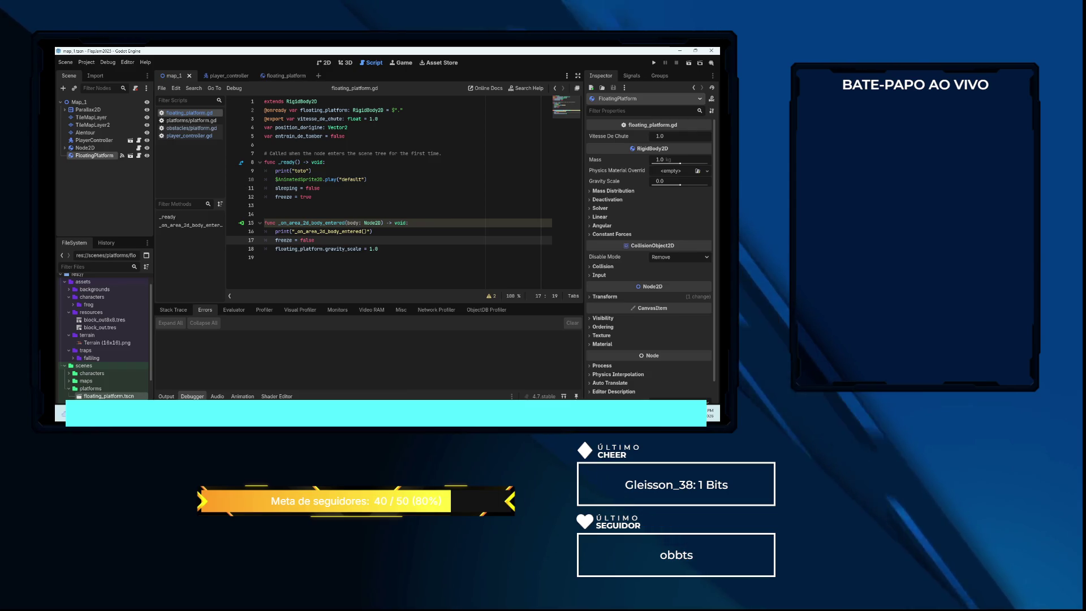
Disconnect the FloatingPlatform body's _on_body_entered signal connection in the floating_platform scene
{"action": "left_click", "coordinate": [632, 75]}
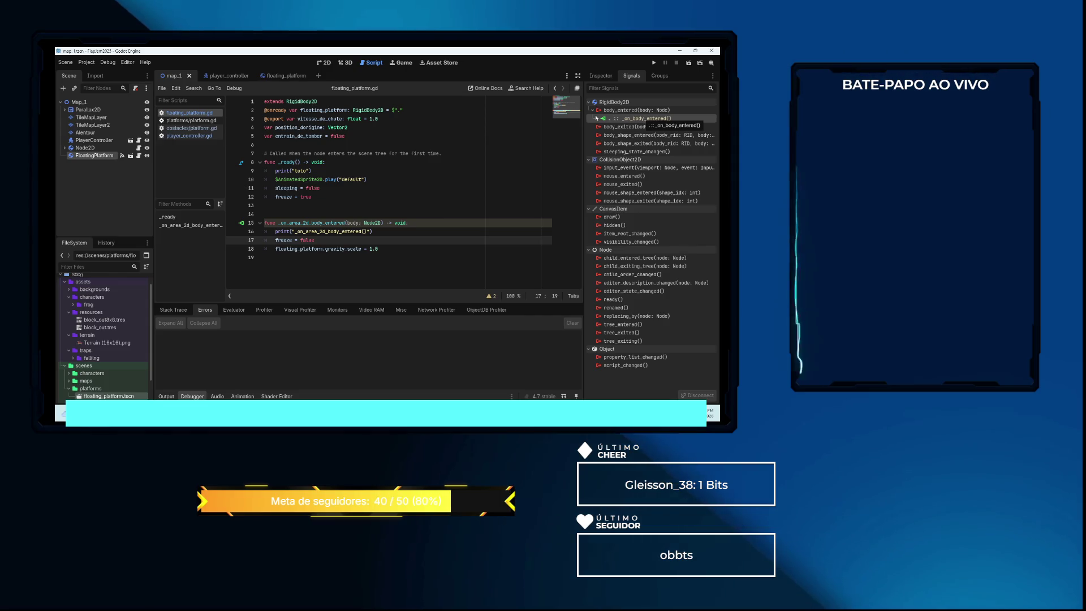
{"action": "left_click", "coordinate": [281, 75]}
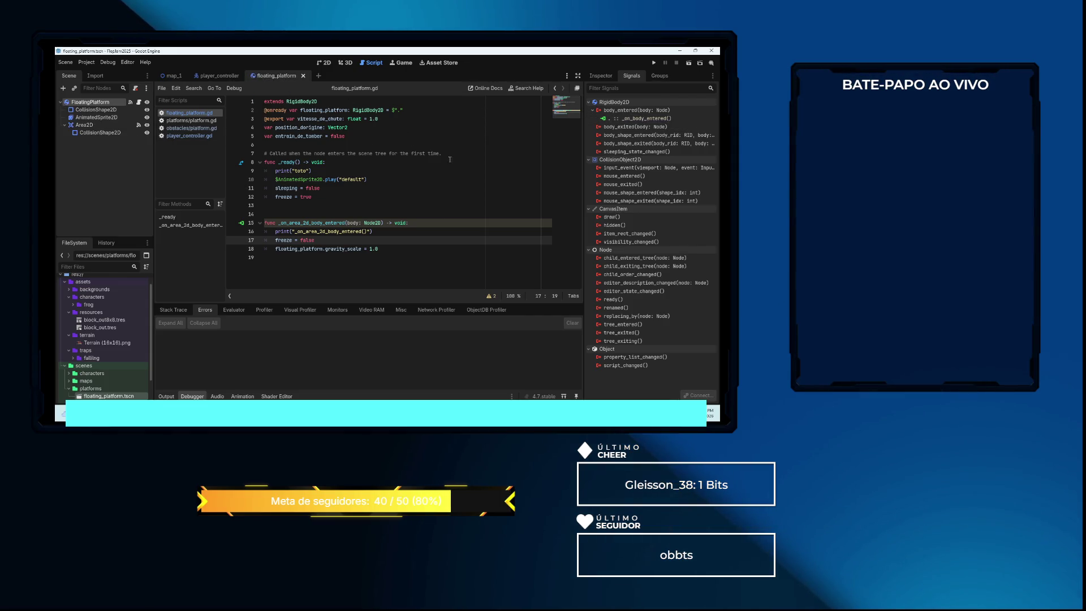
{"action": "right_click", "coordinate": [639, 118]}
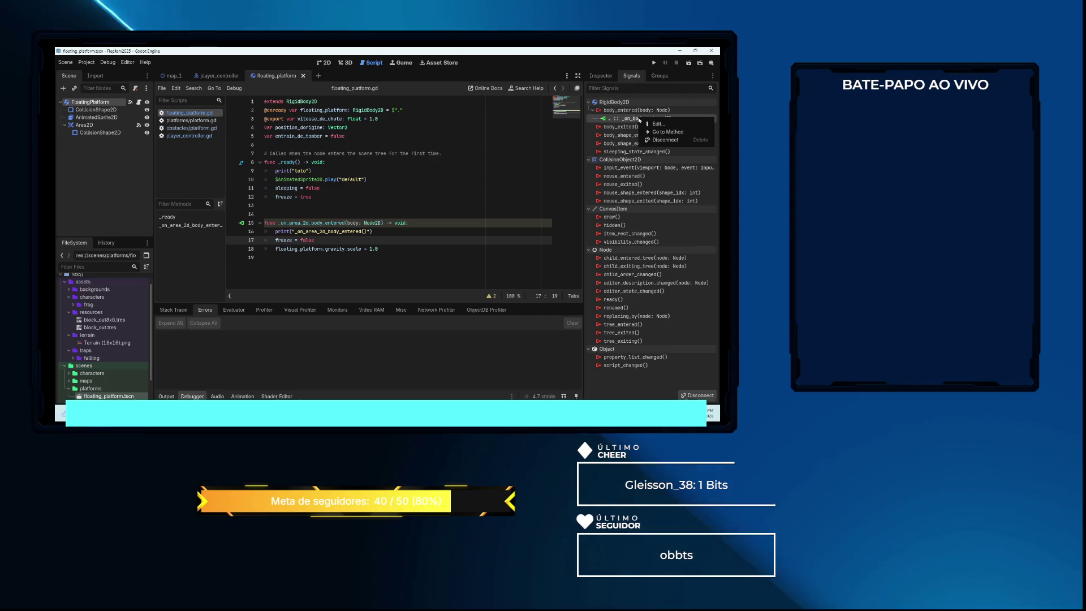
{"action": "left_click", "coordinate": [665, 140]}
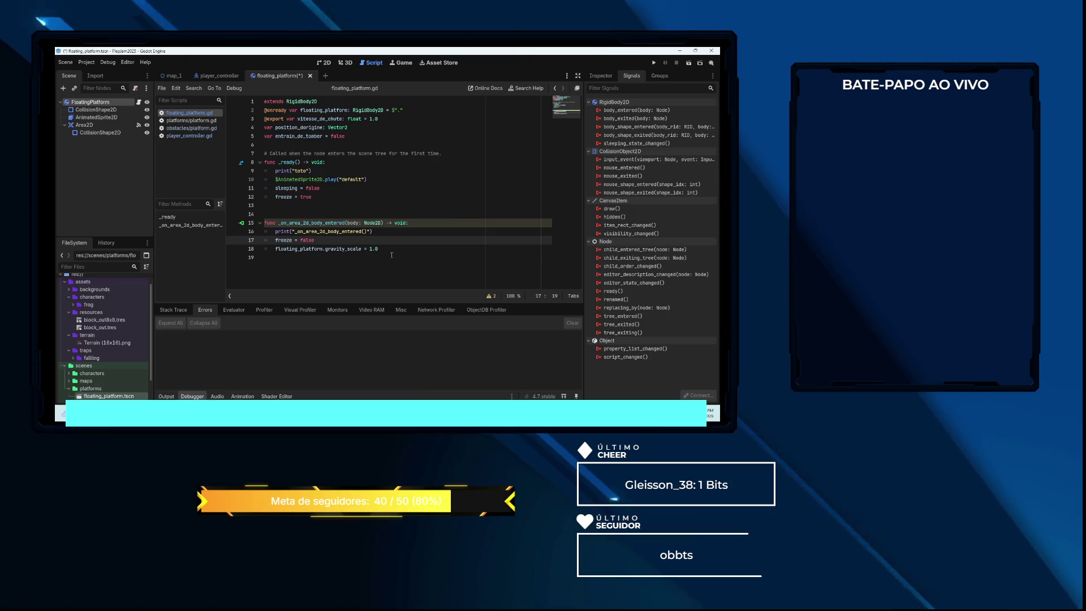
Compare the Area2D and FloatingPlatform signal lists to confirm Area2D's body_entered remains connected
{"action": "left_click", "coordinate": [104, 126]}
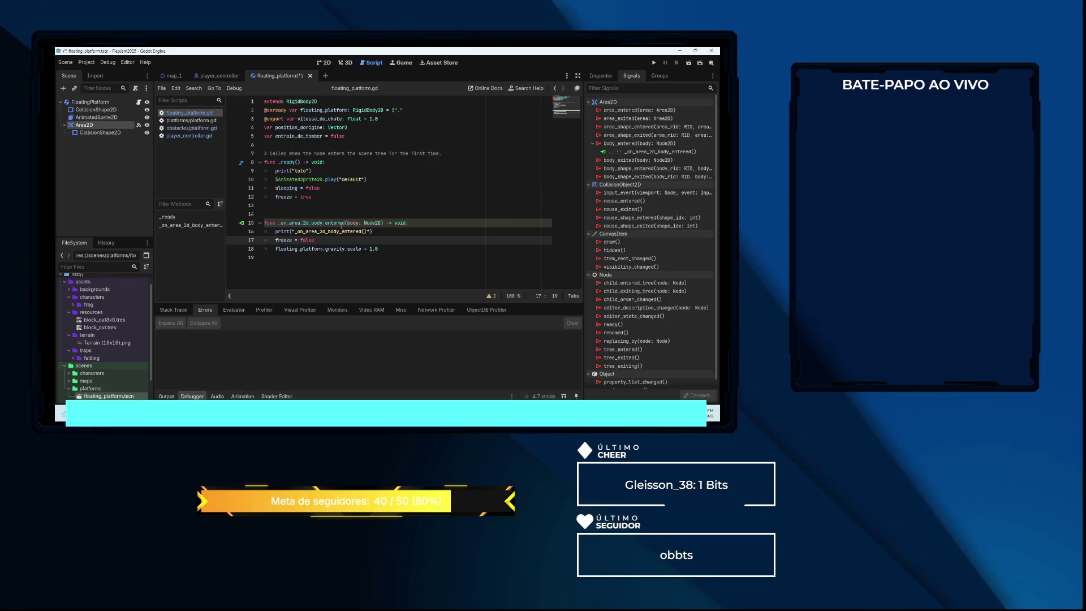
{"action": "left_click", "coordinate": [97, 103]}
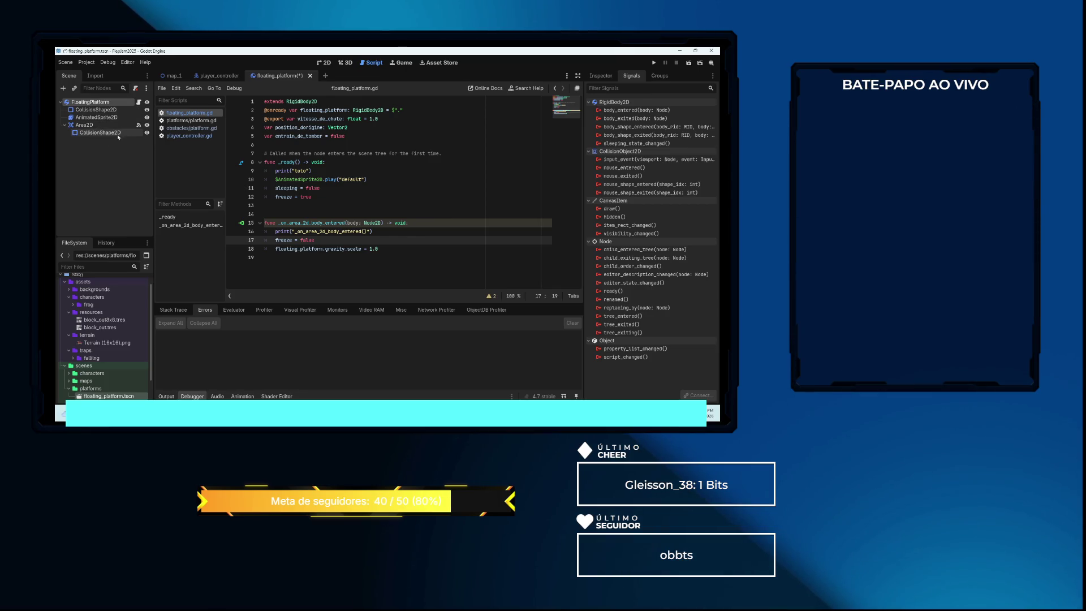
{"action": "left_click", "coordinate": [97, 125]}
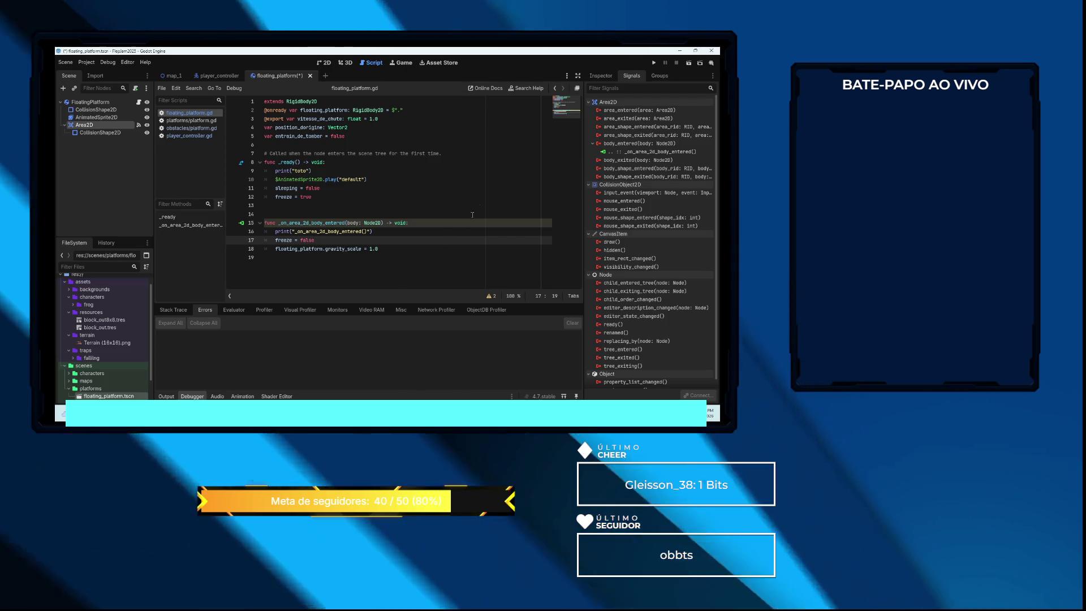
{"action": "left_click", "coordinate": [406, 199]}
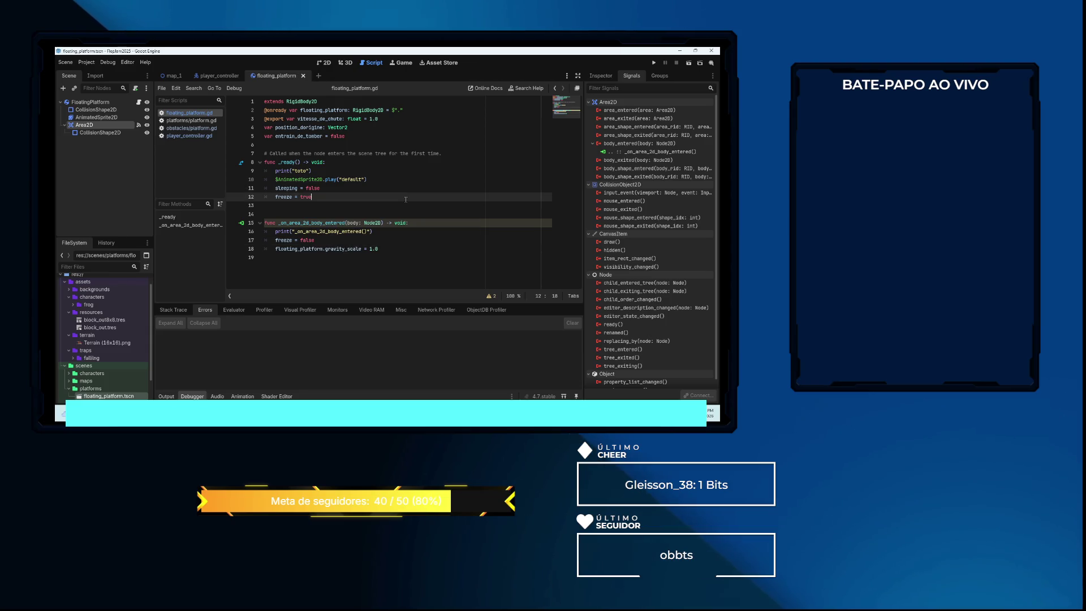
Run map_1 again, jump the frog right onto a hovering platform, then close the game
{"action": "left_click", "coordinate": [174, 76]}
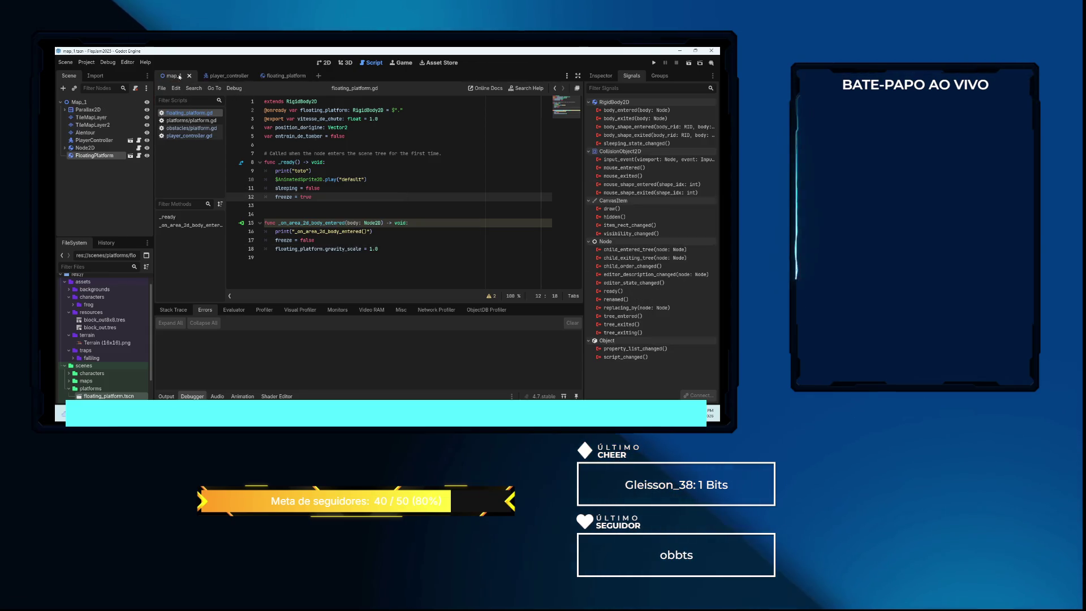
{"action": "left_click", "coordinate": [690, 65]}
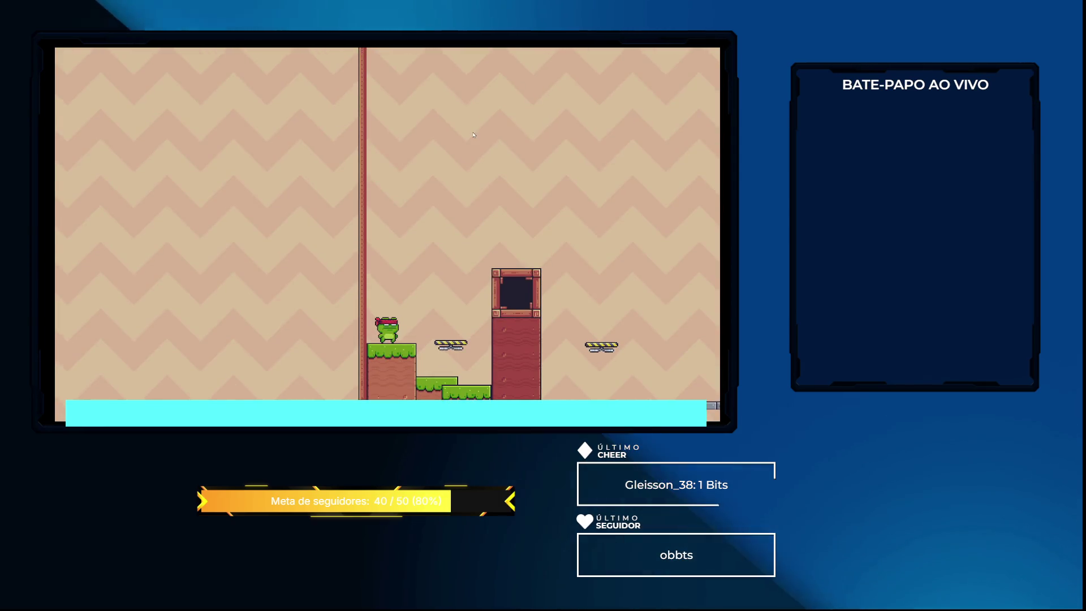
{"action": "key", "text": "space"}
{"action": "key", "text": "Right"}
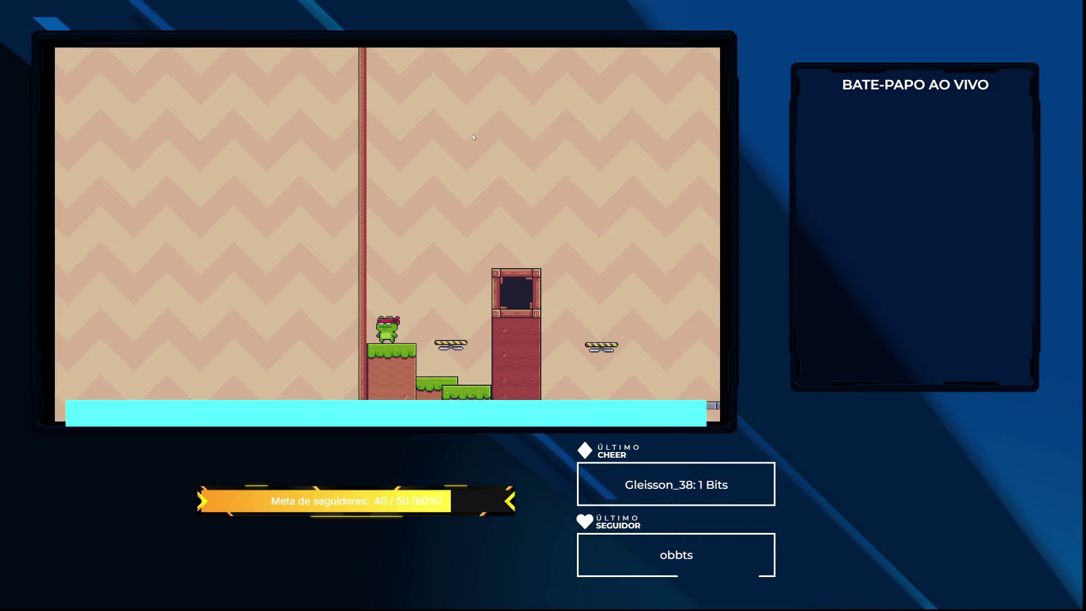
{"action": "key", "text": "F8"}
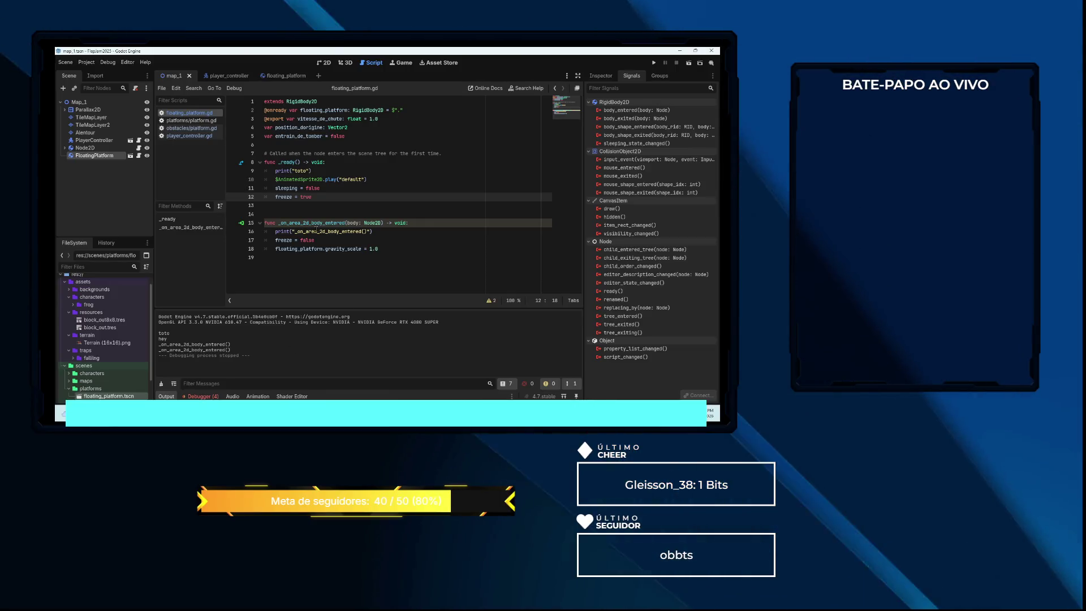
Insert a call_deferred(unfreeze) call above the gravity_scale line in the body-entered handler
{"action": "left_click", "coordinate": [286, 77]}
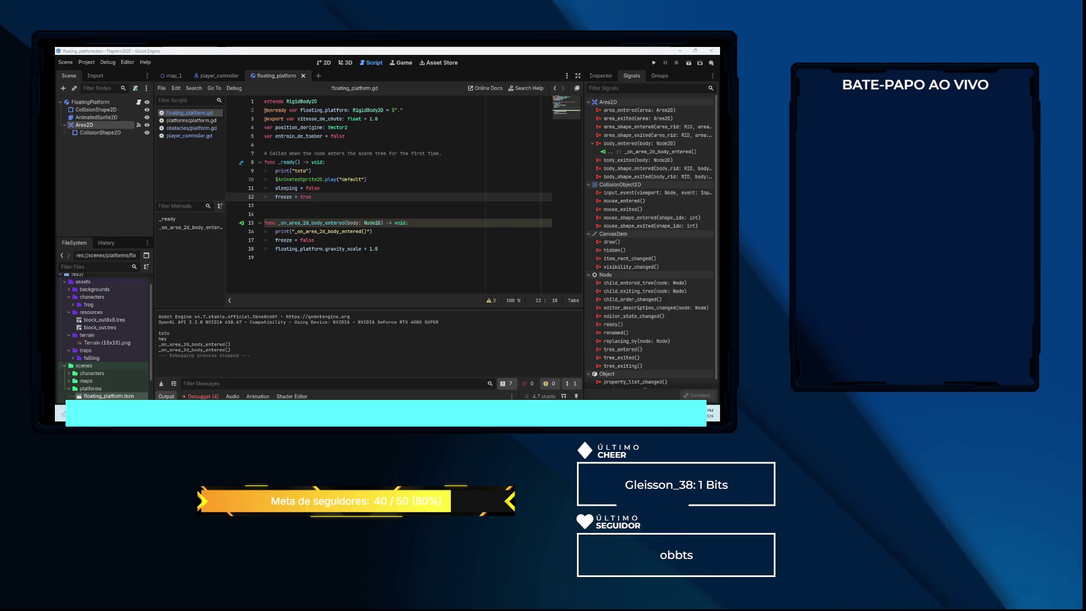
{"action": "left_click", "coordinate": [199, 395]}
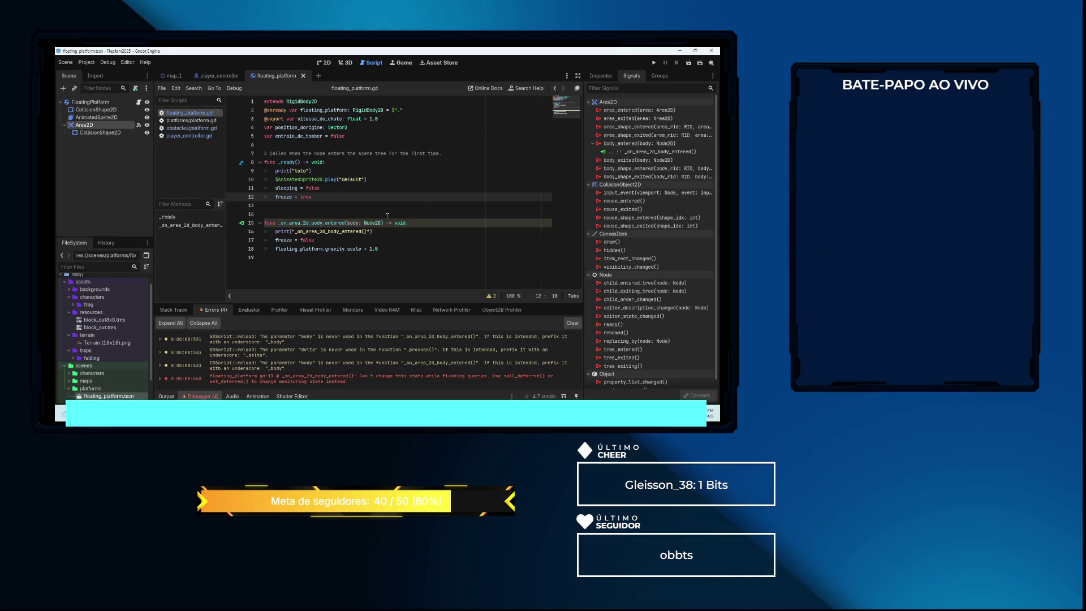
{"action": "left_click", "coordinate": [389, 250]}
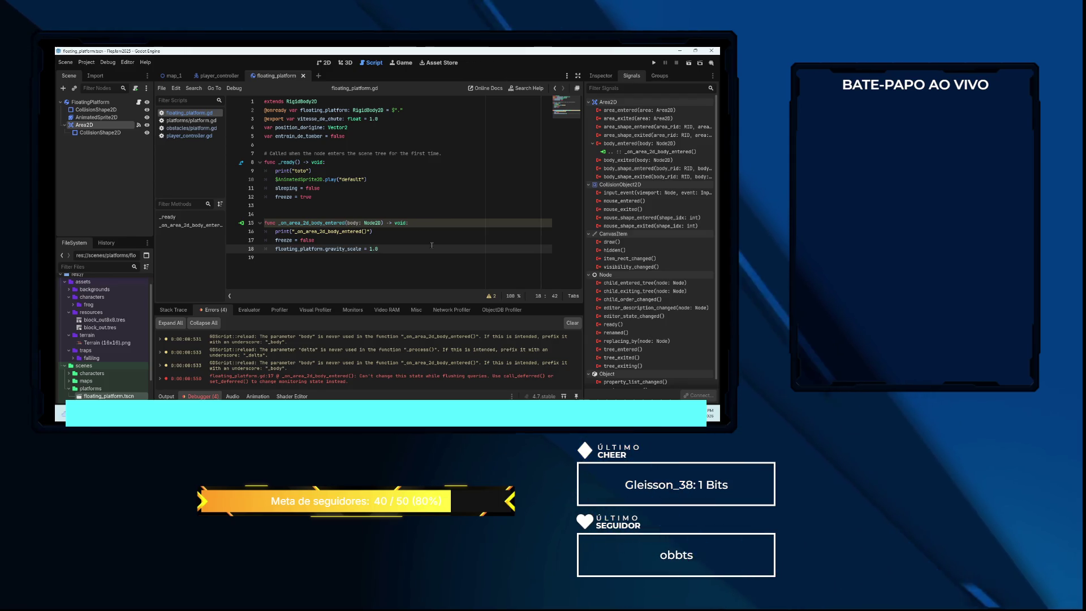
{"action": "key", "text": "ctrl+shift+Return"}
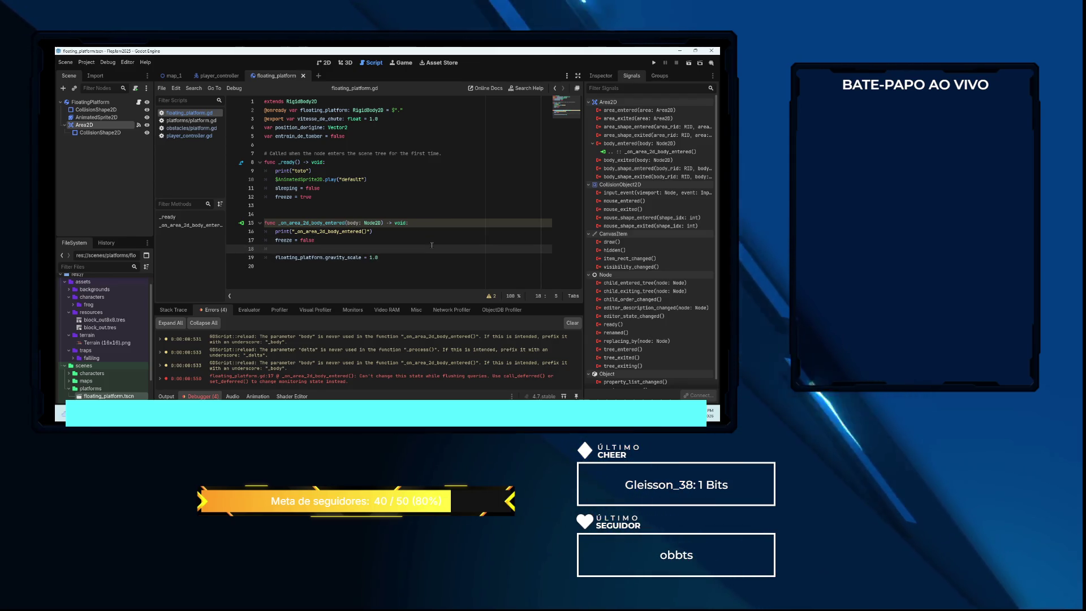
{"action": "type", "text": "cal"}
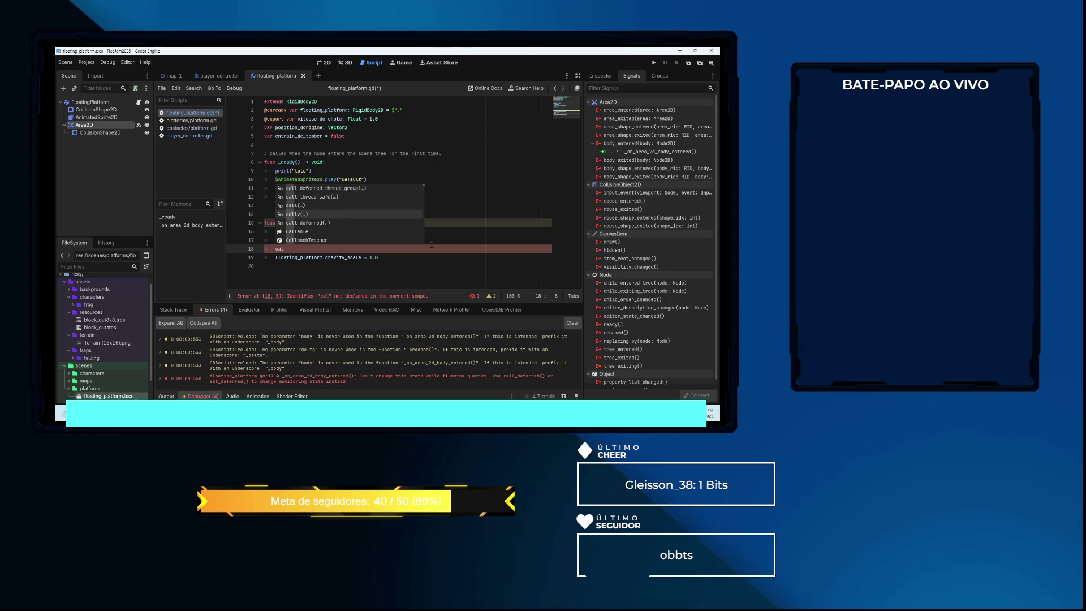
{"action": "key", "text": "Down"}
{"action": "key", "text": "Return"}
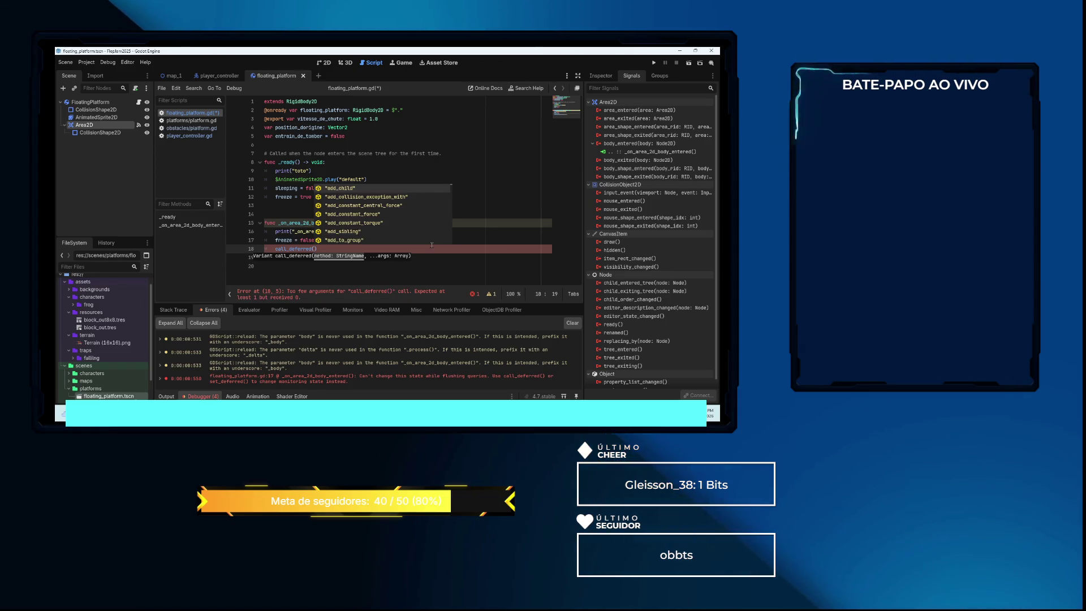
{"action": "type", "text": "un"}
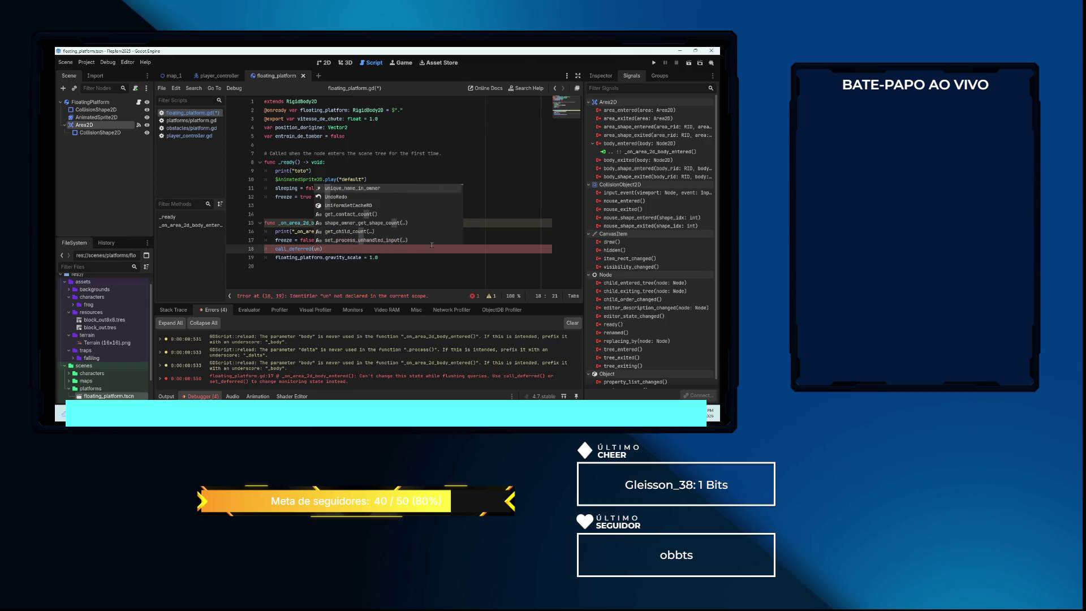
{"action": "type", "text": "free"}
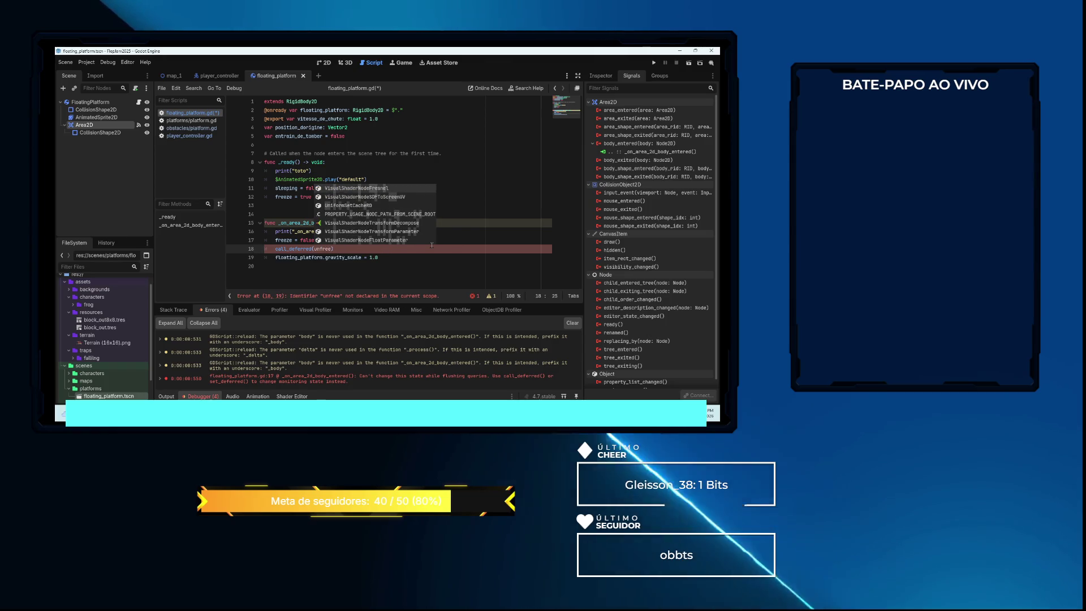
{"action": "type", "text": "ze"}
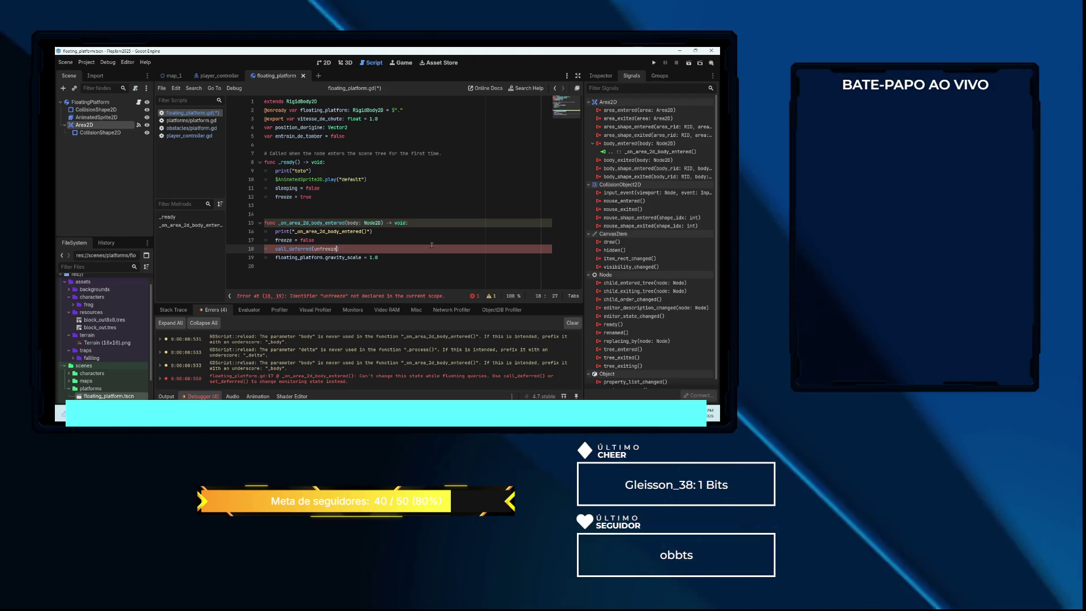
Define a new func unfreeze() whose body sets freeze = false
{"action": "key", "text": "Down"}
{"action": "key", "text": "Down"}
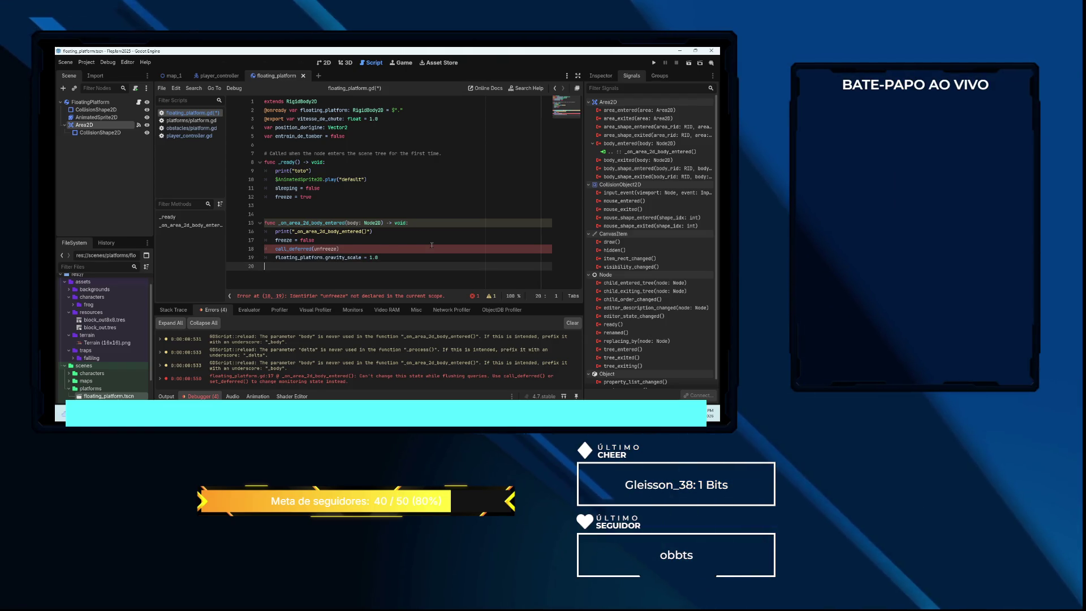
{"action": "key", "text": "Return"}
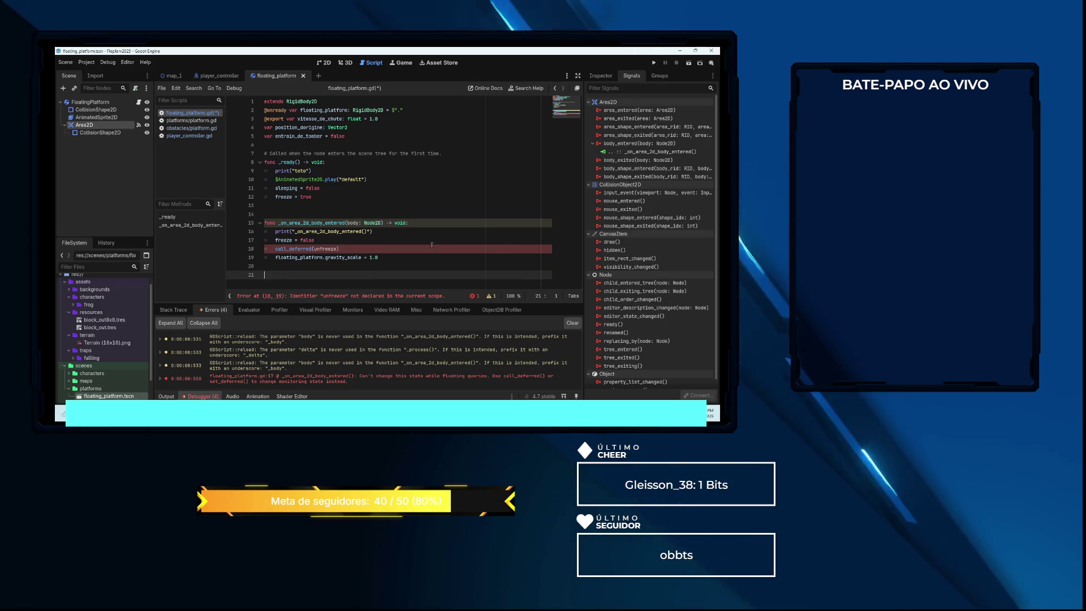
{"action": "type", "text": "func u"}
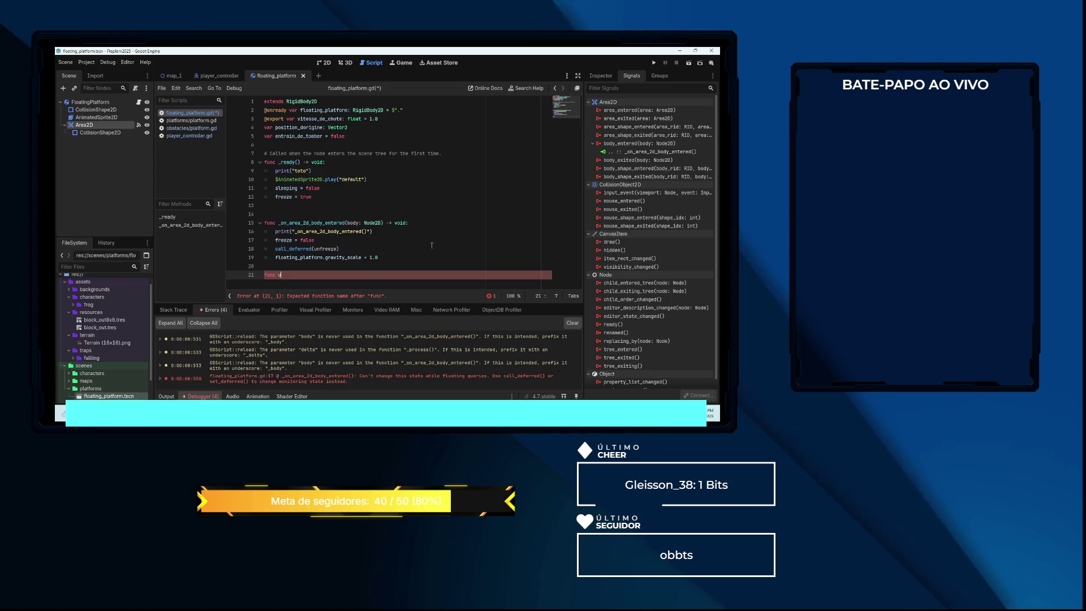
{"action": "type", "text": "nfreeze() -> void:"}
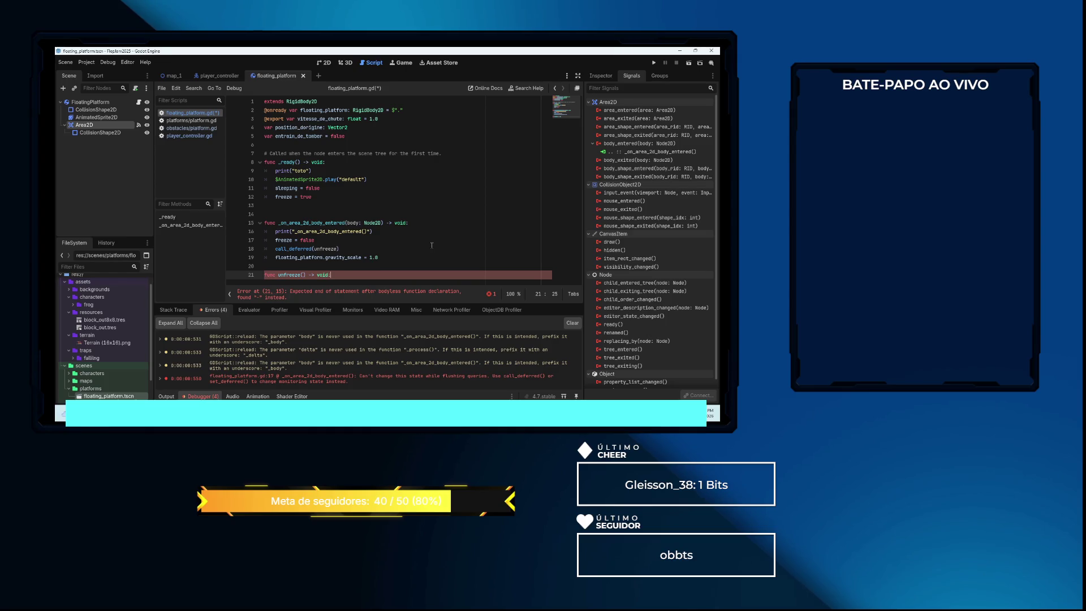
{"action": "key", "text": "Return"}
{"action": "type", "text": "fr"}
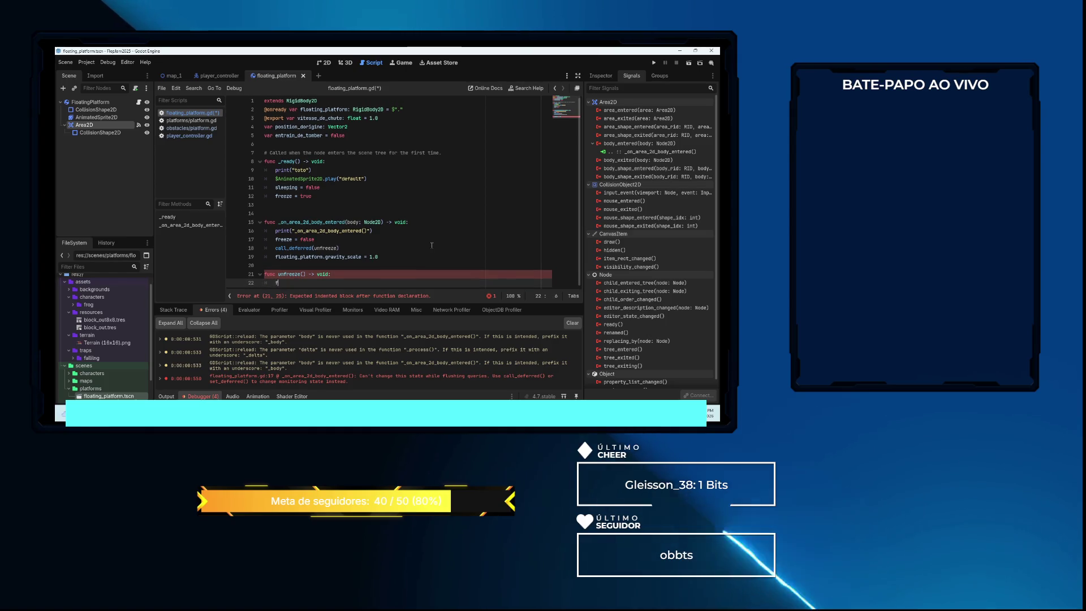
{"action": "type", "text": "eeze"}
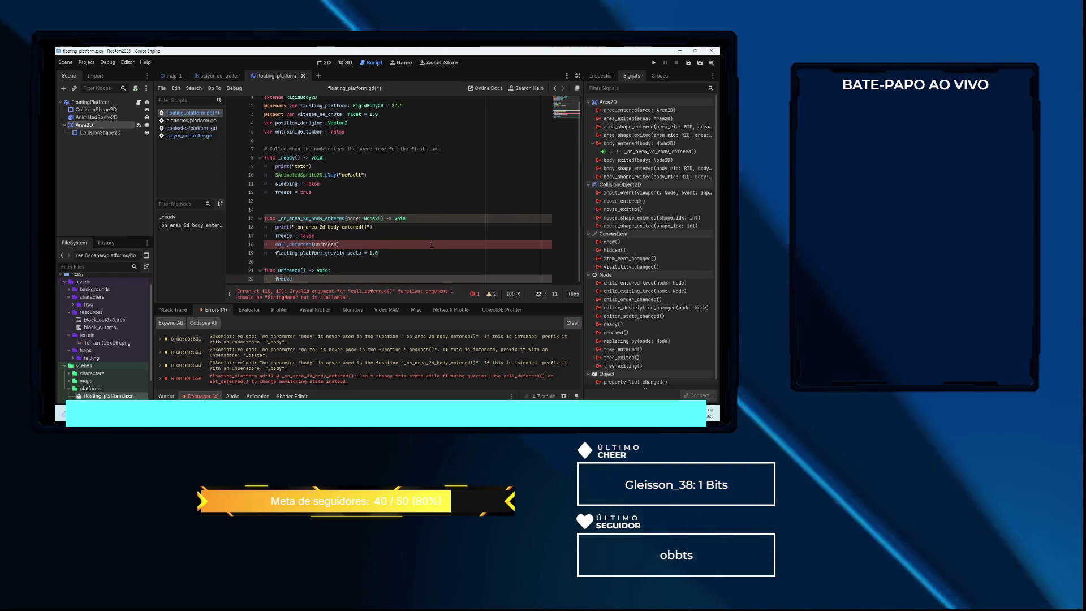
{"action": "type", "text": "=f"}
{"action": "key", "text": "Return"}
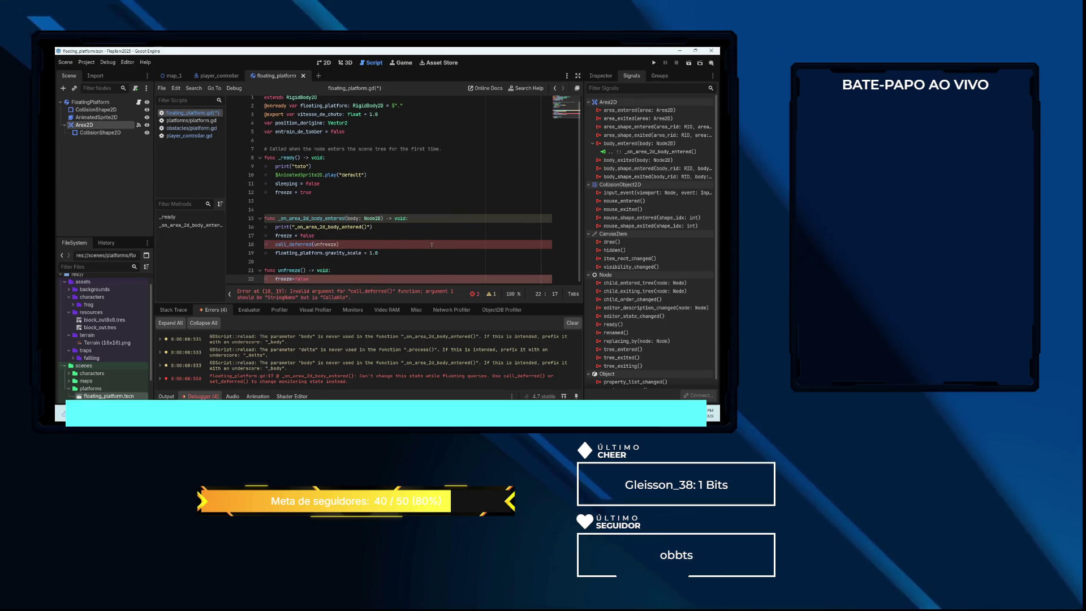
{"action": "key", "text": "Left"}
{"action": "key", "text": "Left"}
{"action": "key", "text": "Left"}
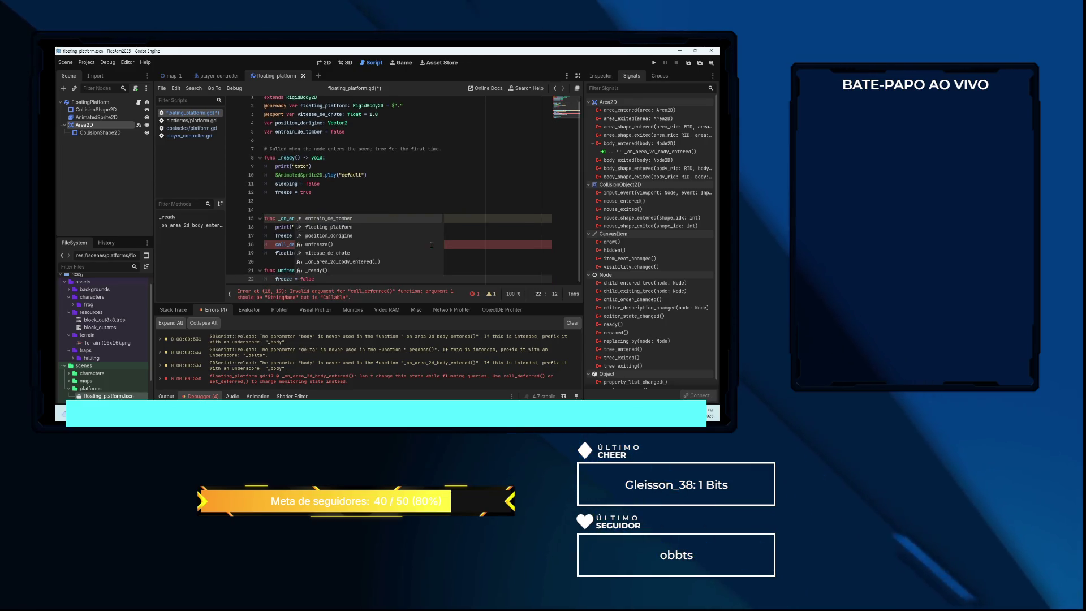
Make the call_deferred argument the quoted string "unfreeze"
{"action": "key", "text": "Up"}
{"action": "key", "text": "Up"}
{"action": "key", "text": "Up"}
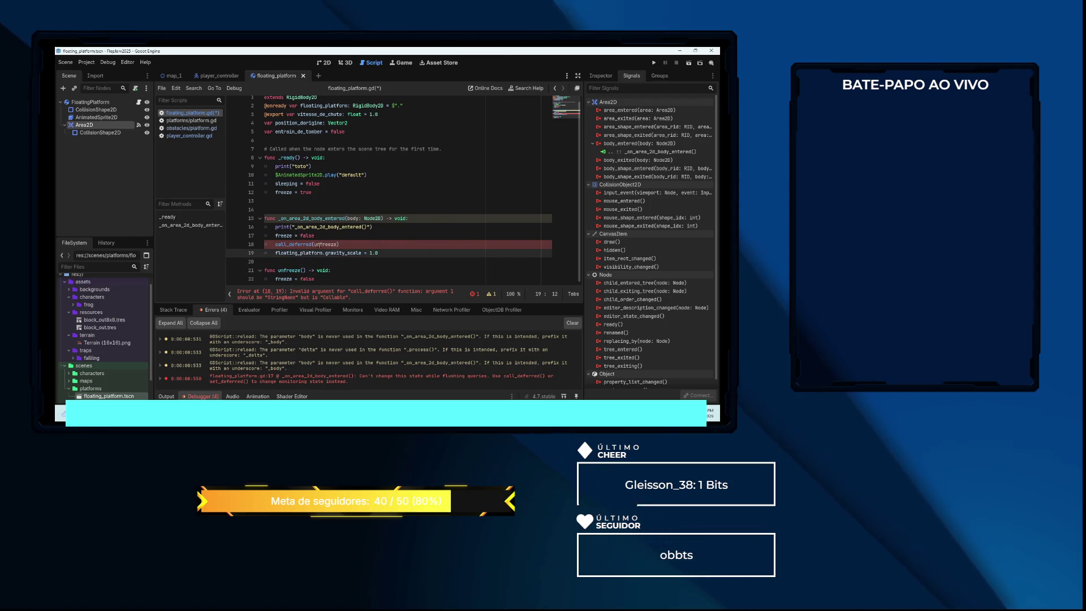
{"action": "left_click", "coordinate": [320, 244]}
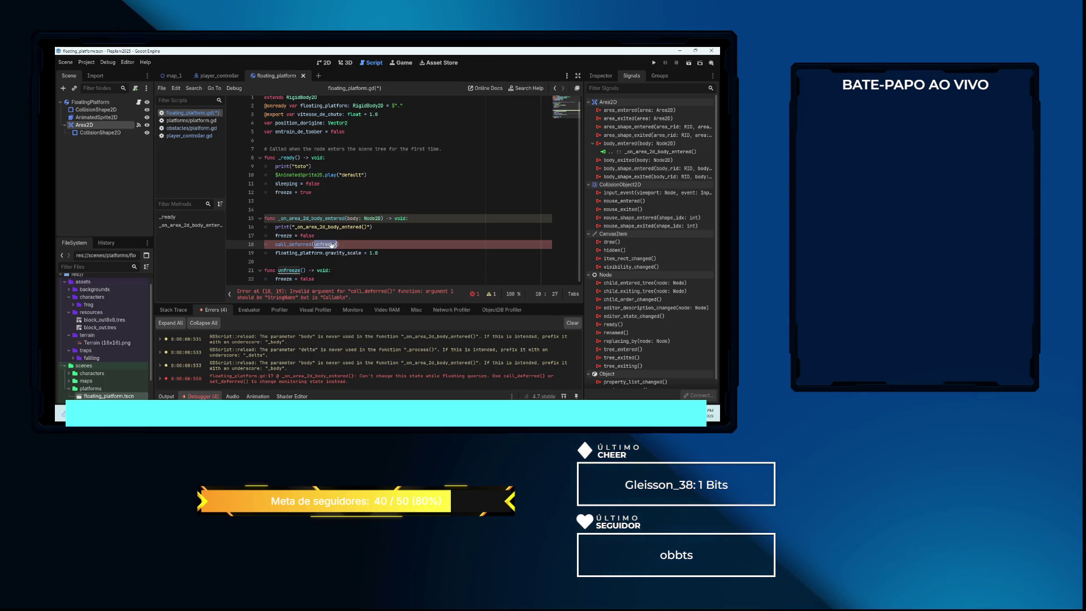
{"action": "type", "text": "\""}
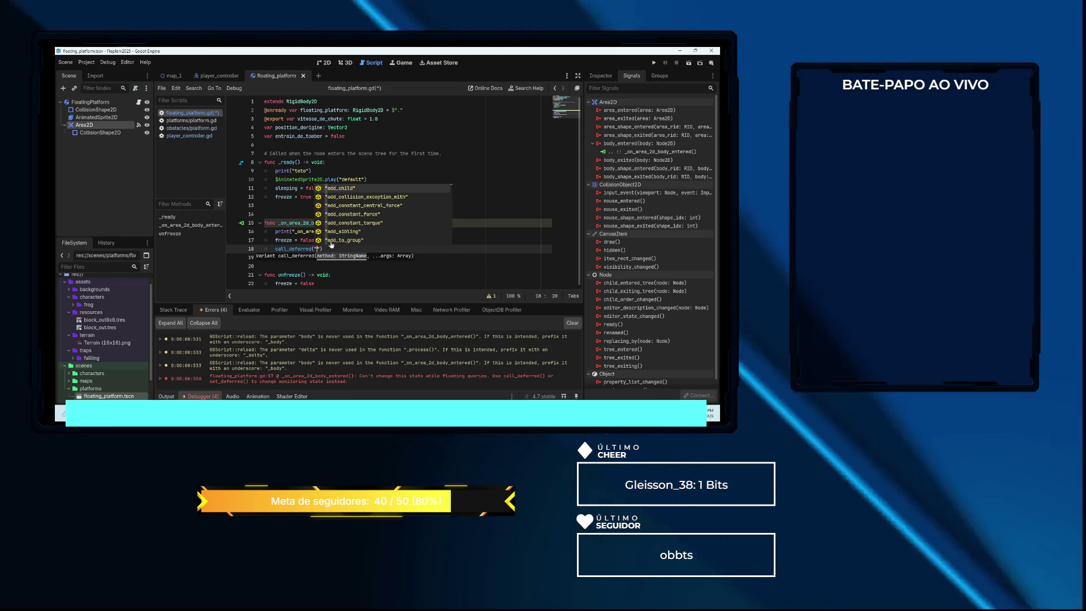
{"action": "type", "text": "unfreeze"}
{"action": "key", "text": "Escape"}
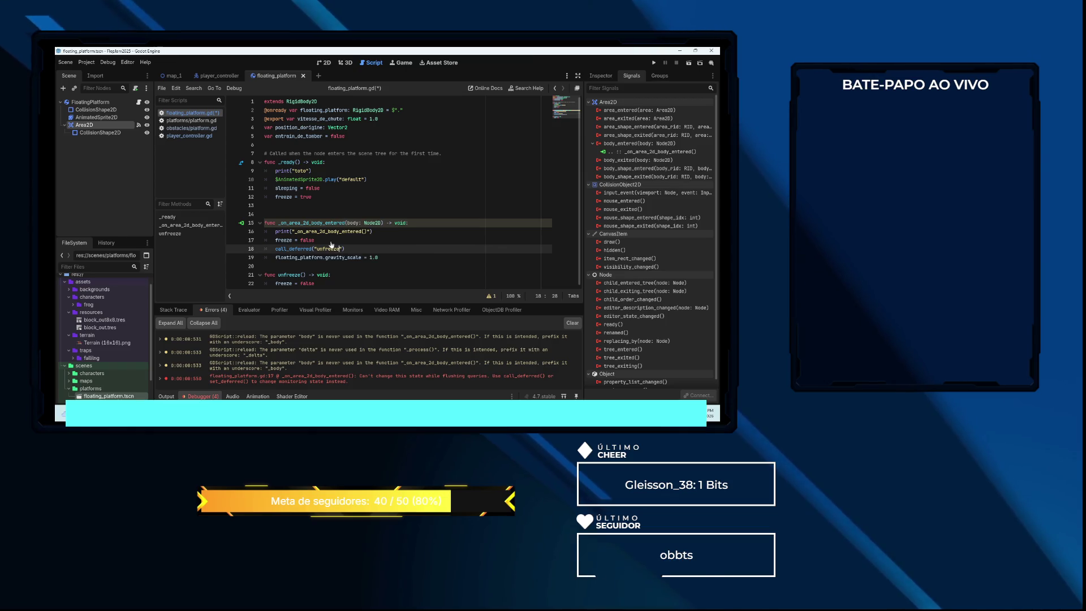
Clear the debugger's error list and switch back to the map_1 scene
{"action": "left_click", "coordinate": [572, 323]}
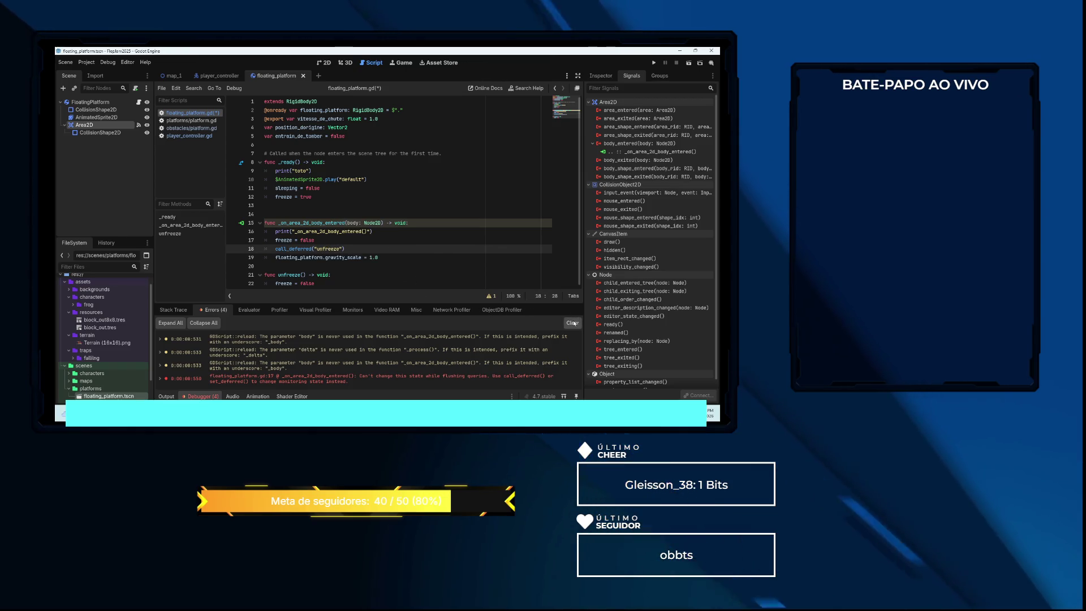
{"action": "left_click", "coordinate": [430, 247]}
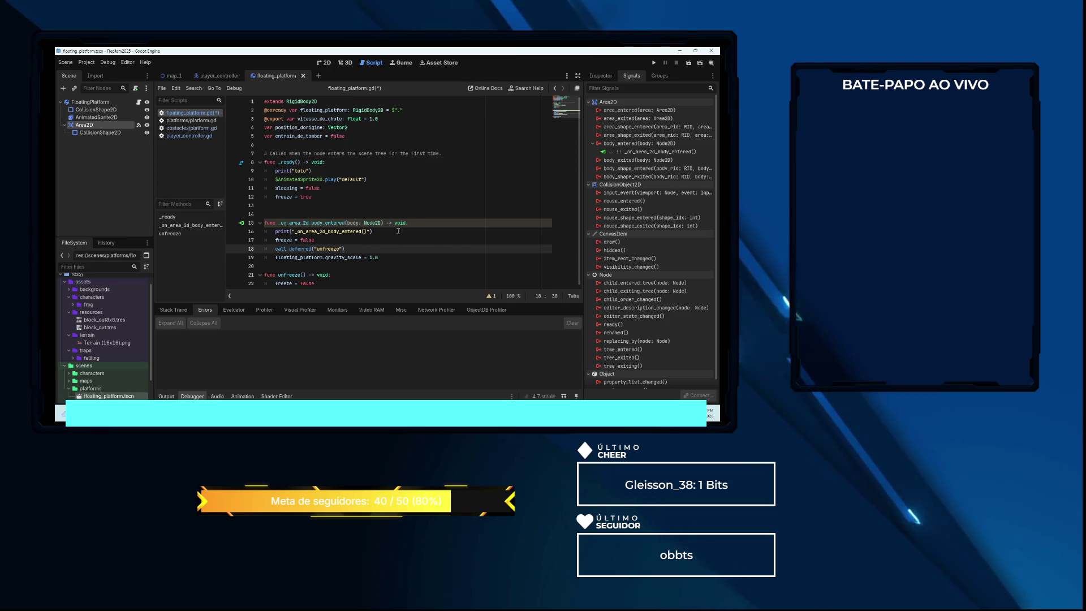
{"action": "left_click", "coordinate": [393, 187]}
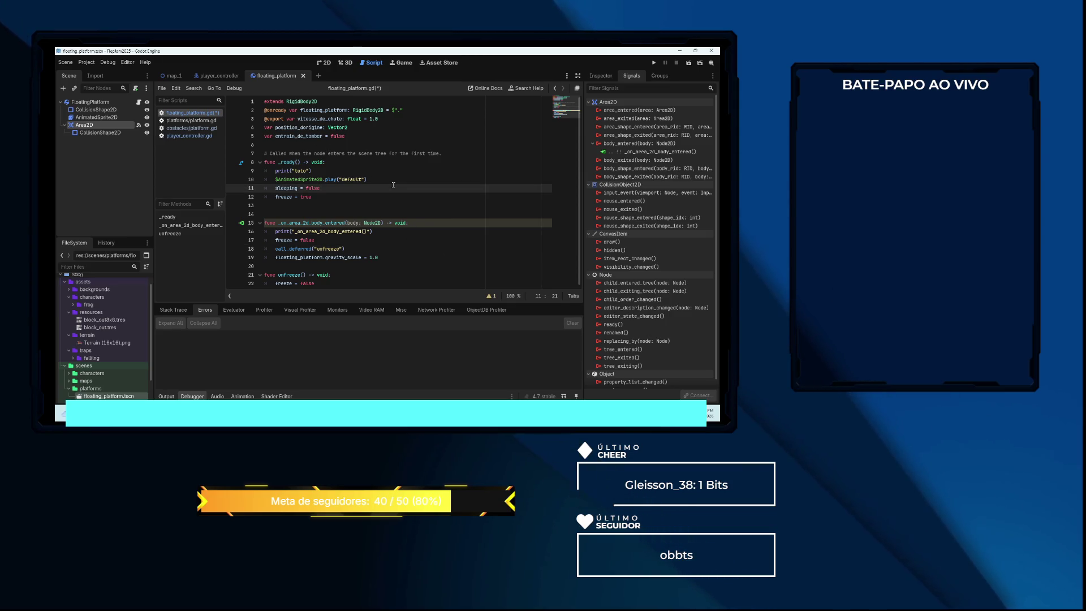
{"action": "left_click", "coordinate": [173, 76]}
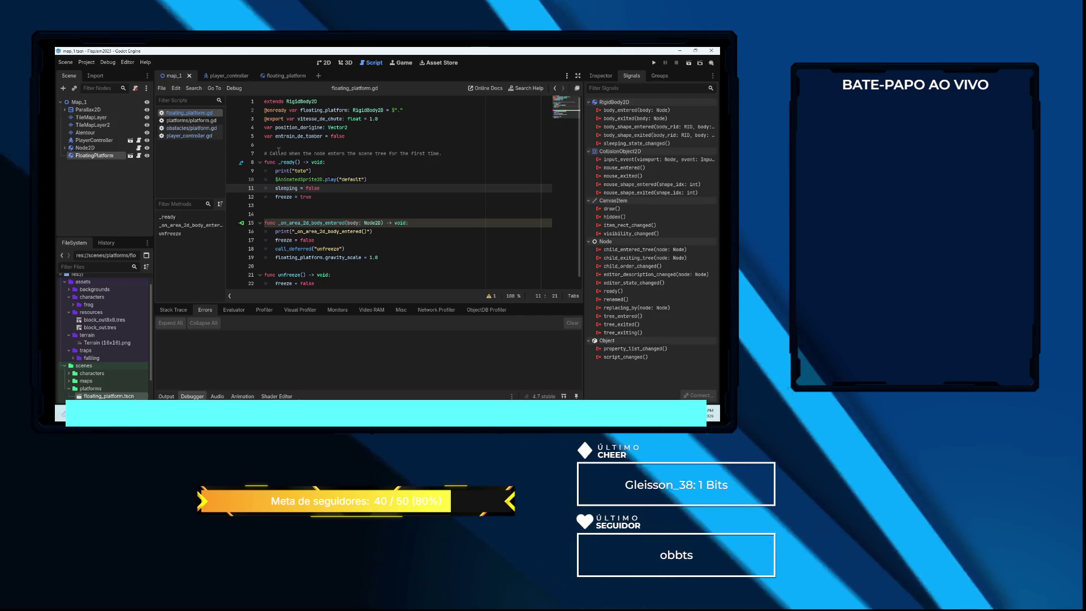
Run the game with F5, move the frog left and right, stop it, and check the debugger errors
{"action": "key", "text": "F5"}
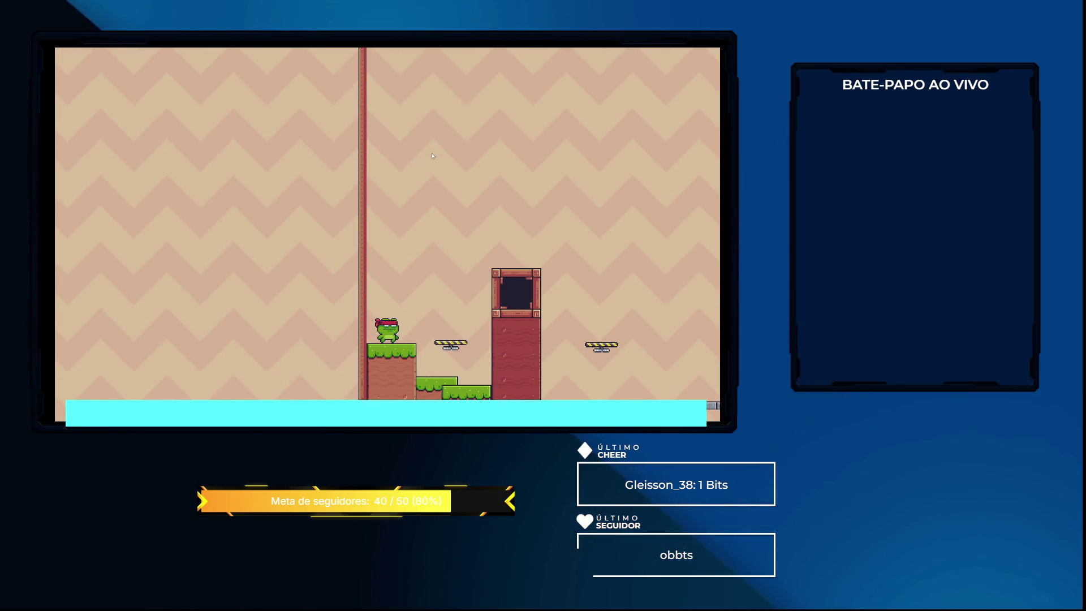
{"action": "key", "text": "Right"}
{"action": "key", "text": "Left"}
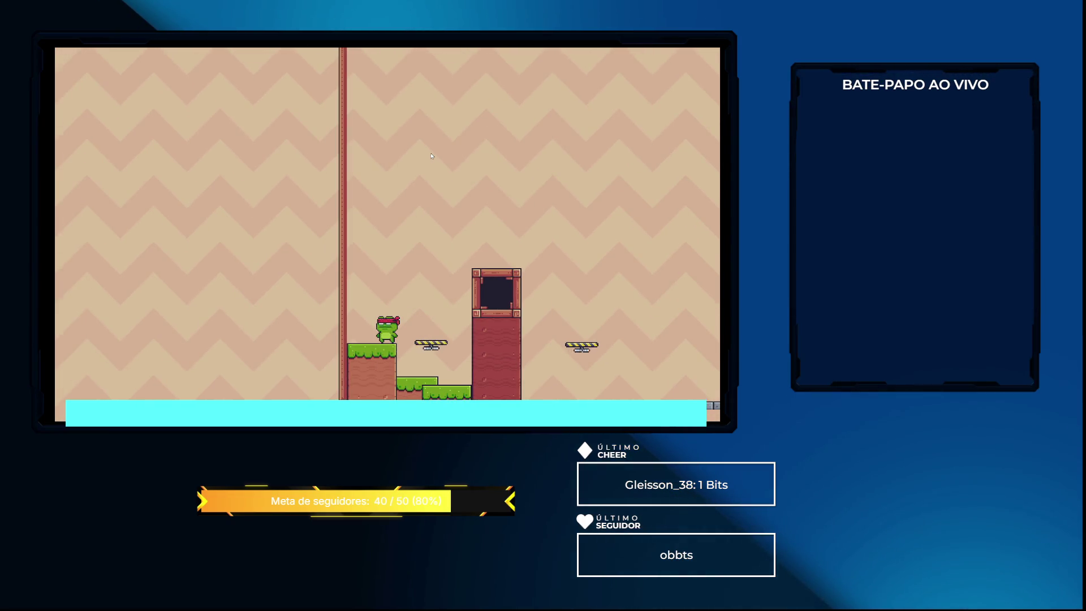
{"action": "key", "text": "F8"}
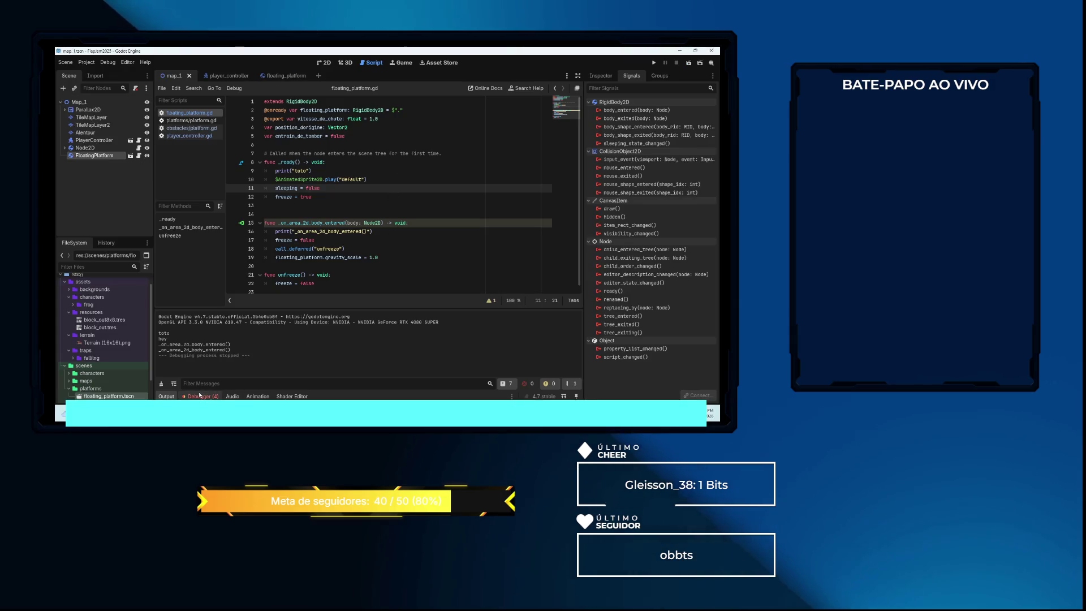
{"action": "left_click", "coordinate": [199, 396]}
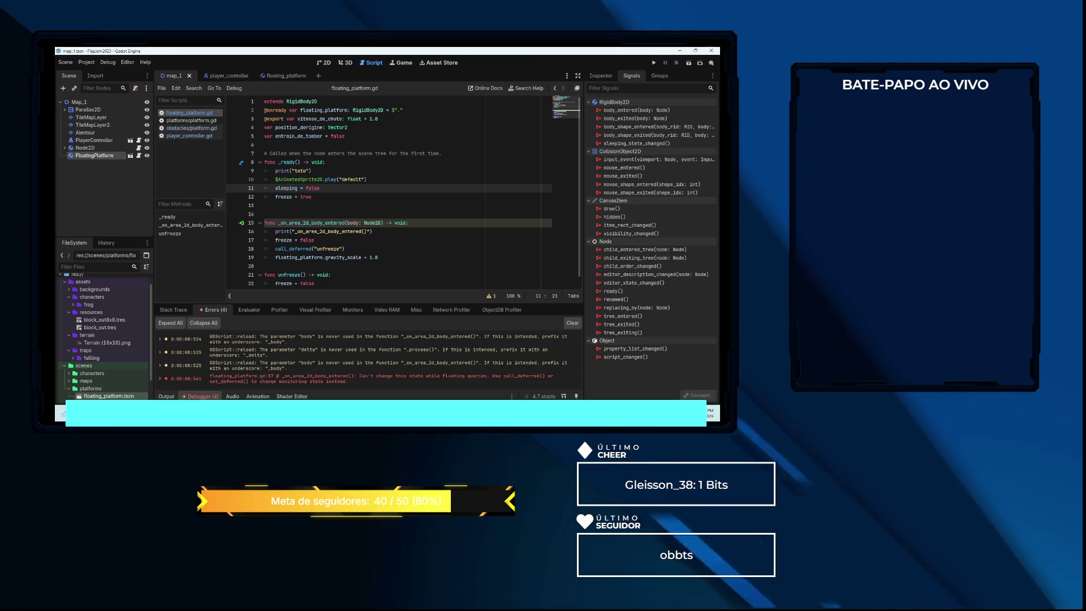
{"action": "mouse_move", "coordinate": [293, 252]}
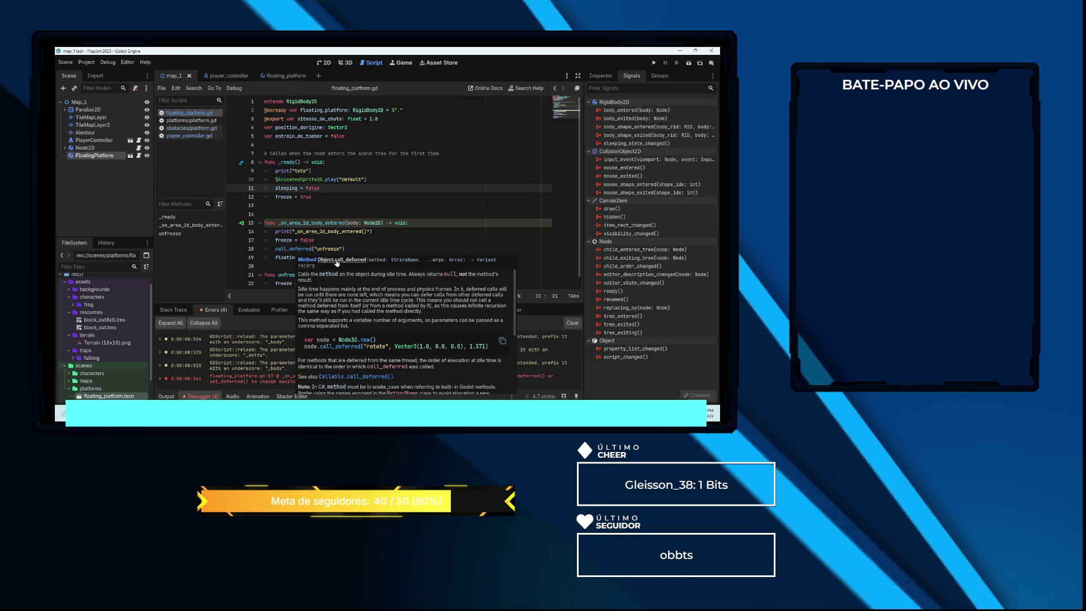
Read through the Object class reference for call_deferred, including its explanation and code examples
{"action": "left_click", "coordinate": [358, 261]}
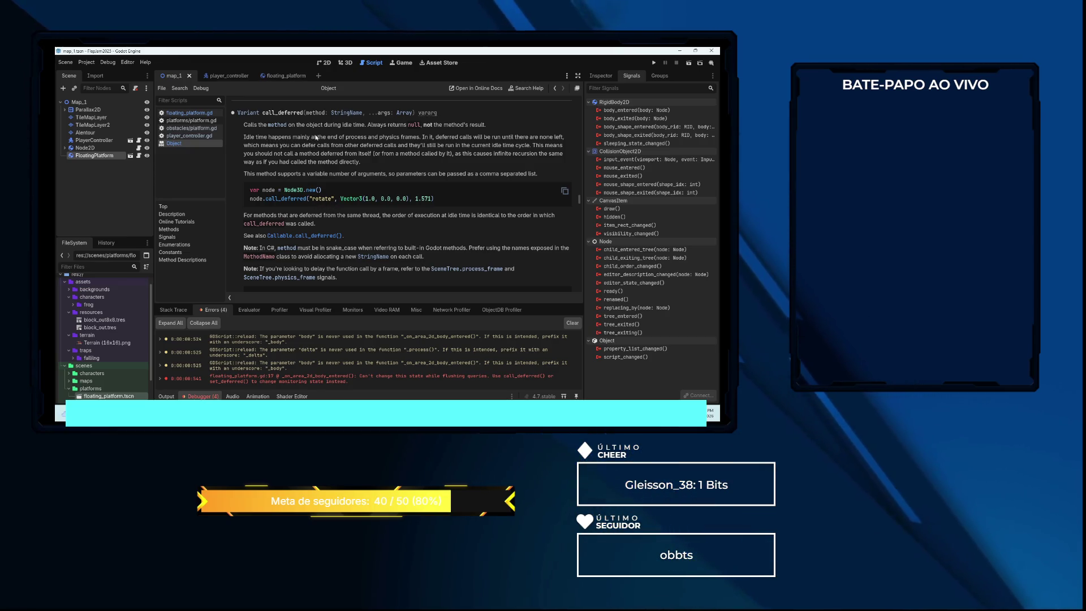
{"action": "left_click_drag", "start_coordinate": [373, 137], "coordinate": [378, 137]}
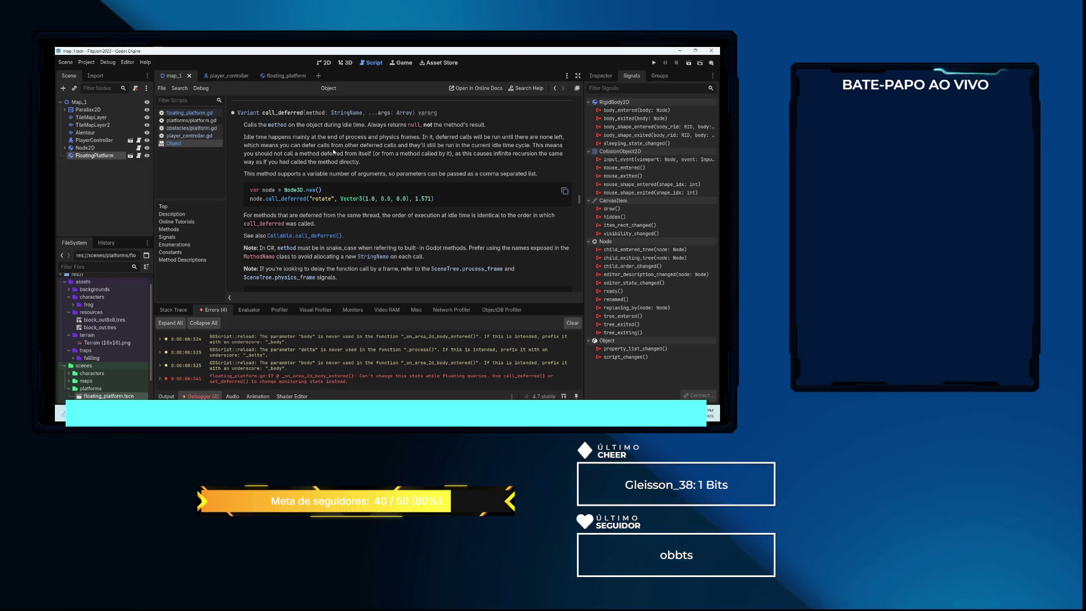
{"action": "scroll", "coordinate": [436, 147], "scroll_direction": "down", "scroll_amount": 3}
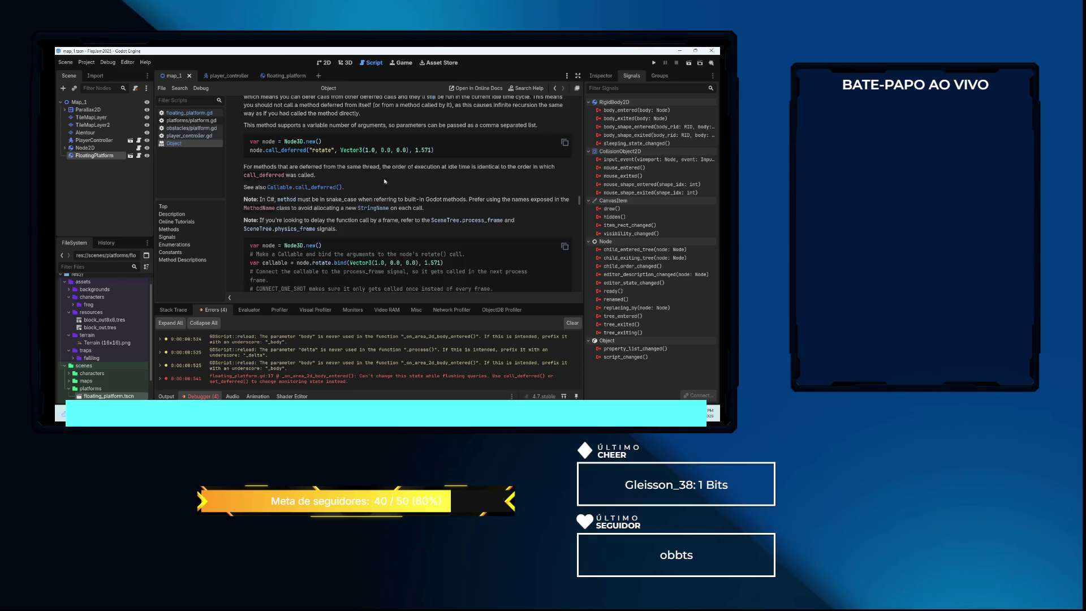
{"action": "scroll", "coordinate": [388, 186], "scroll_direction": "down", "scroll_amount": 1}
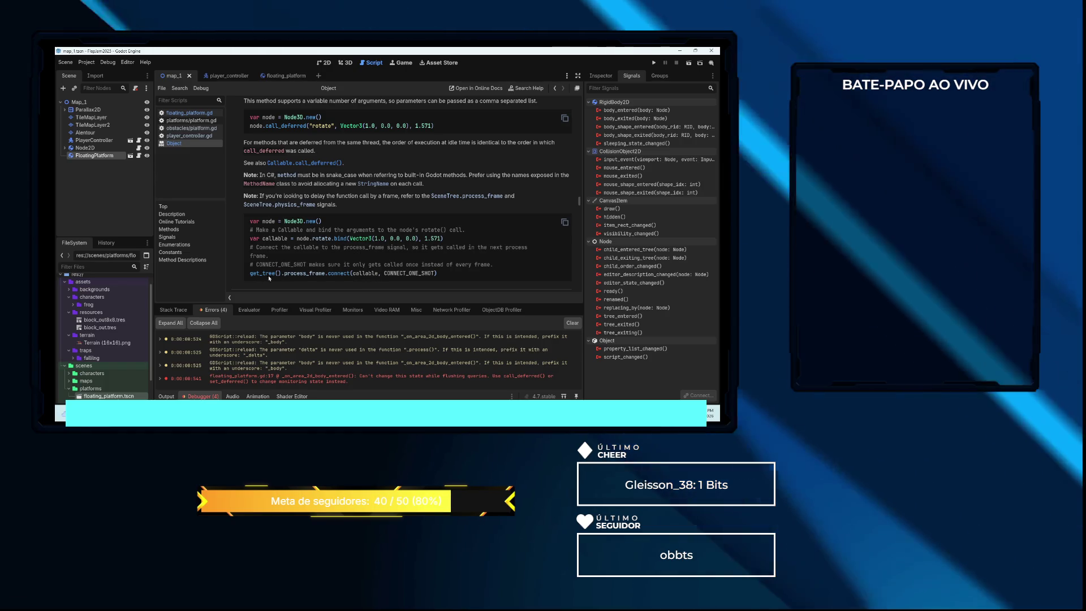
{"action": "scroll", "coordinate": [294, 266], "scroll_direction": "down", "scroll_amount": 4}
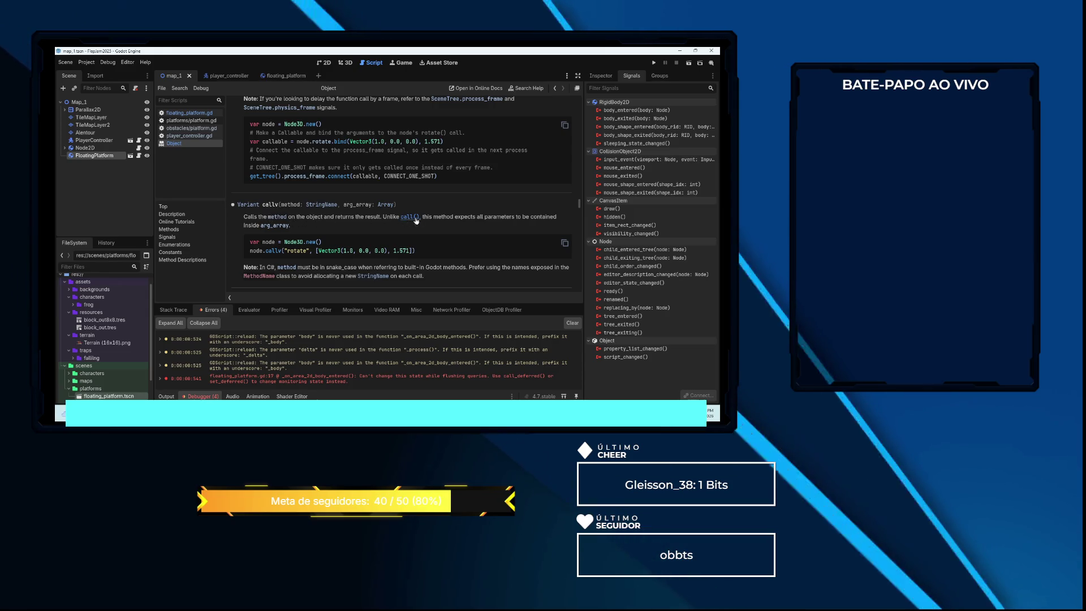
{"action": "scroll", "coordinate": [446, 220], "scroll_direction": "up", "scroll_amount": 1}
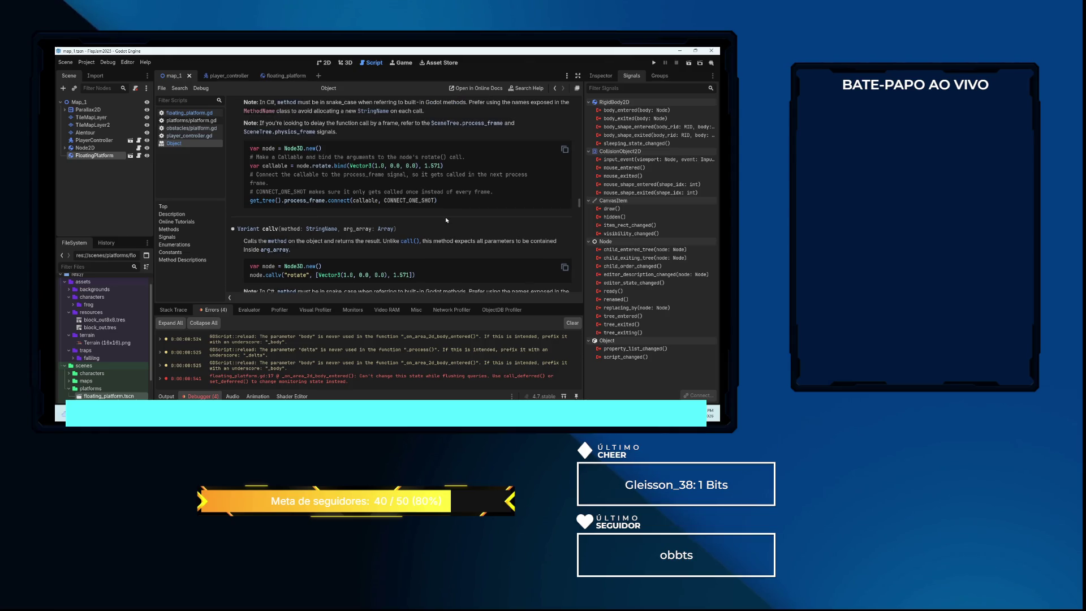
{"action": "scroll", "coordinate": [447, 220], "scroll_direction": "up", "scroll_amount": 4}
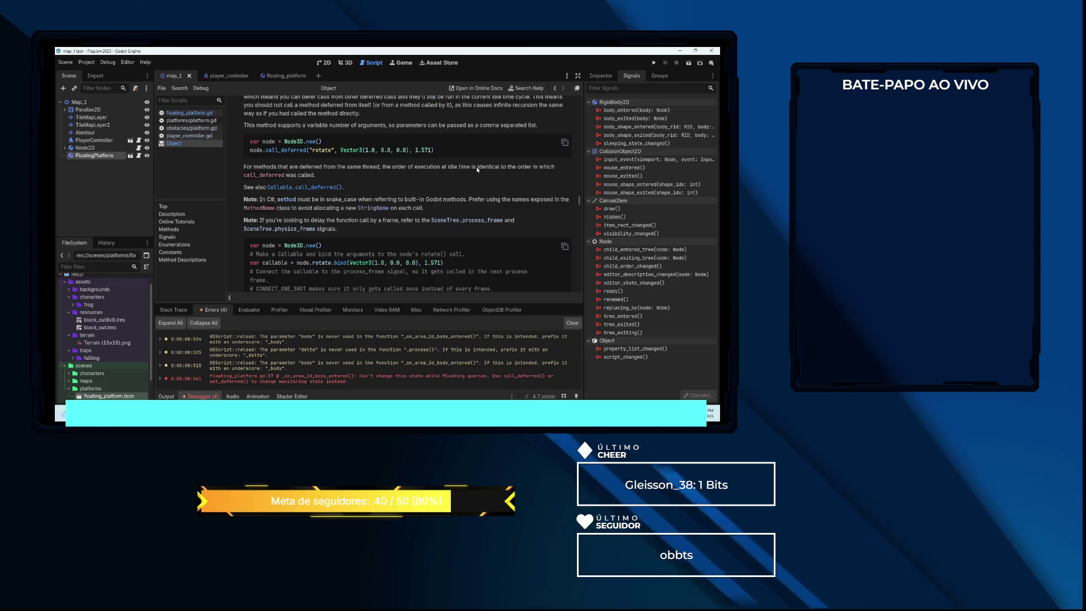
{"action": "scroll", "coordinate": [476, 169], "scroll_direction": "up", "scroll_amount": 2}
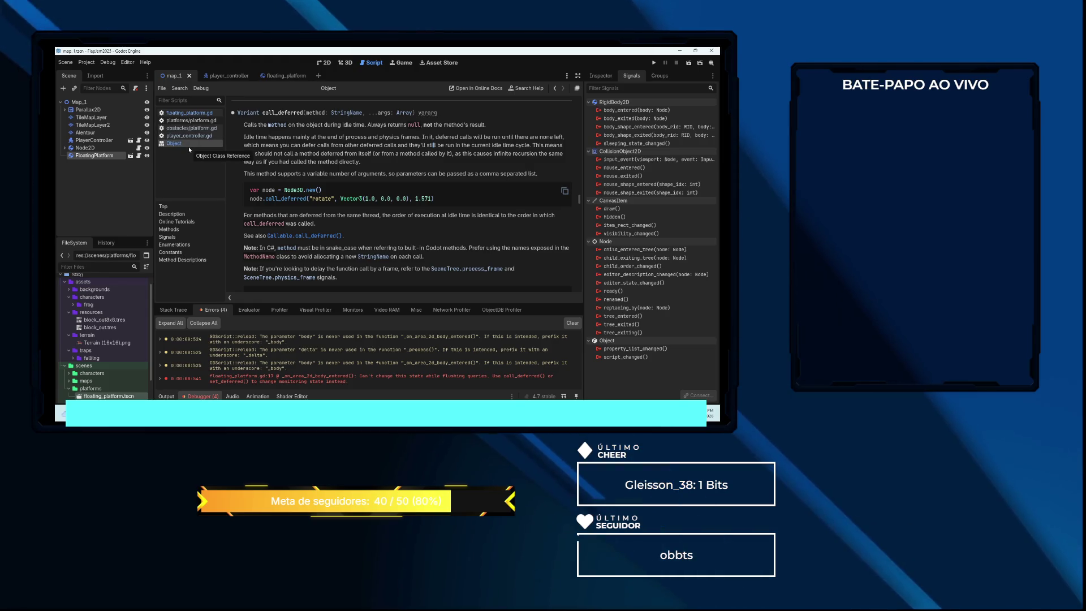
{"action": "left_click", "coordinate": [283, 75]}
Replace 'freeze = false' on line 22 of unfreeze() with 'pass', then return to map_1
{"action": "scroll", "coordinate": [396, 223], "scroll_direction": "down", "scroll_amount": 1}
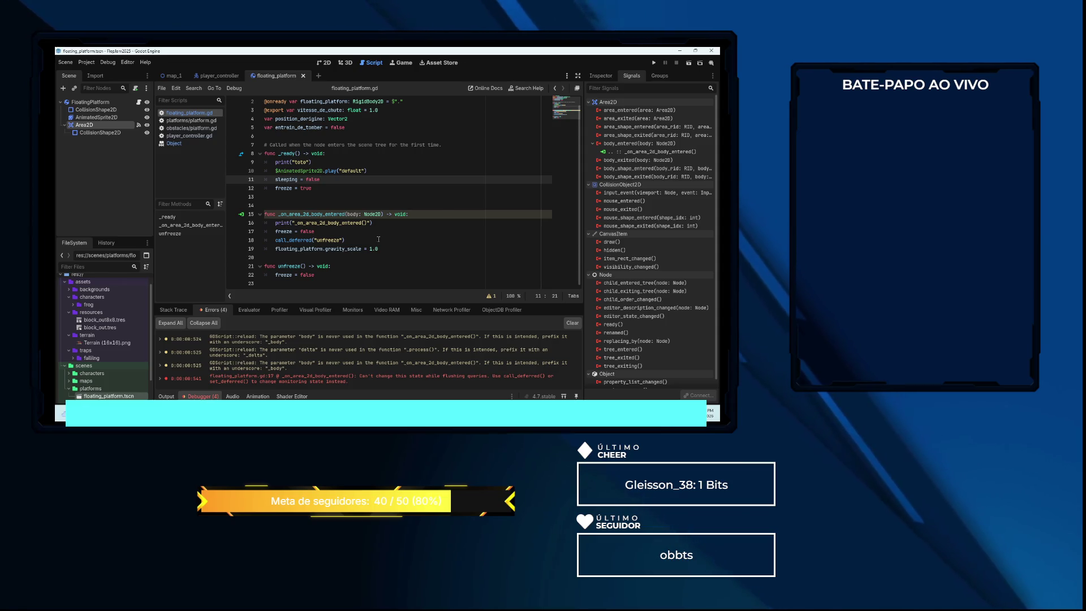
{"action": "scroll", "coordinate": [378, 237], "scroll_direction": "up", "scroll_amount": 1}
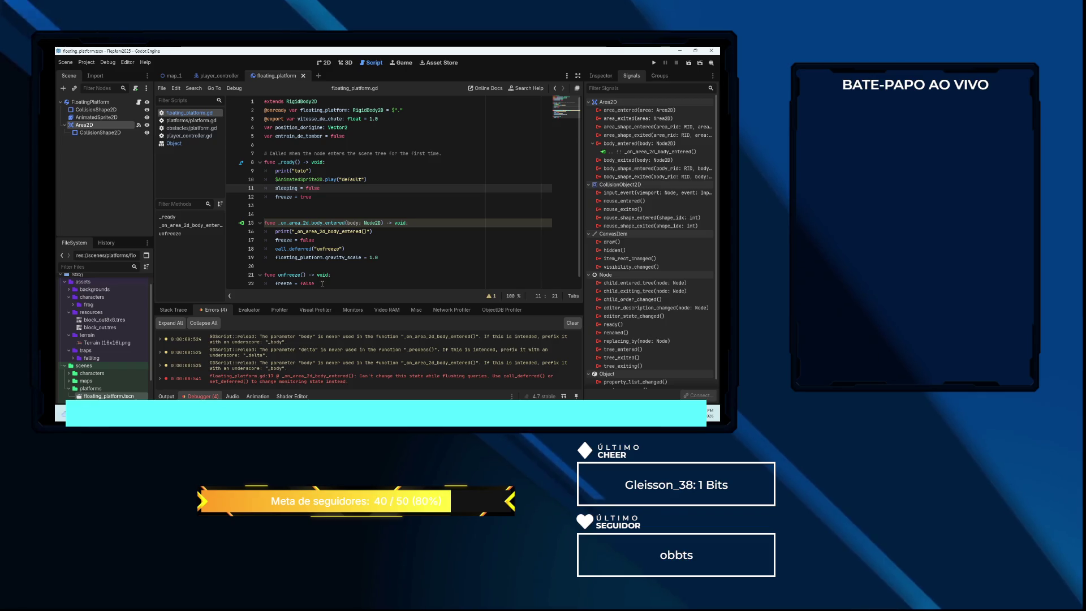
{"action": "left_click", "coordinate": [323, 284]}
{"action": "key", "text": "shift+Home"}
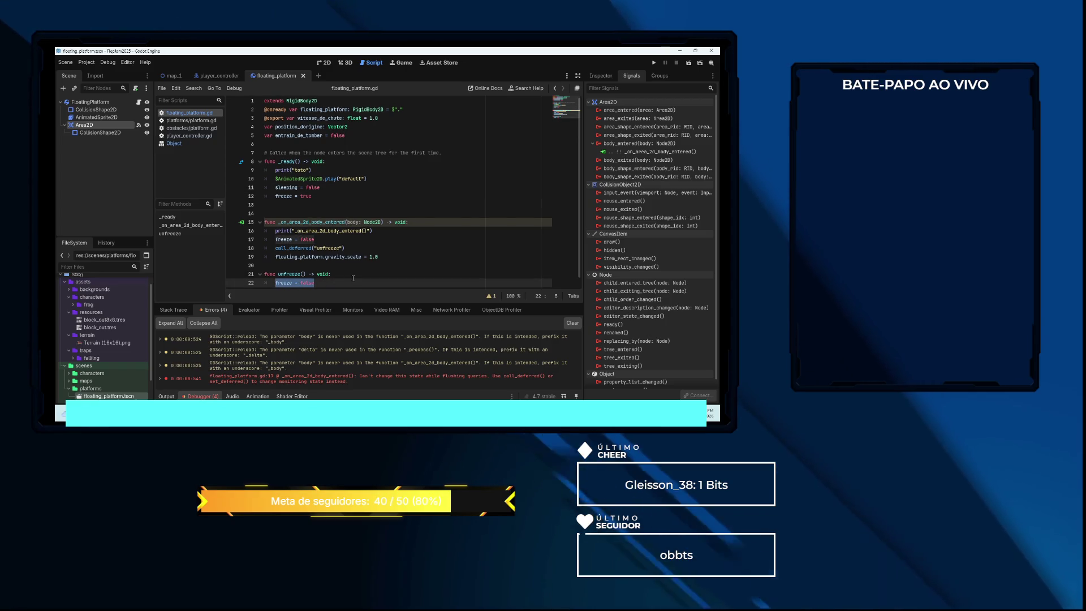
{"action": "type", "text": "pass"}
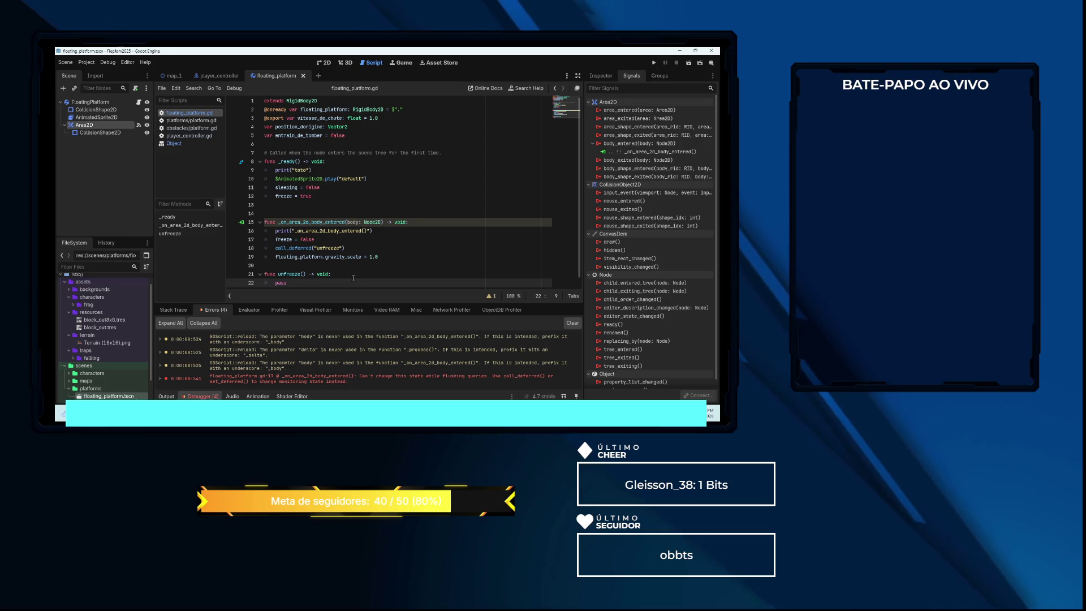
{"action": "left_click", "coordinate": [451, 204]}
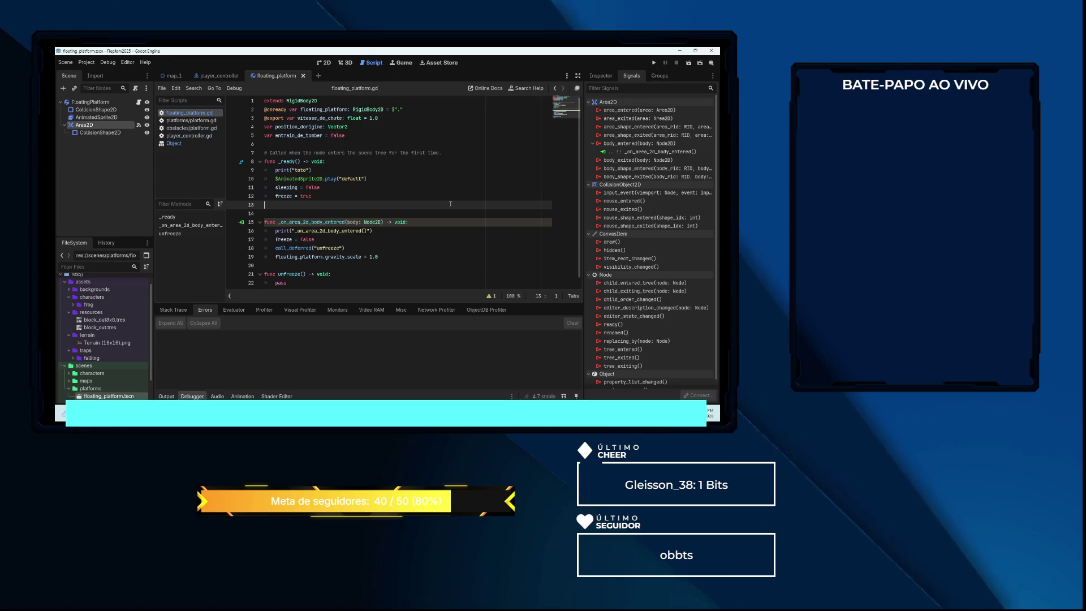
{"action": "left_click", "coordinate": [172, 75]}
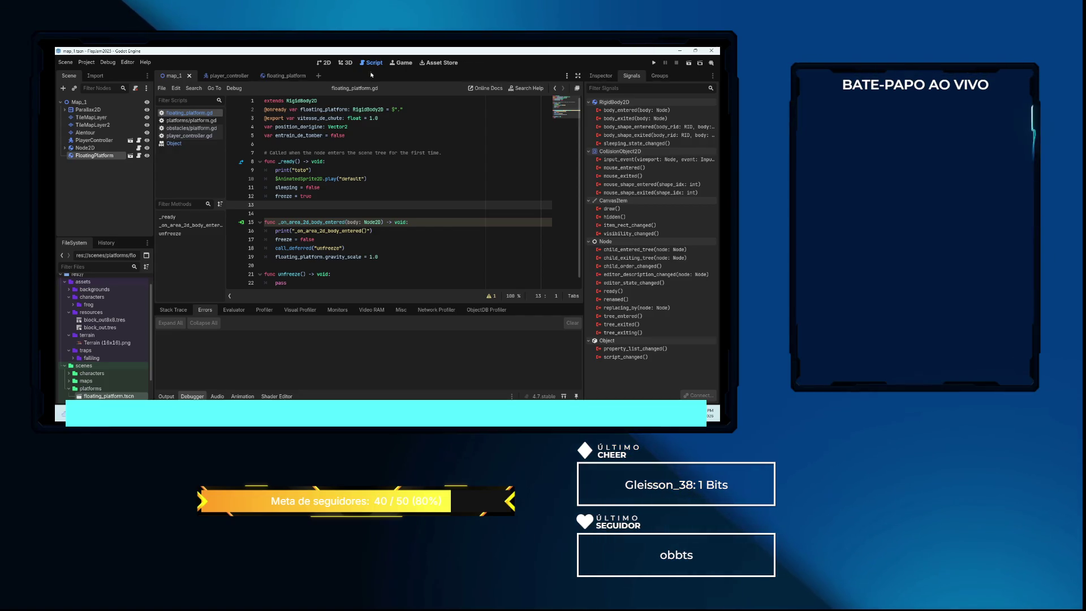
{"action": "left_click", "coordinate": [85, 63]}
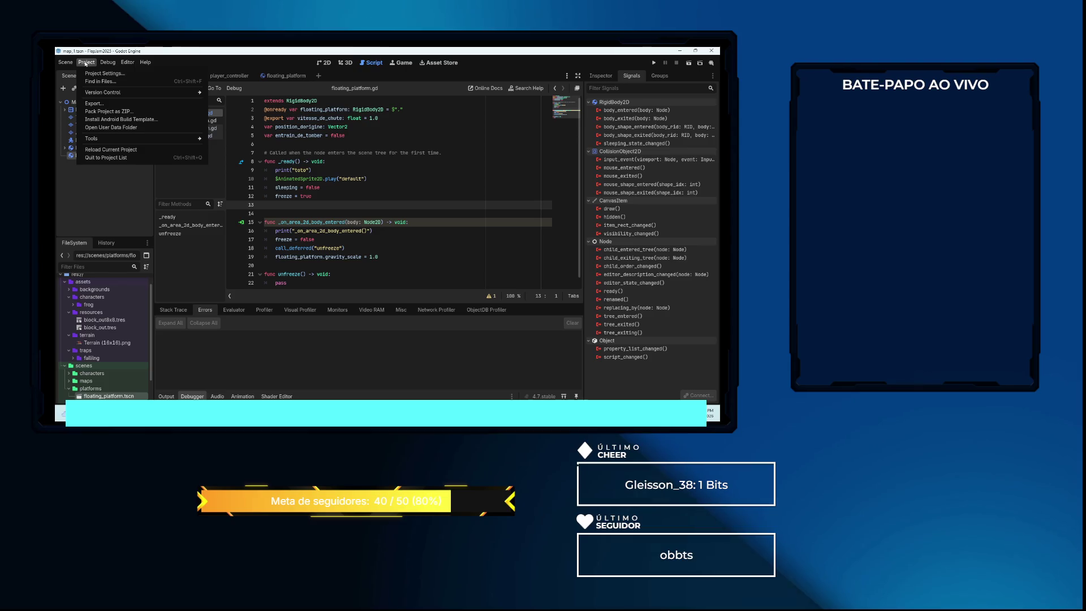
Set scenes/maps/map_1.tscn as the project's Main Scene in Project Settings
{"action": "left_click", "coordinate": [95, 74]}
{"action": "left_click", "coordinate": [246, 150]}
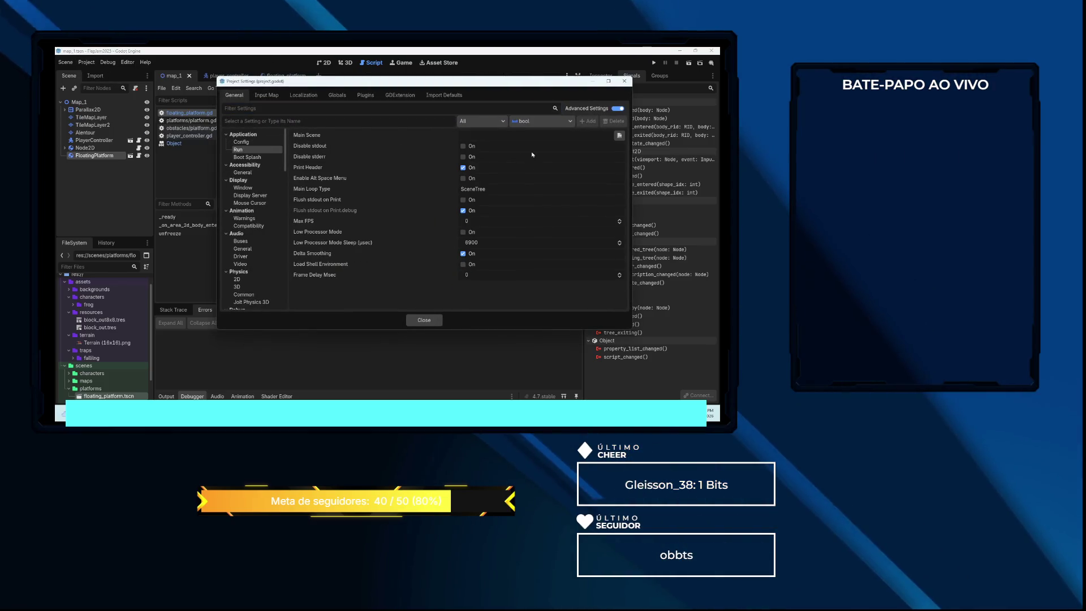
{"action": "left_click", "coordinate": [620, 135]}
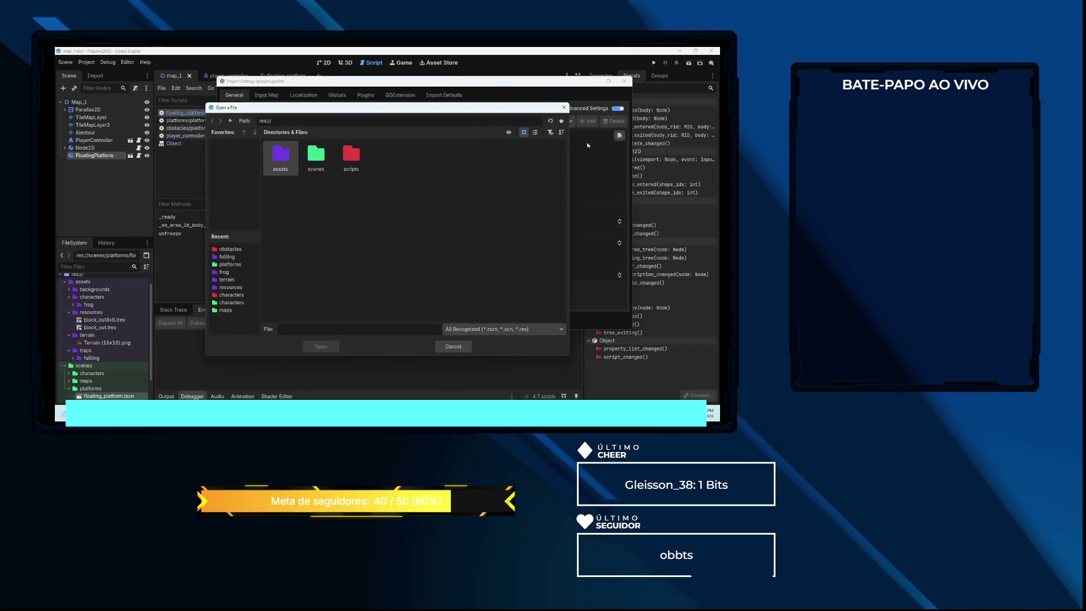
{"action": "double_click", "coordinate": [316, 156]}
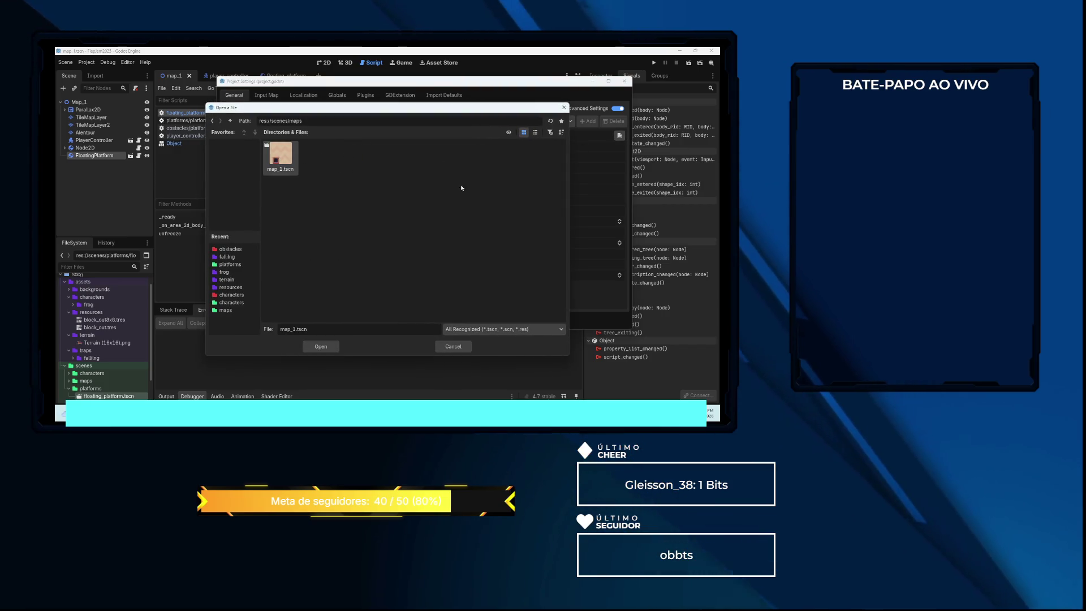
{"action": "left_click", "coordinate": [331, 348]}
{"action": "left_click", "coordinate": [625, 81]}
Test-run the game, stop it, and return to the floating_platform scene
{"action": "left_click", "coordinate": [653, 63]}
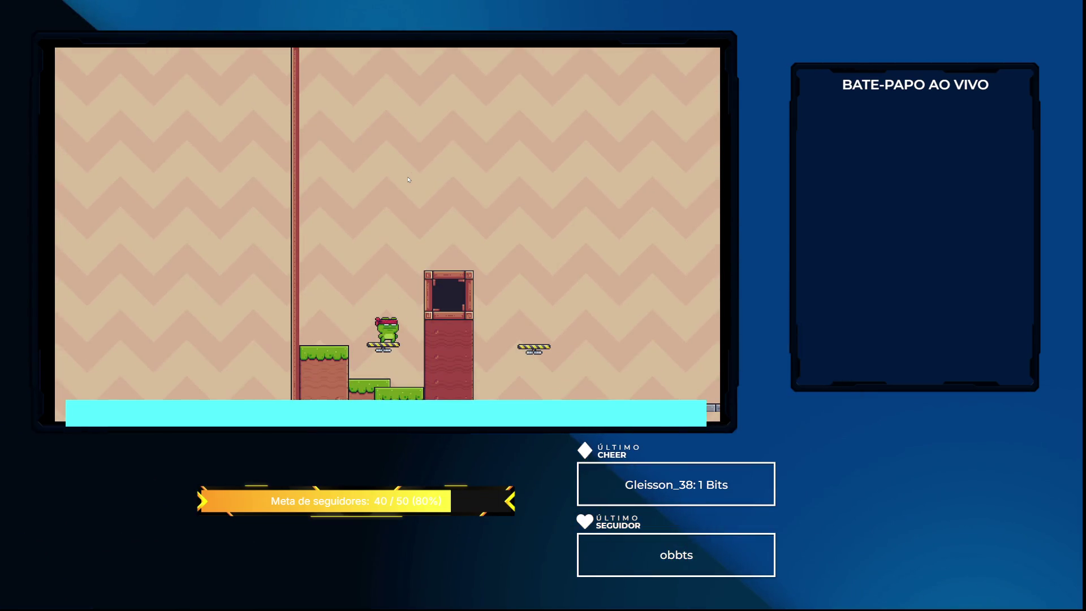
{"action": "key", "text": "F8"}
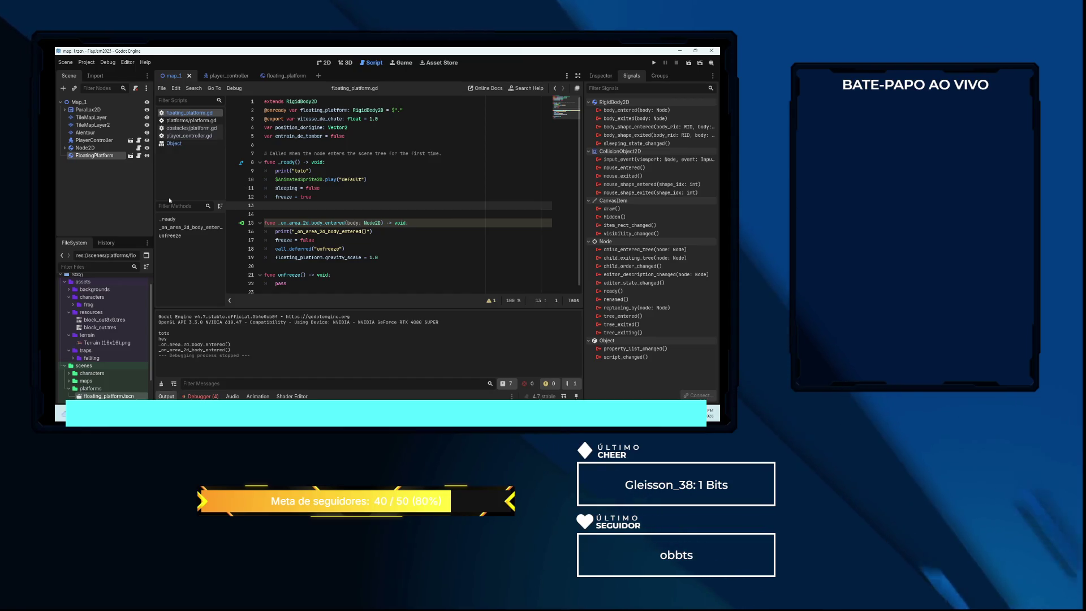
{"action": "left_click", "coordinate": [286, 76]}
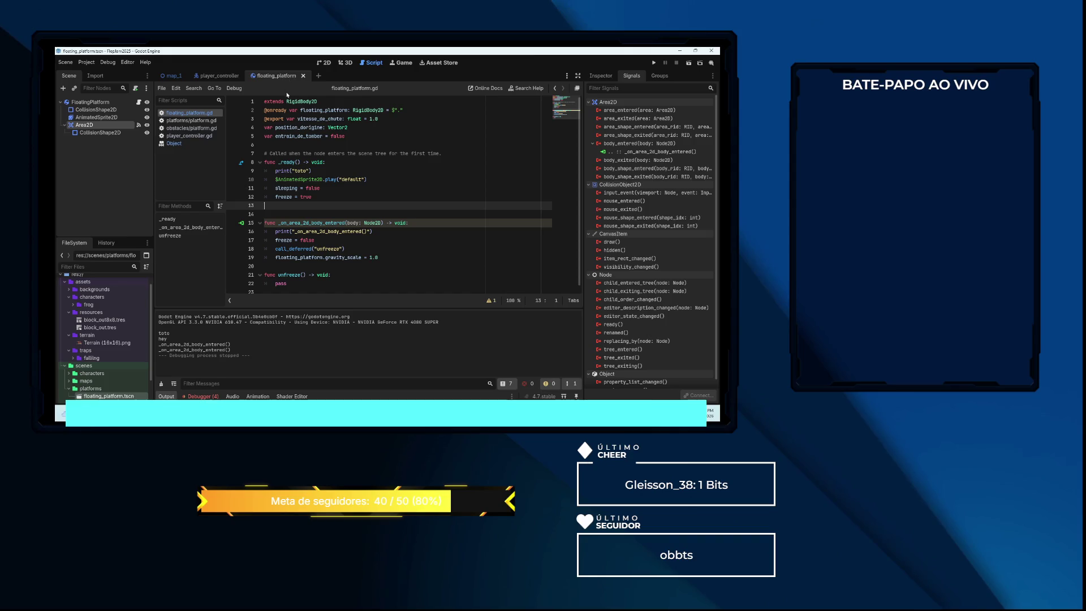
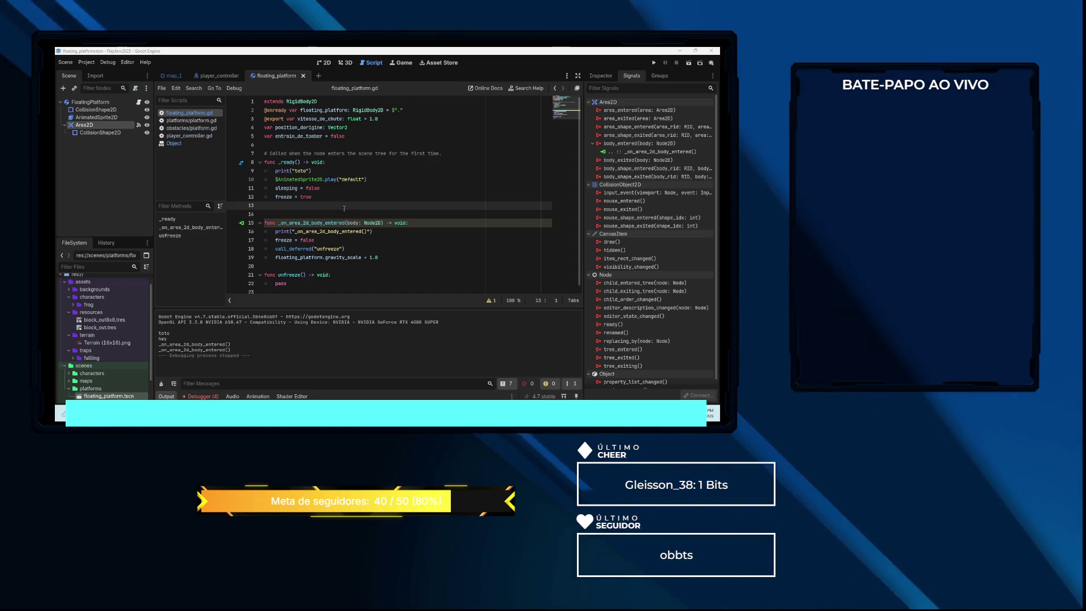
Declare a new _physics_process(delta: float) function below _ready via autocomplete
{"action": "key", "text": "Return"}
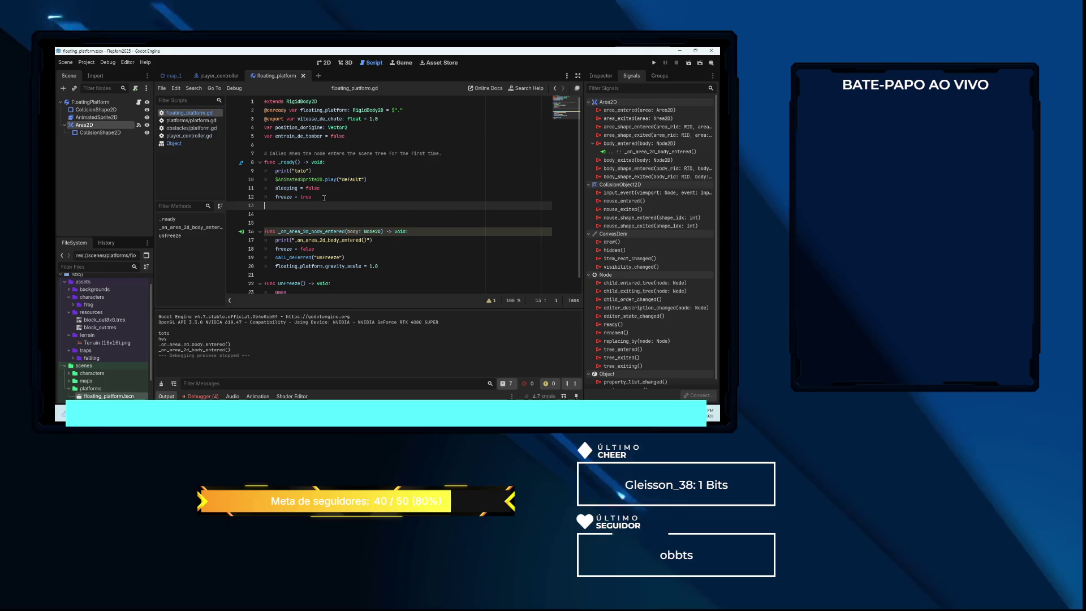
{"action": "key", "text": "Return"}
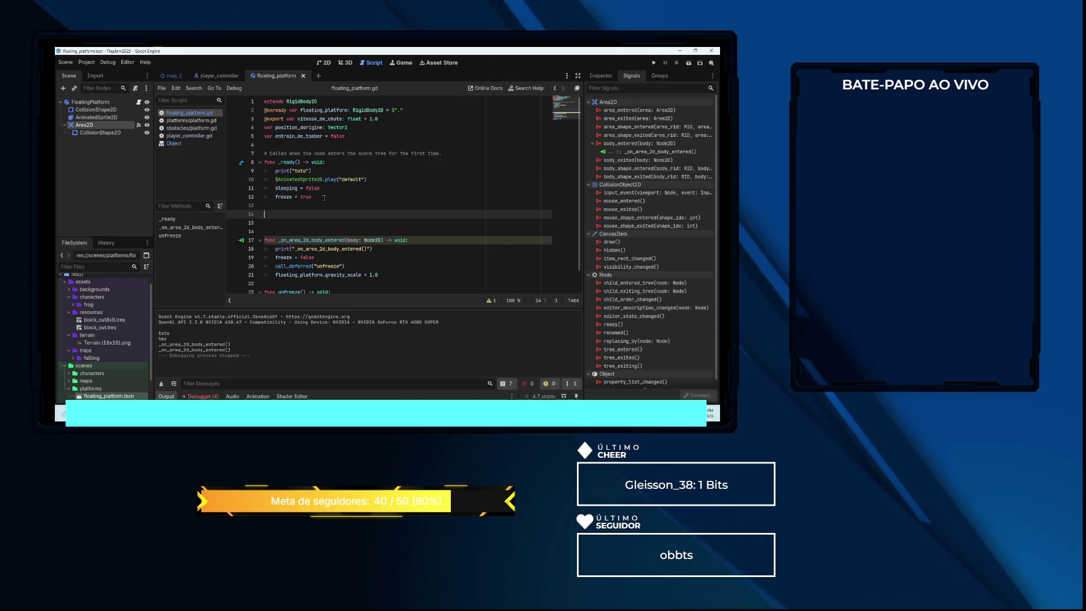
{"action": "type", "text": "funct _"}
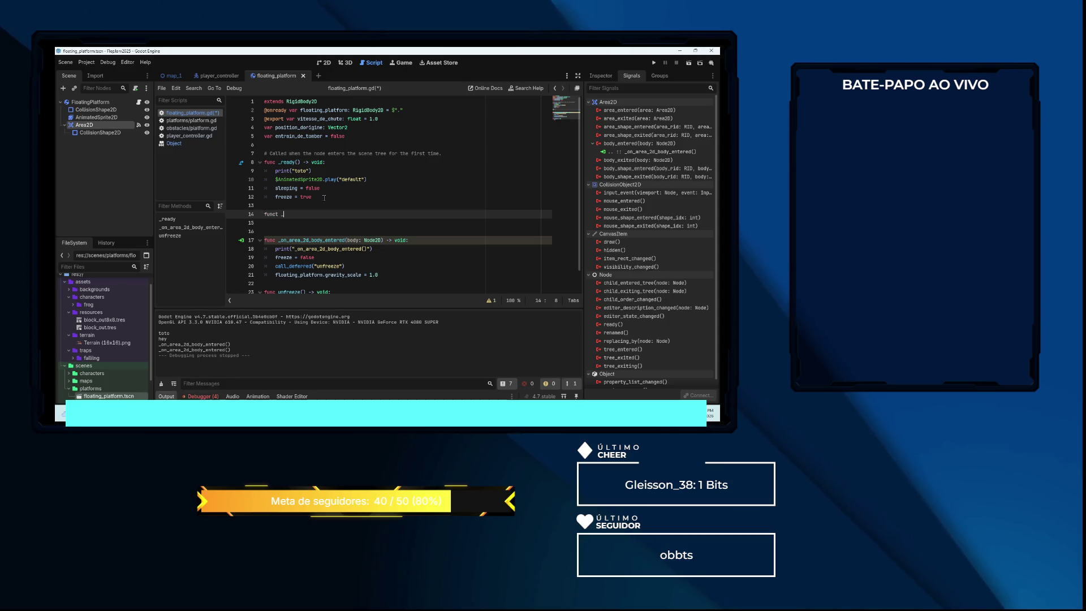
{"action": "key", "text": "BackSpace"}
{"action": "key", "text": "BackSpace"}
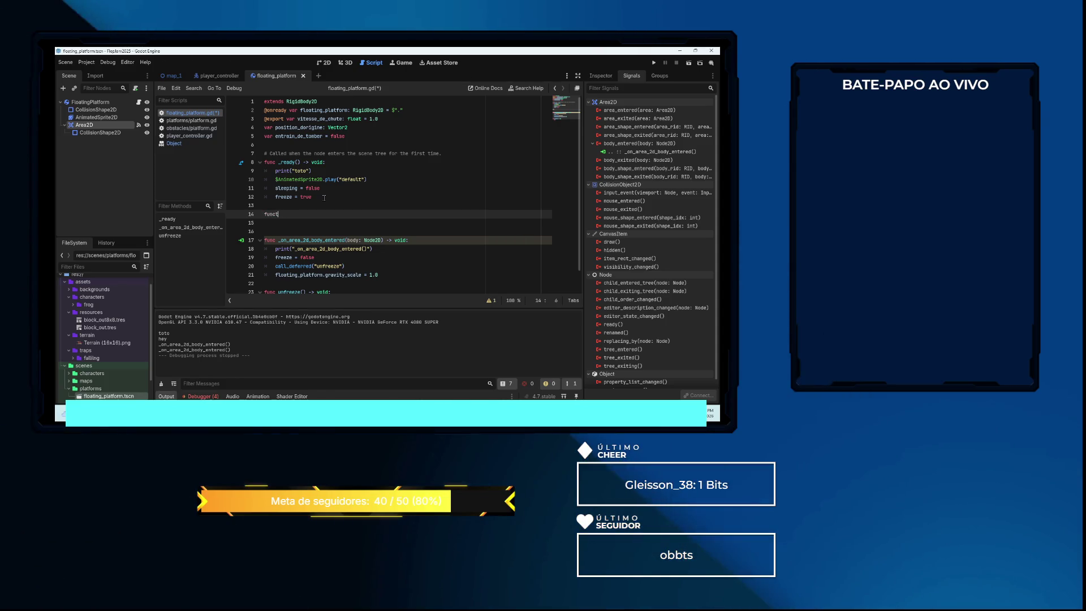
{"action": "type", "text": "_p"}
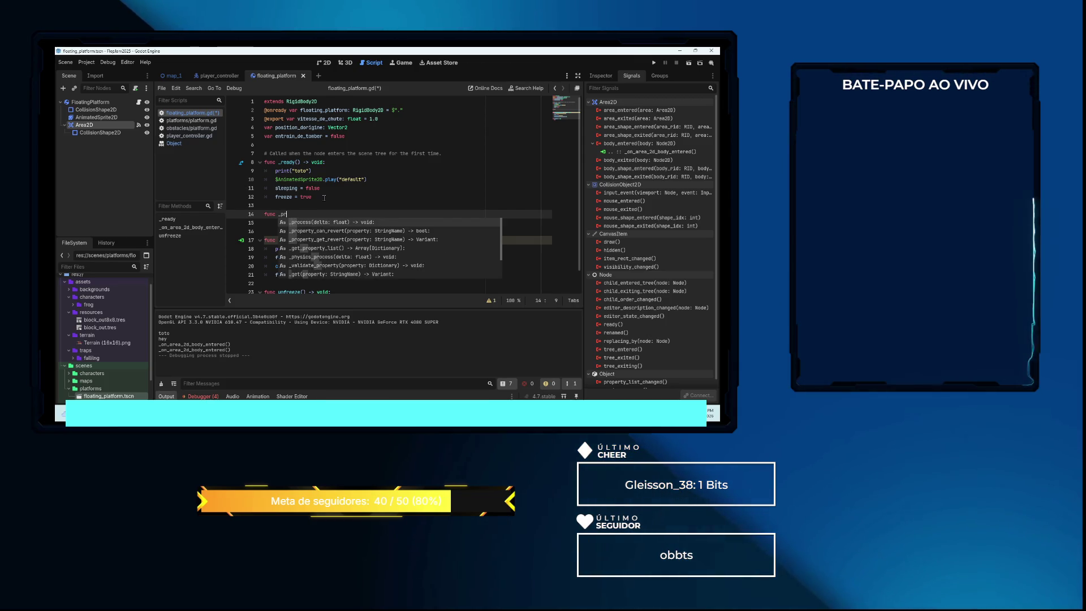
{"action": "key", "text": "Return"}
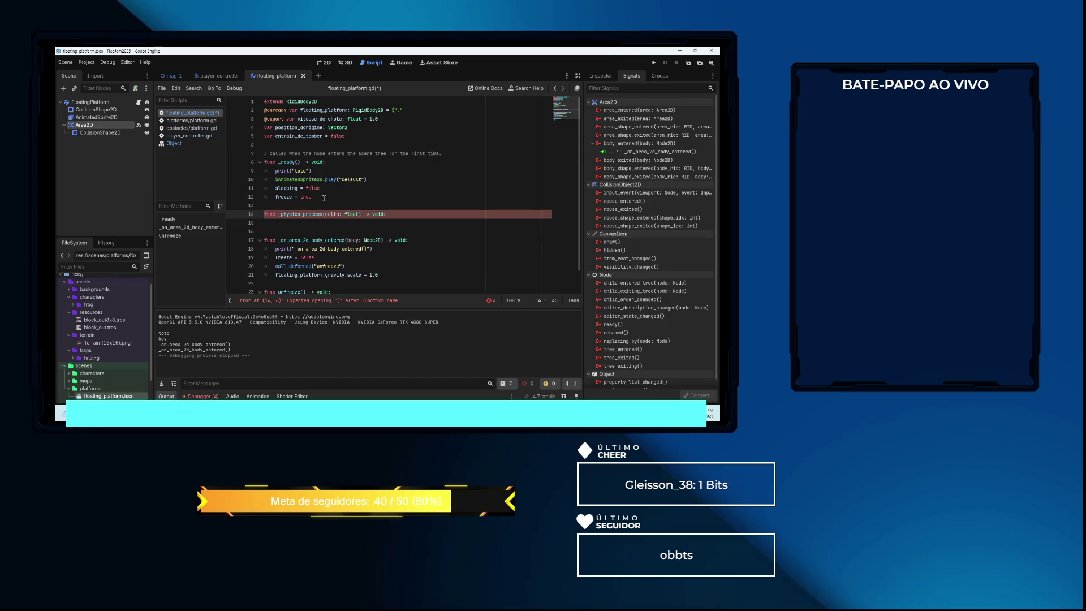
{"action": "key", "text": "Return"}
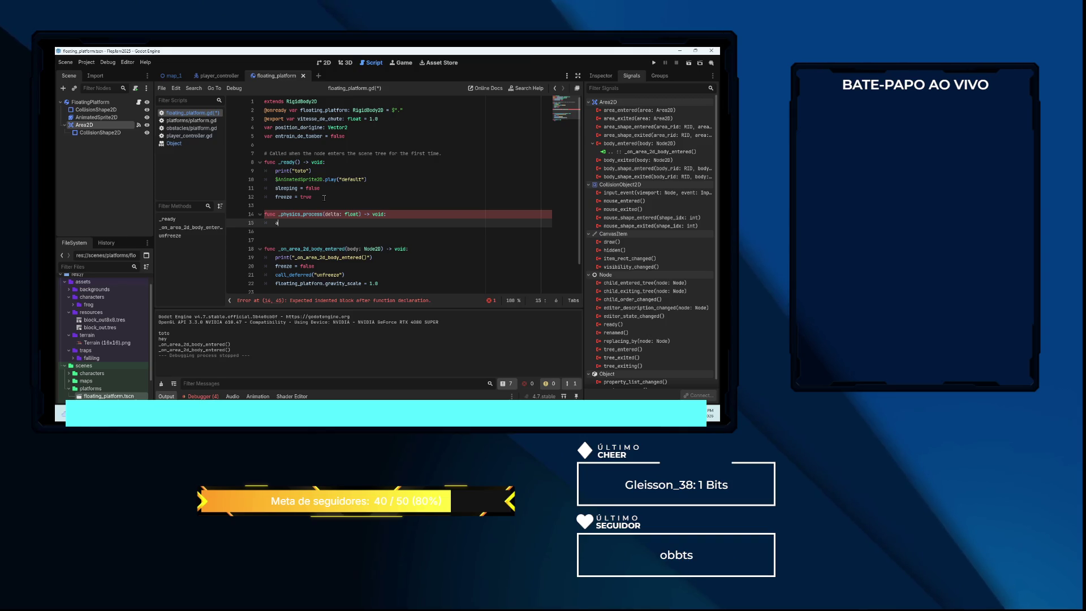
Make the function call apply_central_force(Vector2(0, -20 * 100 * delta)), with a blank line above it
{"action": "type", "text": "ppl"}
{"action": "key", "text": "Return"}
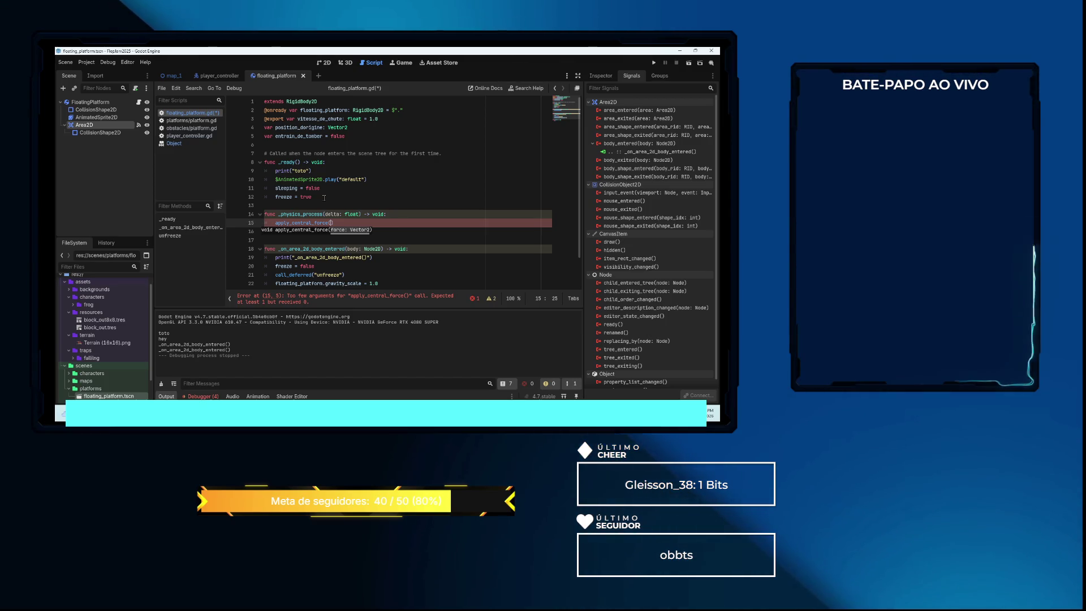
{"action": "type", "text": "Vec"}
{"action": "key", "text": "Return"}
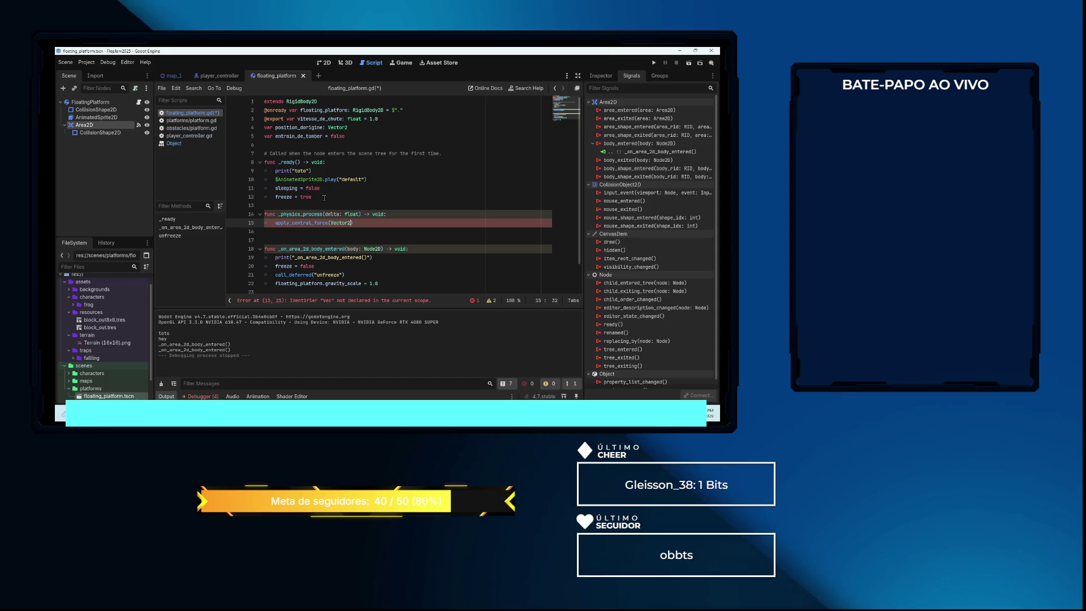
{"action": "type", "text": "("}
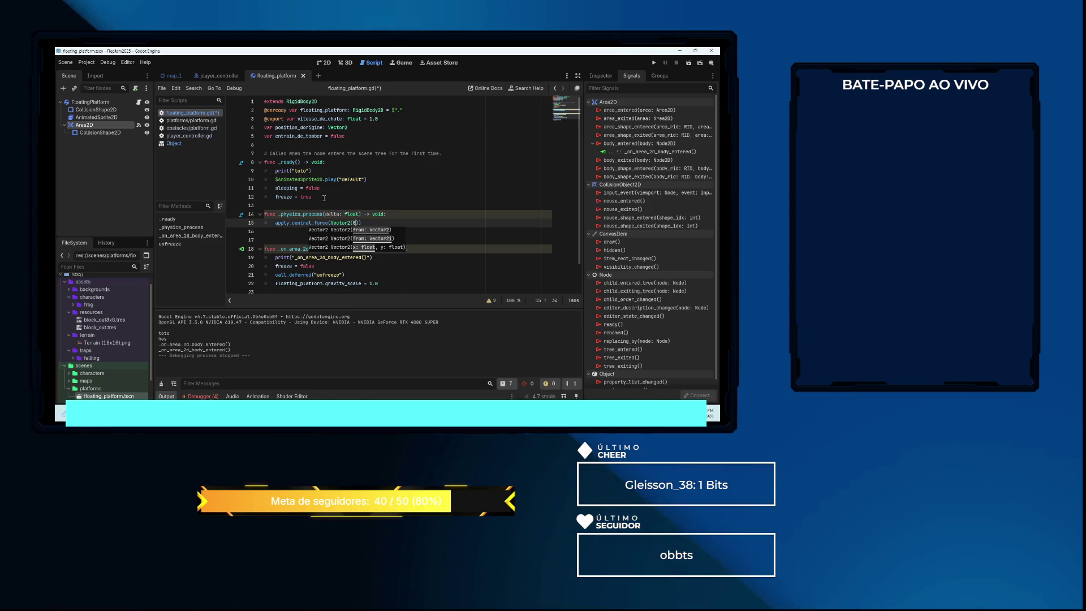
{"action": "type", "text": "0, "}
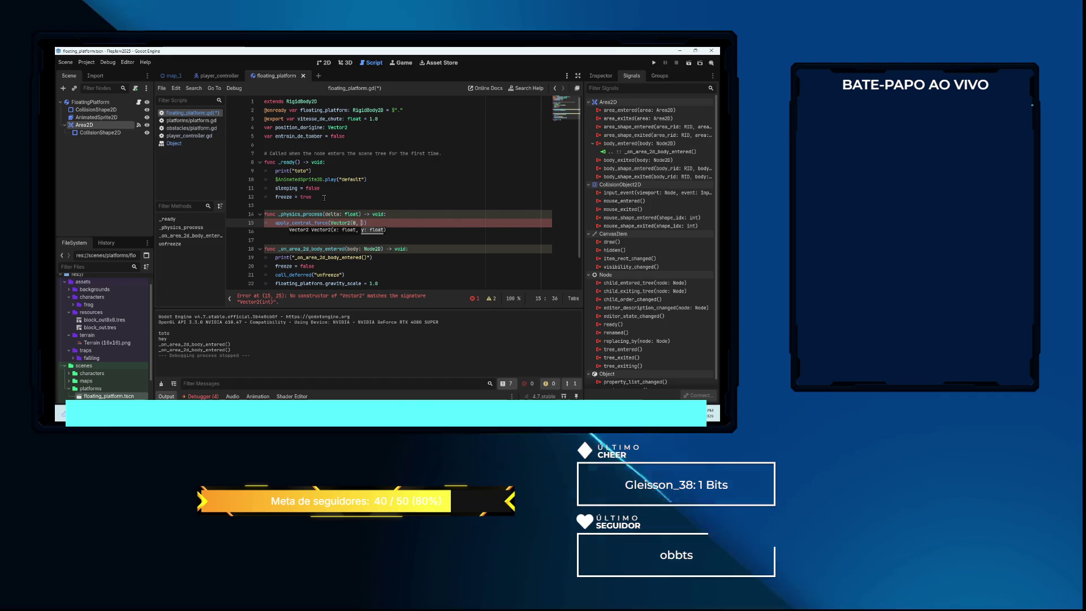
{"action": "type", "text": "-20"}
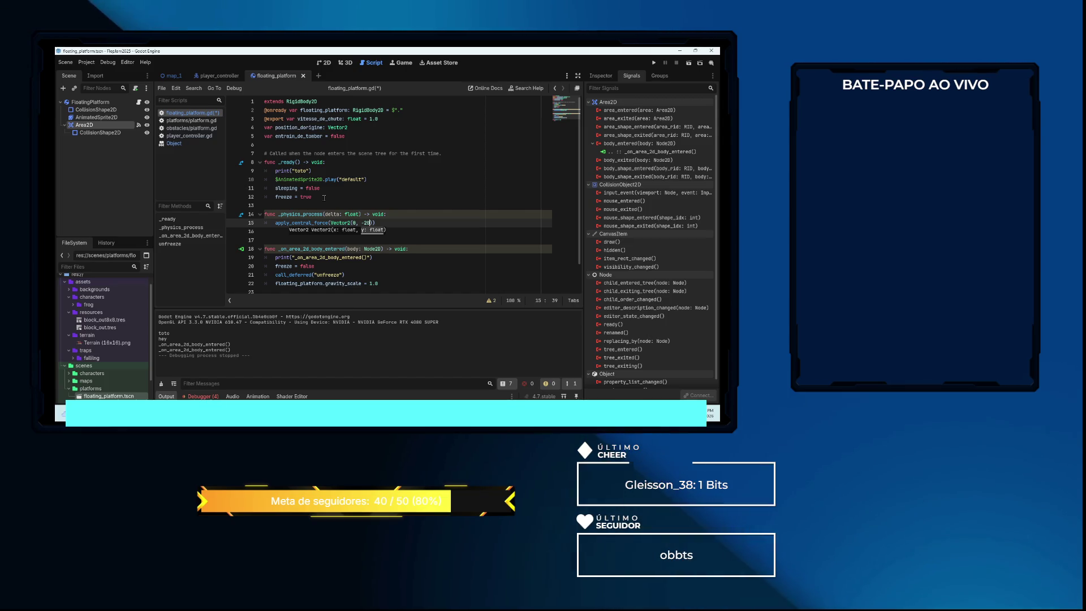
{"action": "type", "text": " * "}
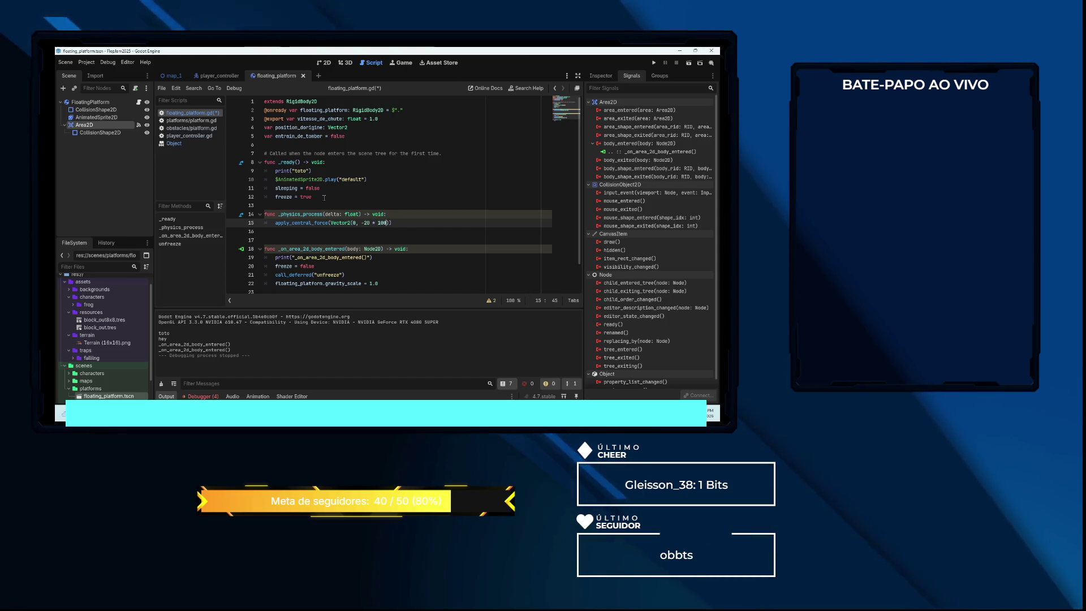
{"action": "type", "text": "100"}
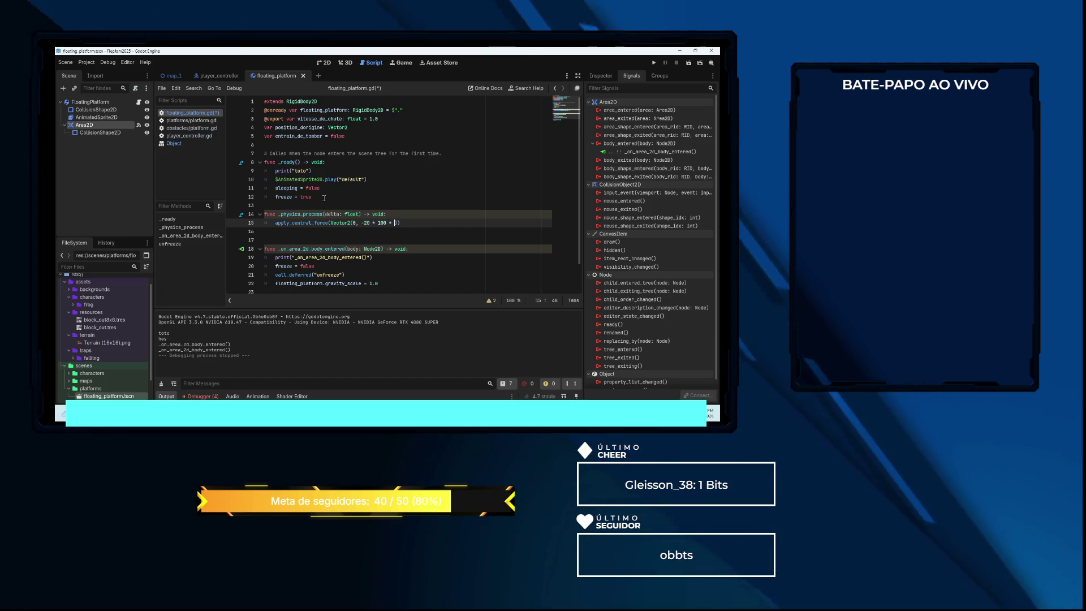
{"action": "type", "text": " * delt"}
{"action": "key", "text": "Return"}
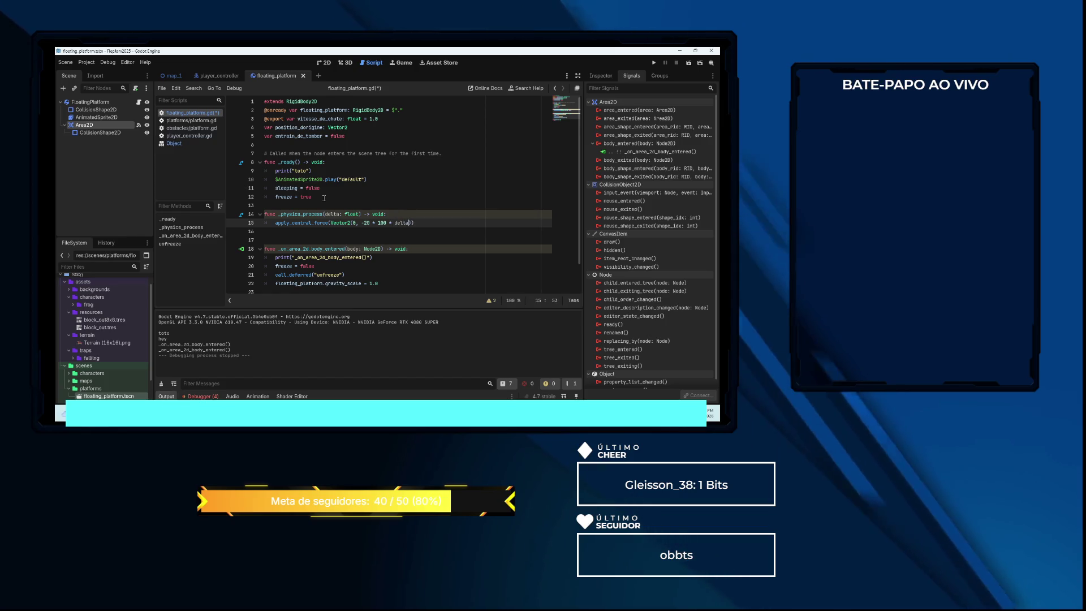
{"action": "key", "text": "Up"}
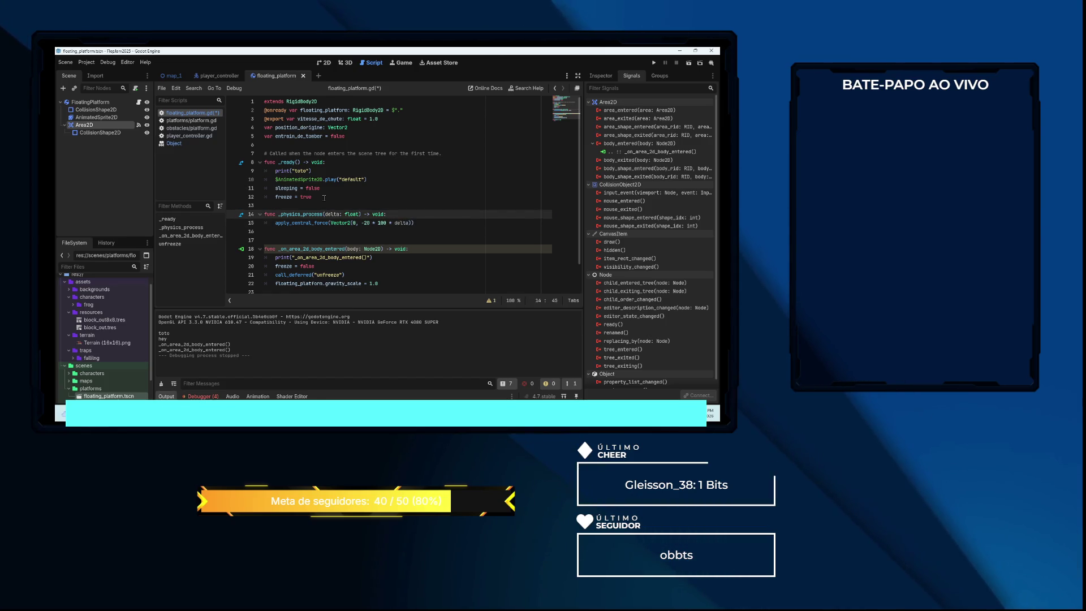
{"action": "key", "text": "Return"}
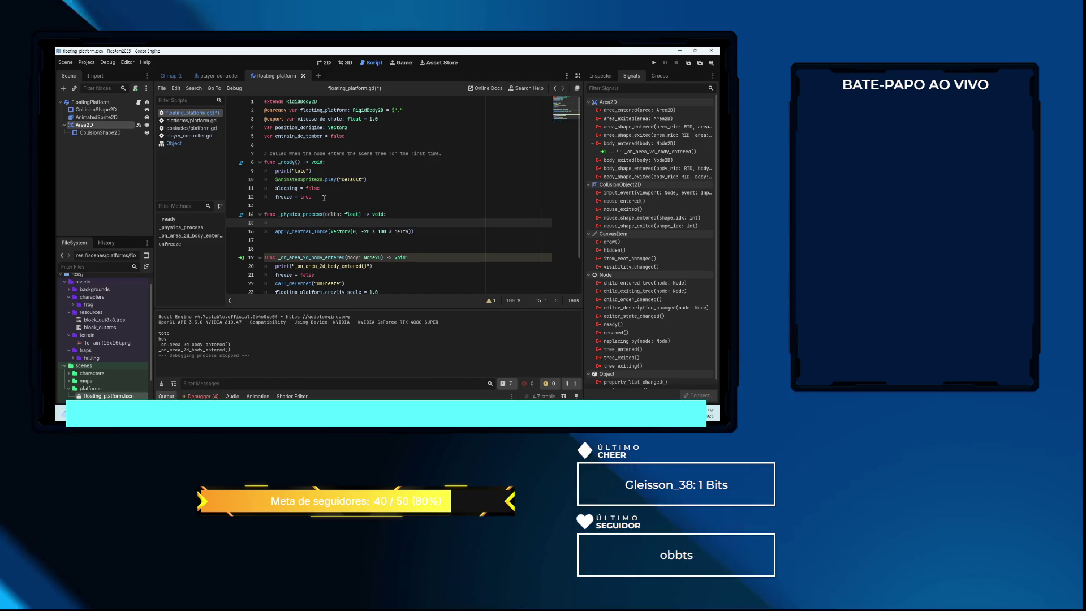
Wrap the central force call in an 'if entrain_de_tomber:' condition
{"action": "type", "text": "if en"}
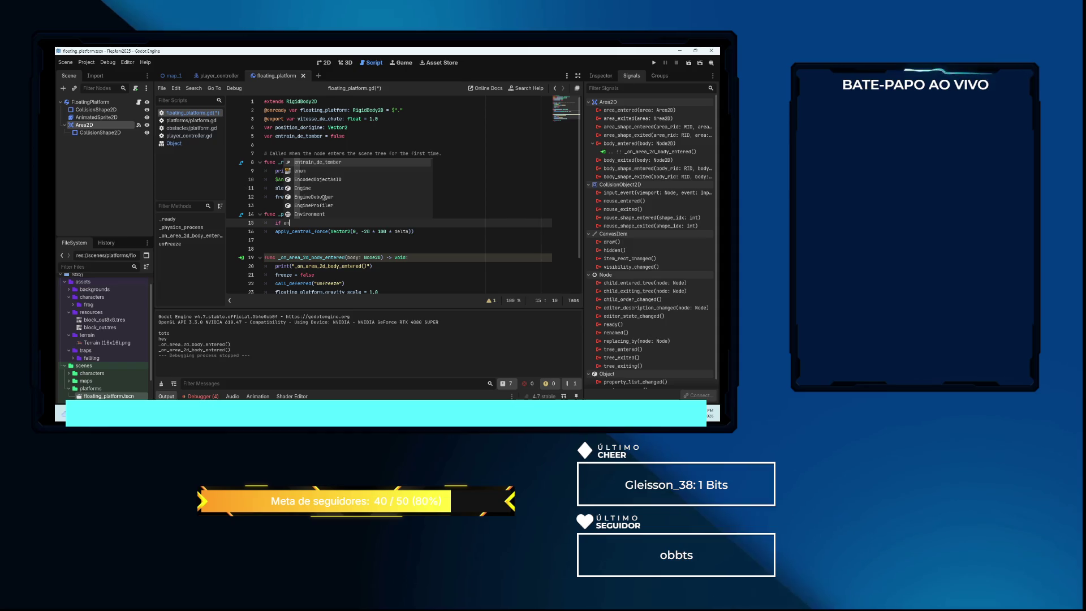
{"action": "key", "text": "Return"}
{"action": "key", "text": "Down"}
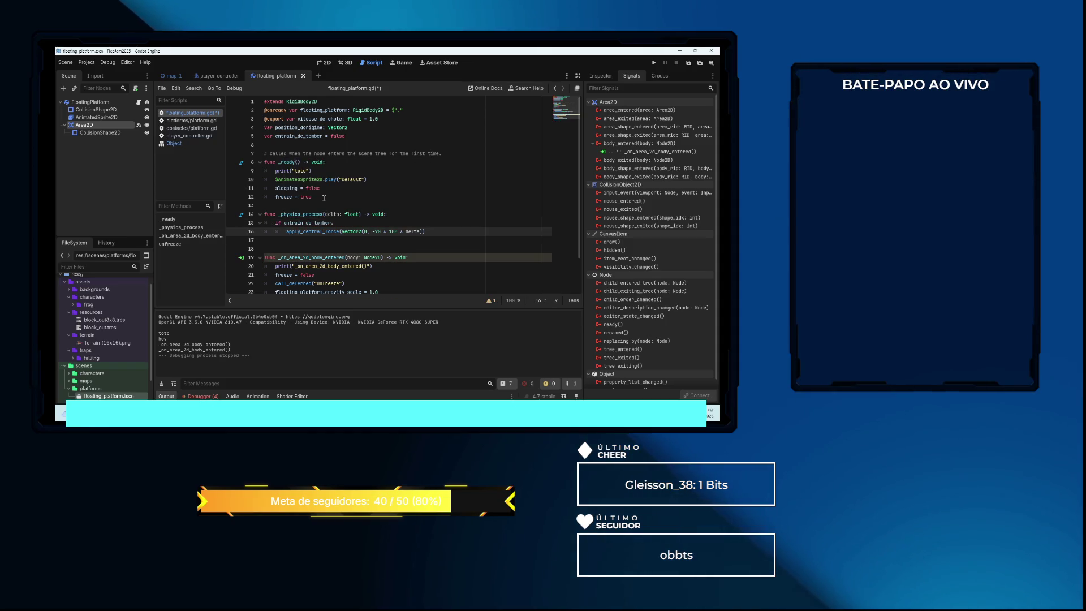
Delete the unfreeze function plus the gravity_scale and call_deferred lines
{"action": "key", "text": "Down"}
{"action": "key", "text": "Down"}
{"action": "key", "text": "Down"}
{"action": "key", "text": "Home"}
{"action": "scroll", "coordinate": [351, 187], "scroll_direction": "down", "scroll_amount": 2}
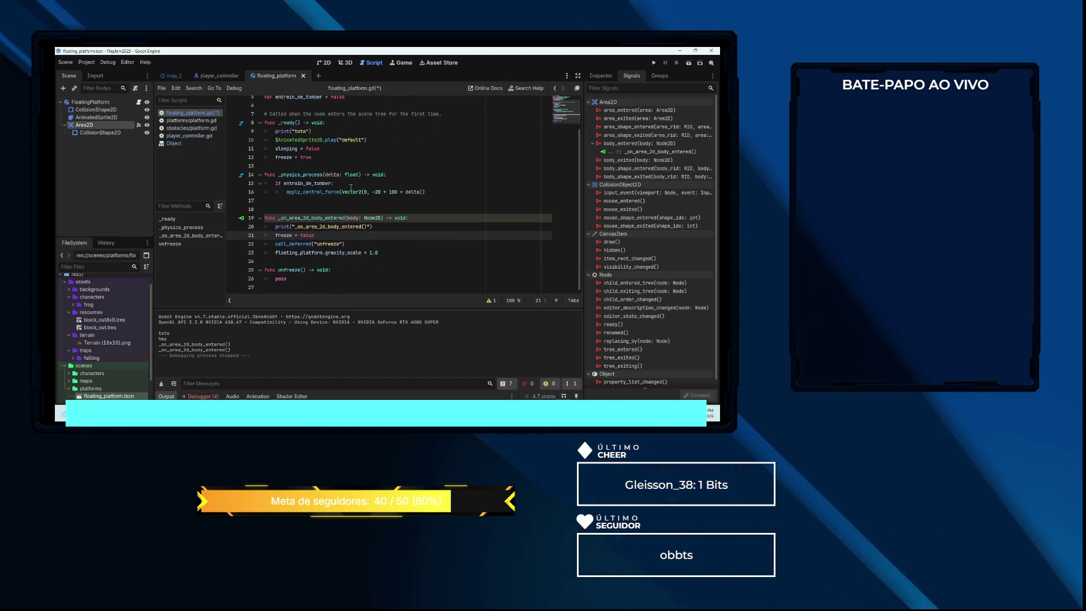
{"action": "left_click_drag", "start_coordinate": [301, 272], "coordinate": [256, 275]}
{"action": "key", "text": "BackSpace"}
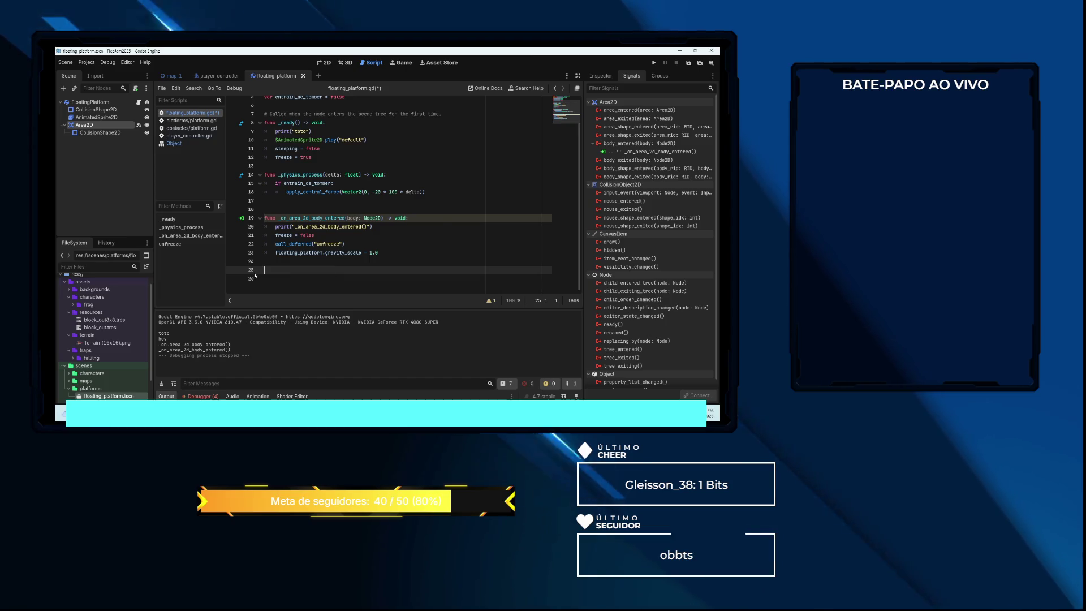
{"action": "key", "text": "BackSpace"}
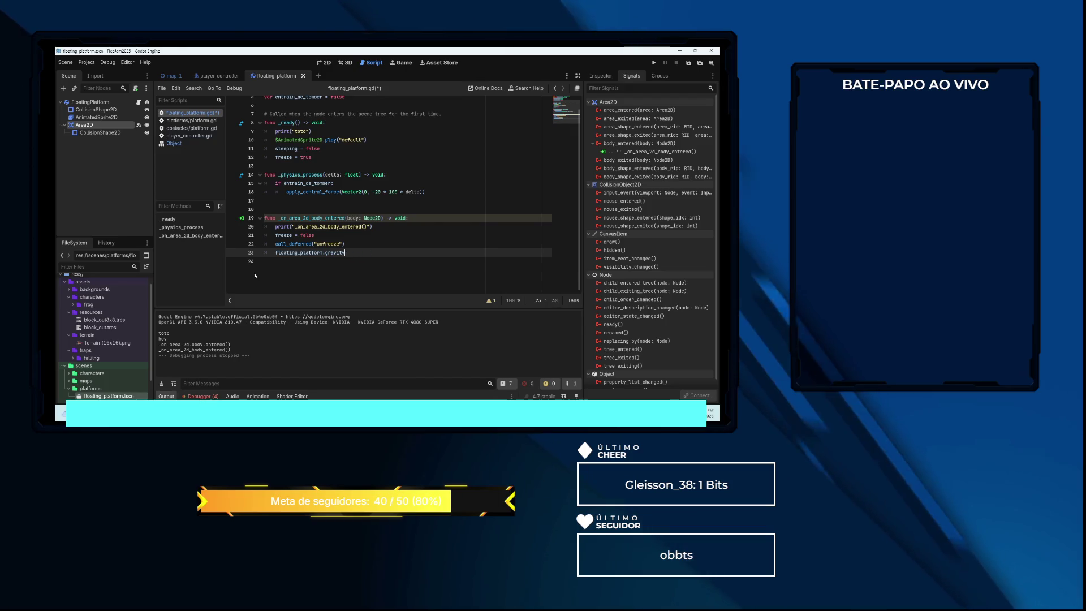
{"action": "key", "text": "ctrl+shift+k"}
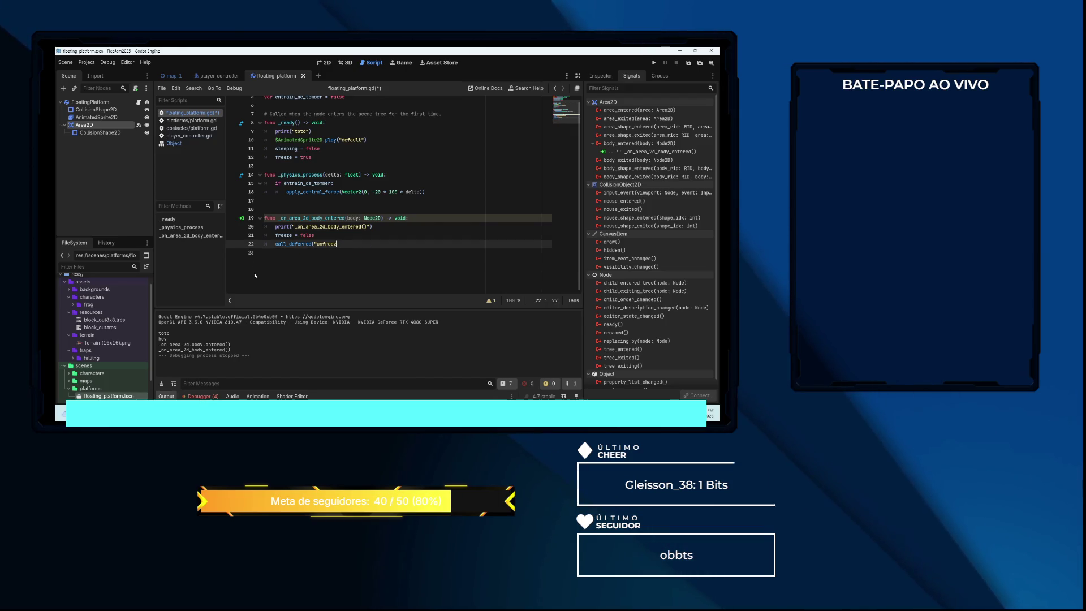
{"action": "key", "text": "BackSpace"}
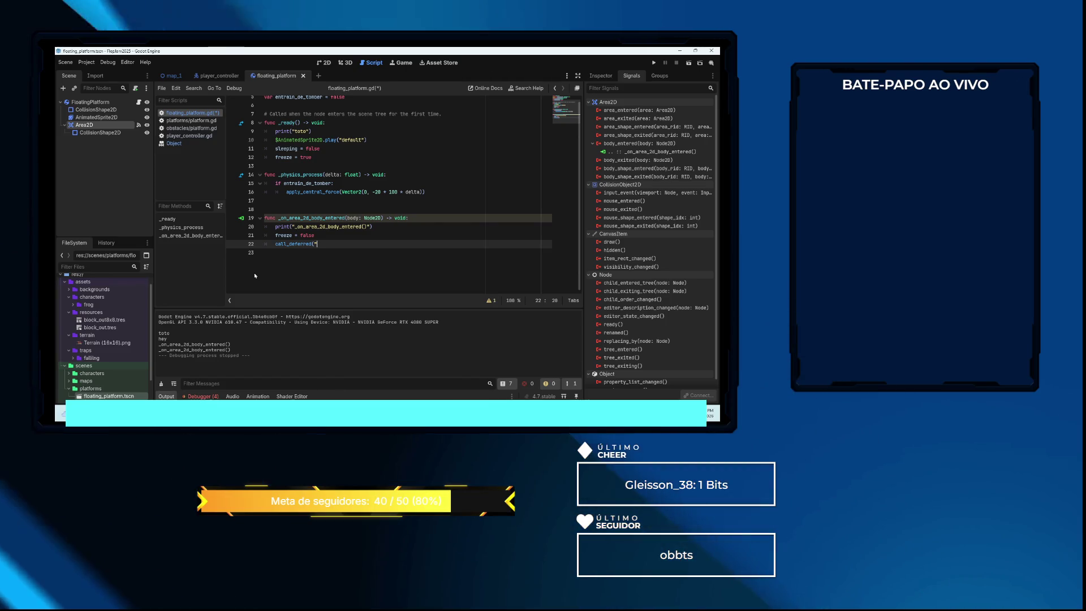
{"action": "key", "text": "BackSpace"}
{"action": "key", "text": "BackSpace"}
{"action": "key", "text": "BackSpace"}
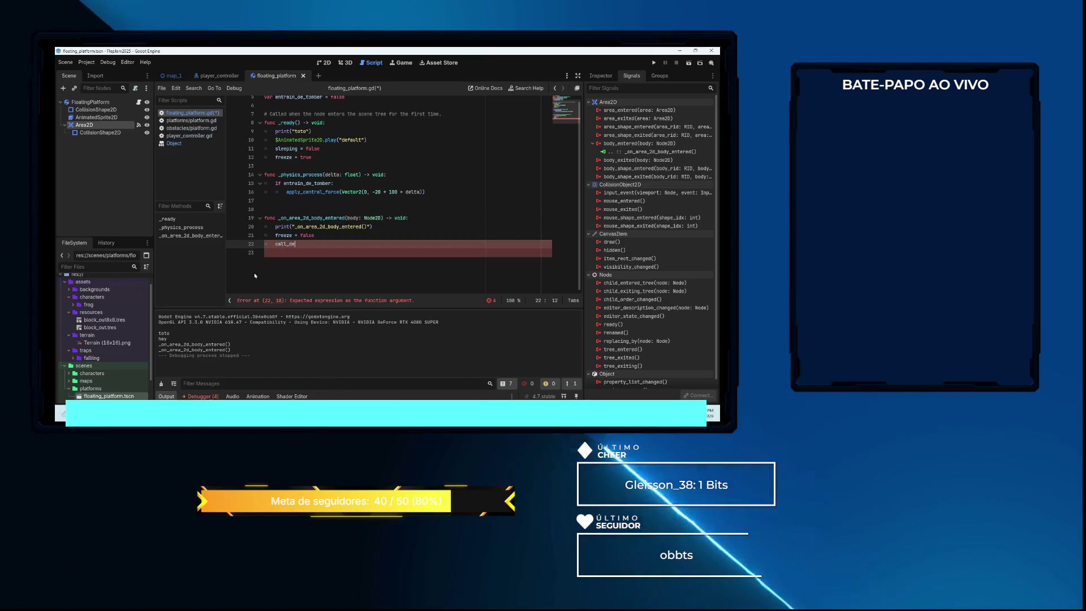
{"action": "key", "text": "BackSpace"}
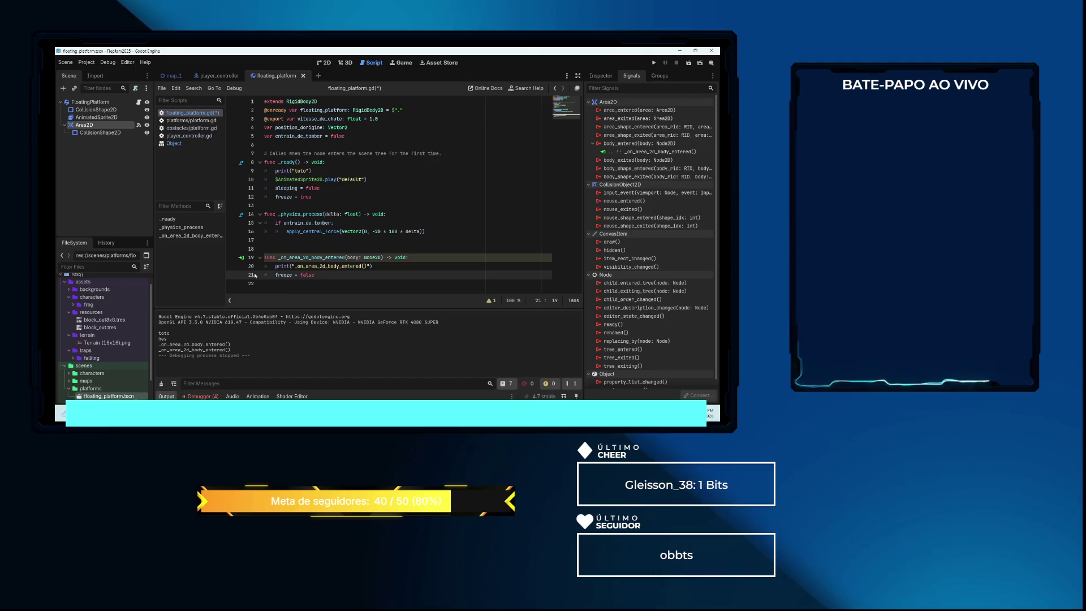
Add entrain_de_tomber = true after freeze = false and save the script
{"action": "key", "text": "Return"}
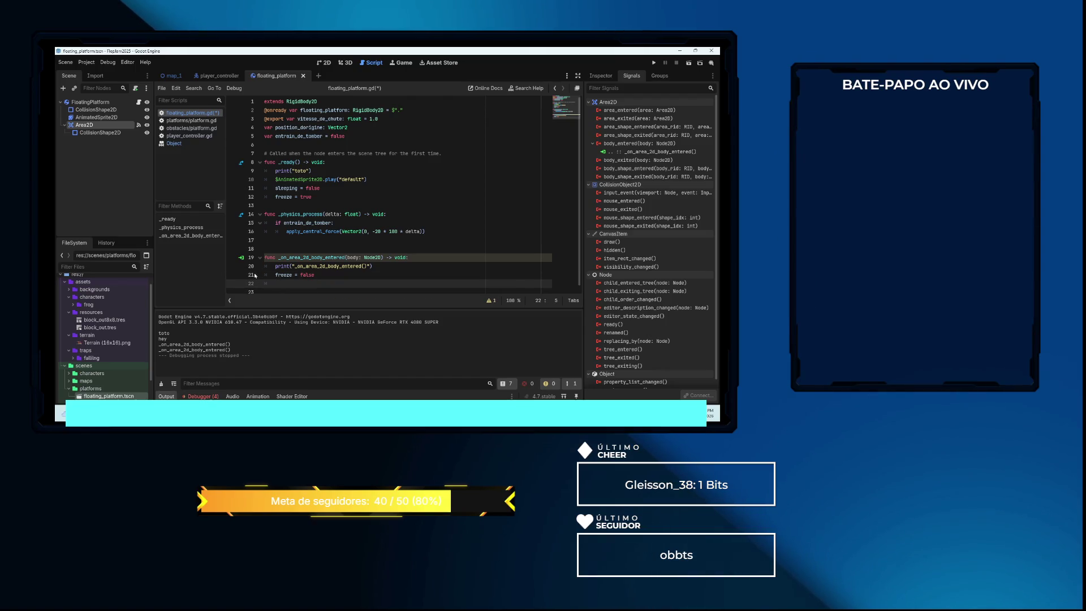
{"action": "type", "text": "ntr"}
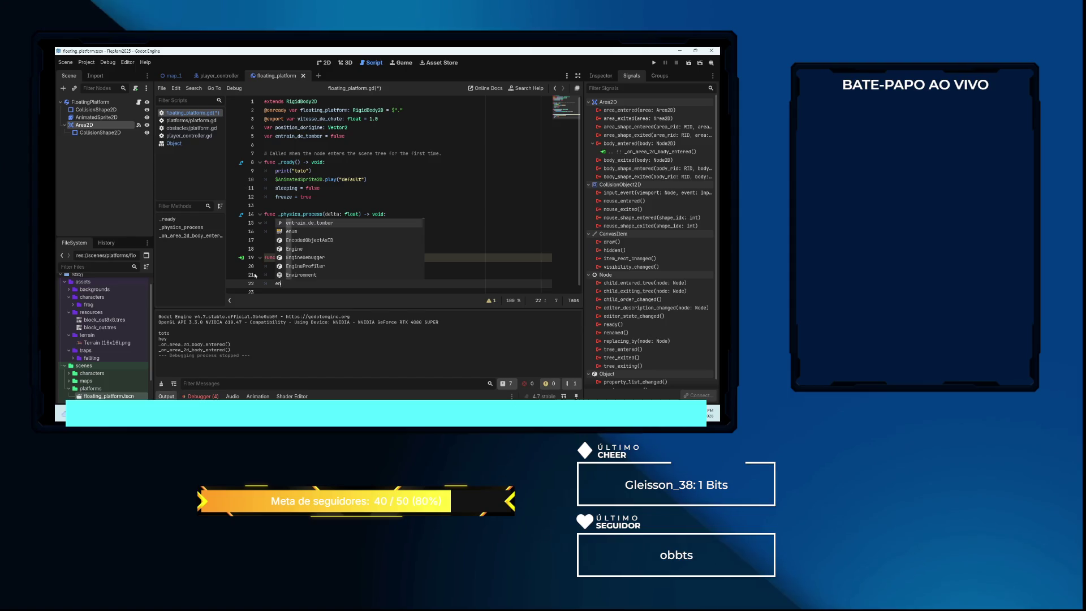
{"action": "key", "text": "Return"}
{"action": "type", "text": "= true"}
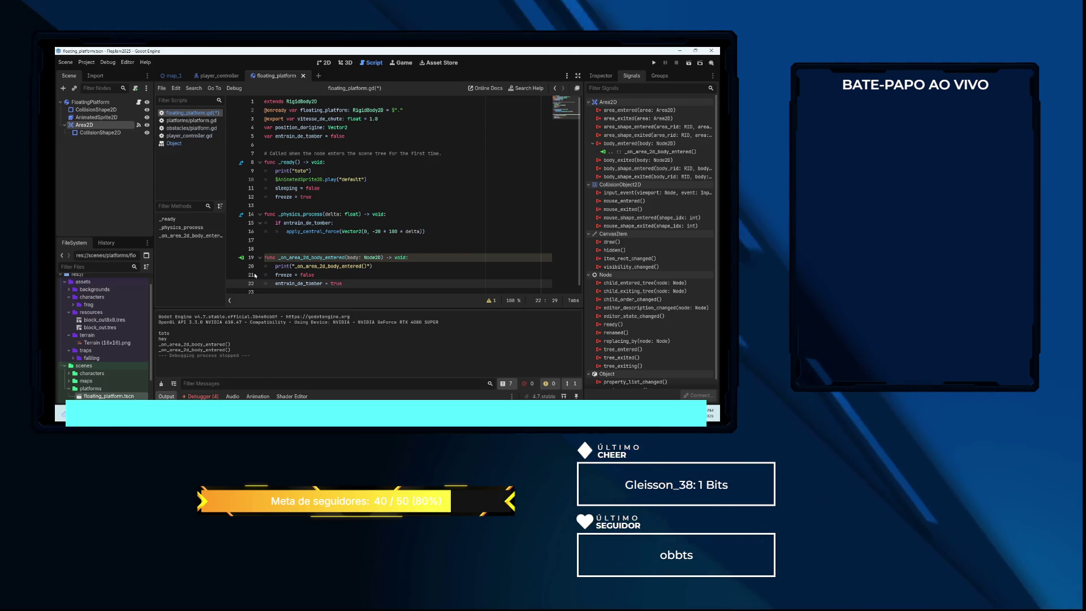
{"action": "key", "text": "ctrl+s"}
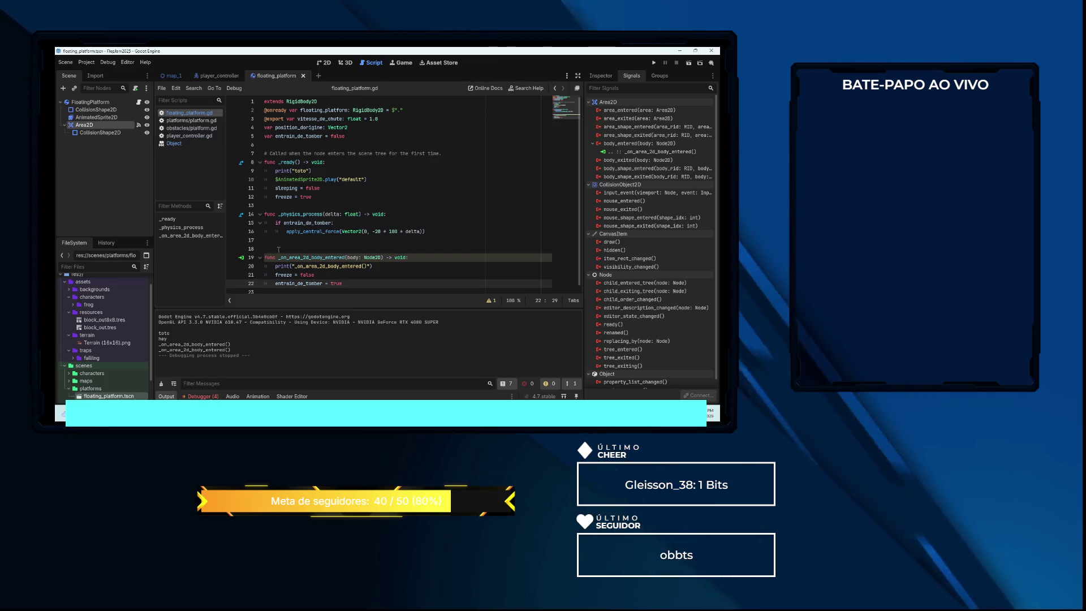
Comment out freeze = false in the body-entered handler and relaunch the game
{"action": "left_click", "coordinate": [654, 63]}
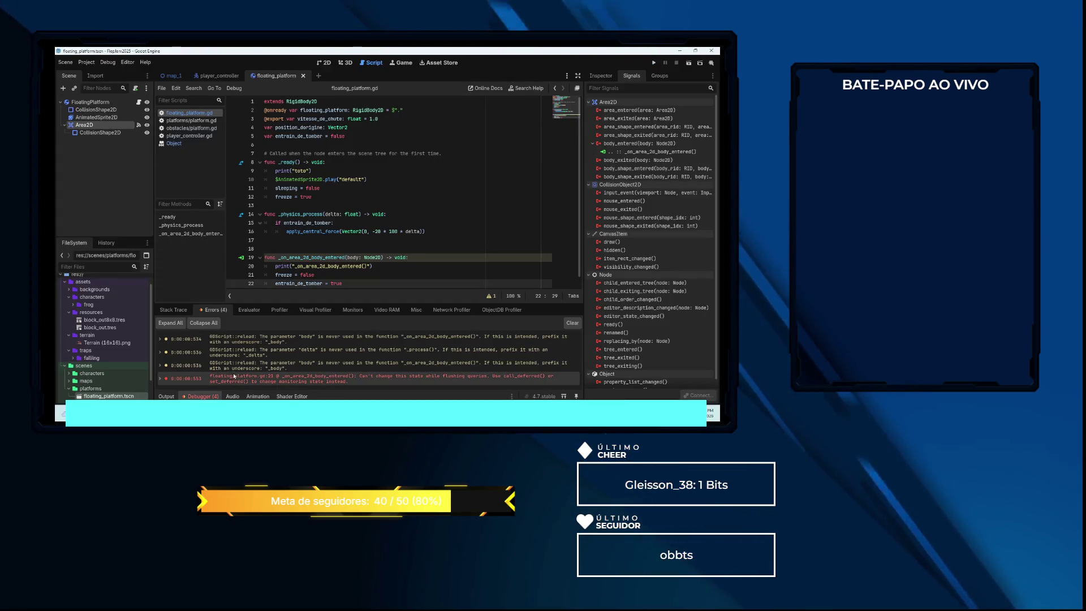
{"action": "mouse_move", "coordinate": [280, 377]}
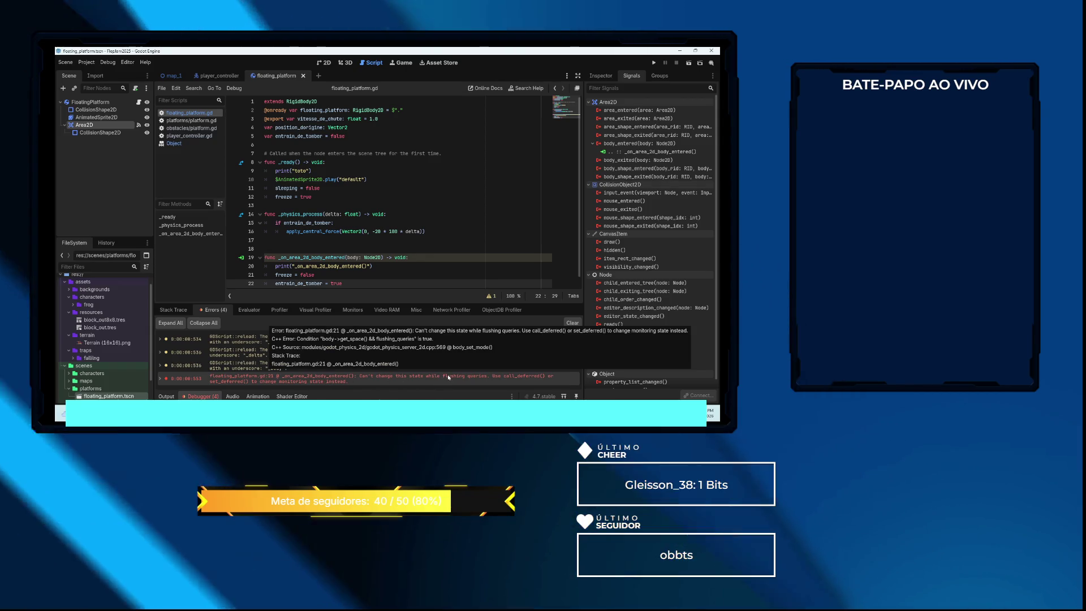
{"action": "left_click", "coordinate": [321, 276]}
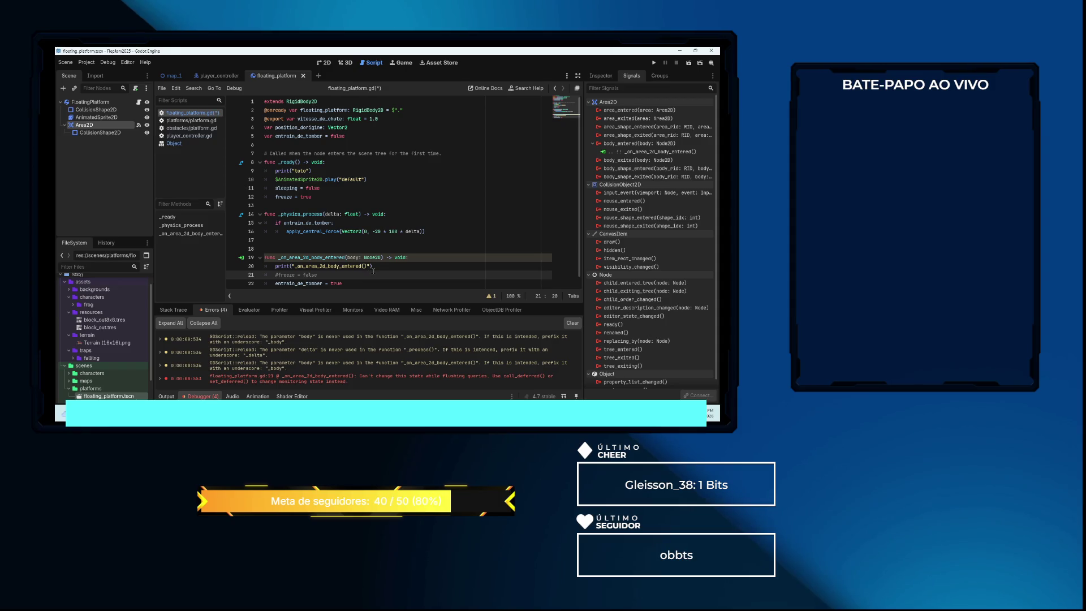
{"action": "scroll", "coordinate": [381, 265], "scroll_direction": "down", "scroll_amount": 1}
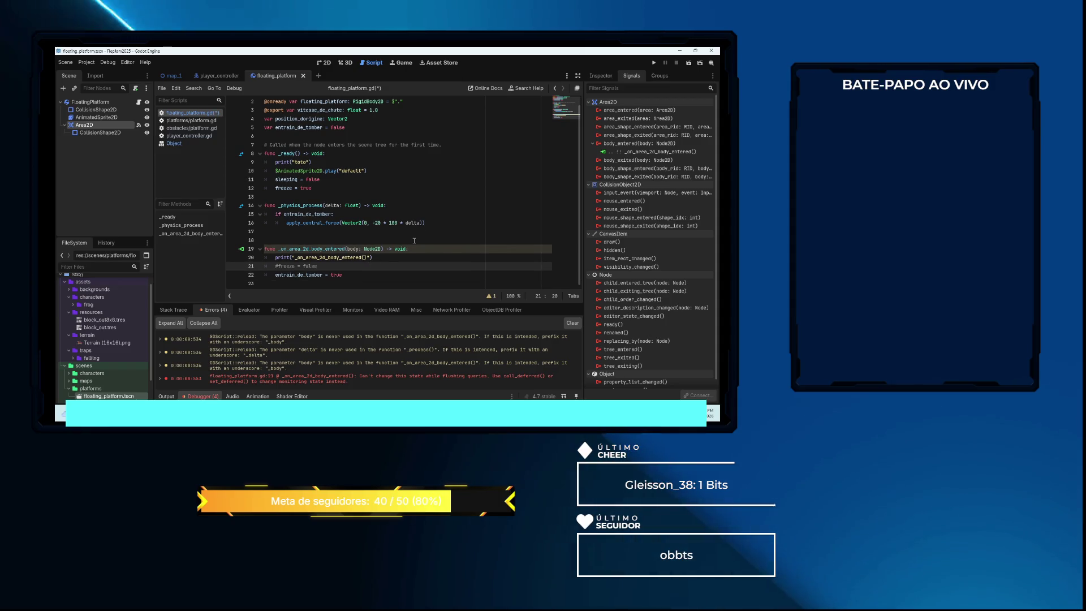
{"action": "key", "text": "F5"}
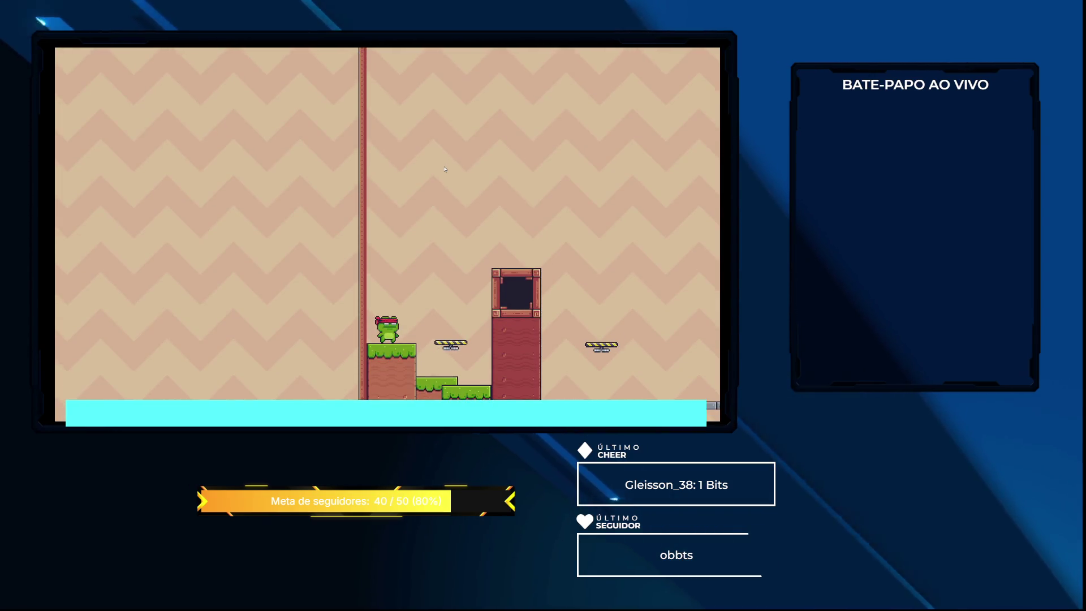
Walk the frog onto the floating platform and back to the grass, then stop
{"action": "key", "text": "Right"}
{"action": "key", "text": "Left"}
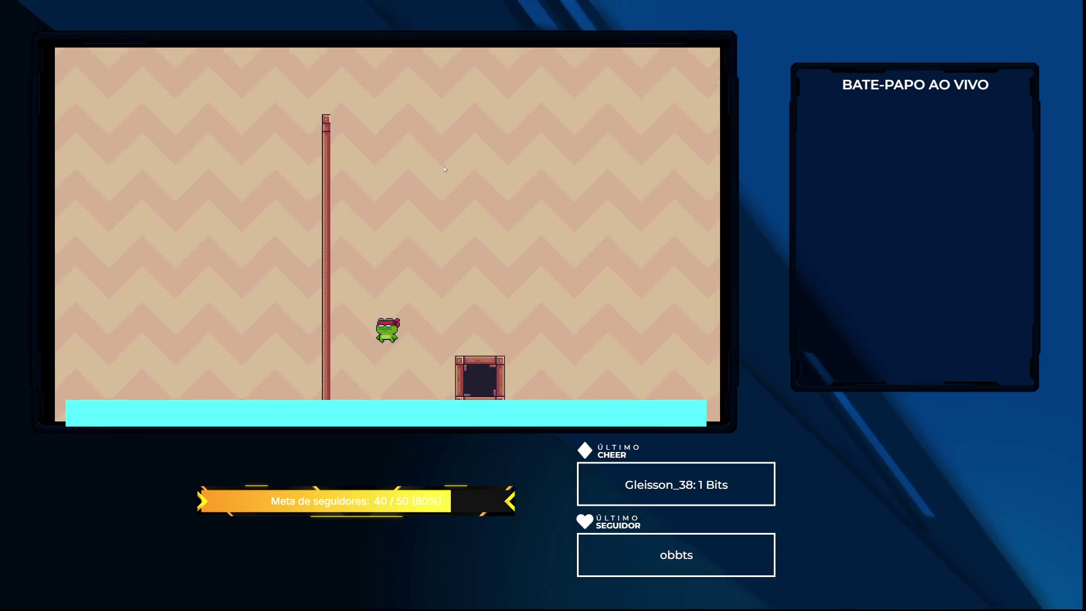
{"action": "key", "text": "F8"}
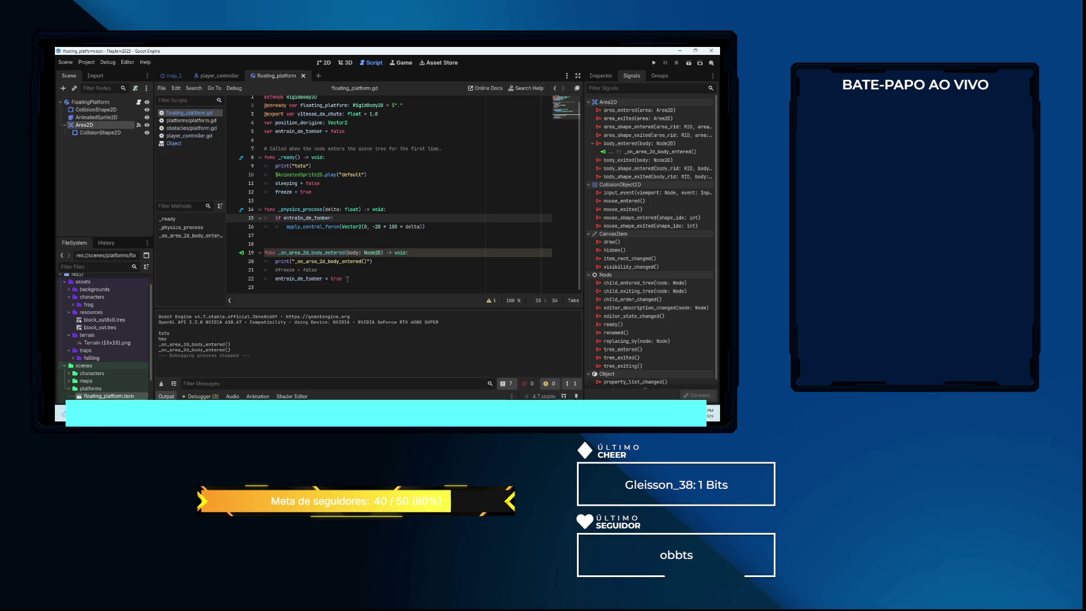
After checking the Errors tab, delete the print("toto") line and the commented freeze line
{"action": "left_click", "coordinate": [199, 396]}
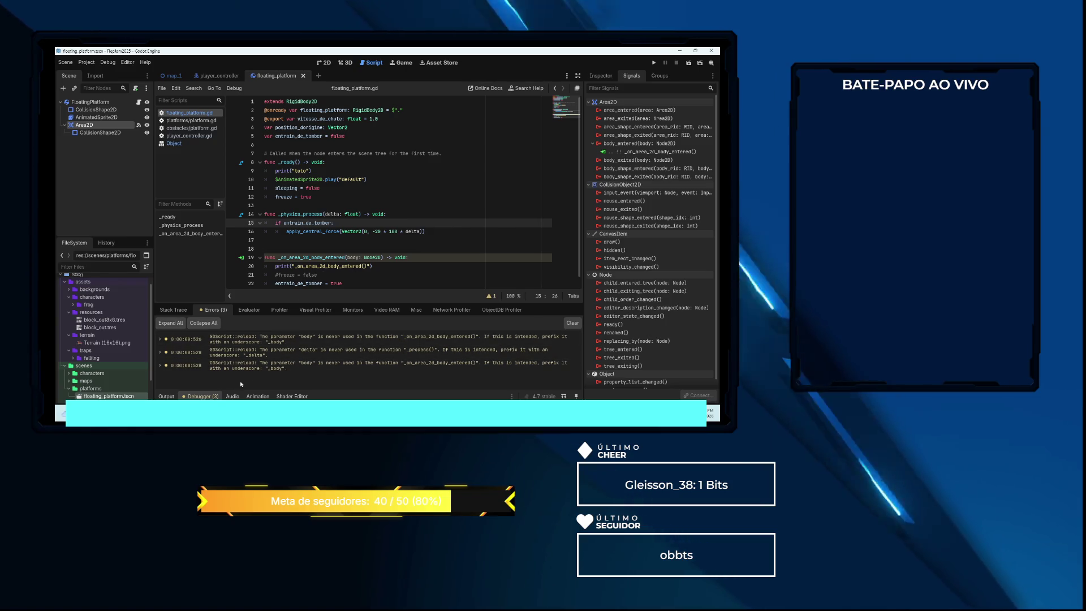
{"action": "left_click", "coordinate": [167, 396]}
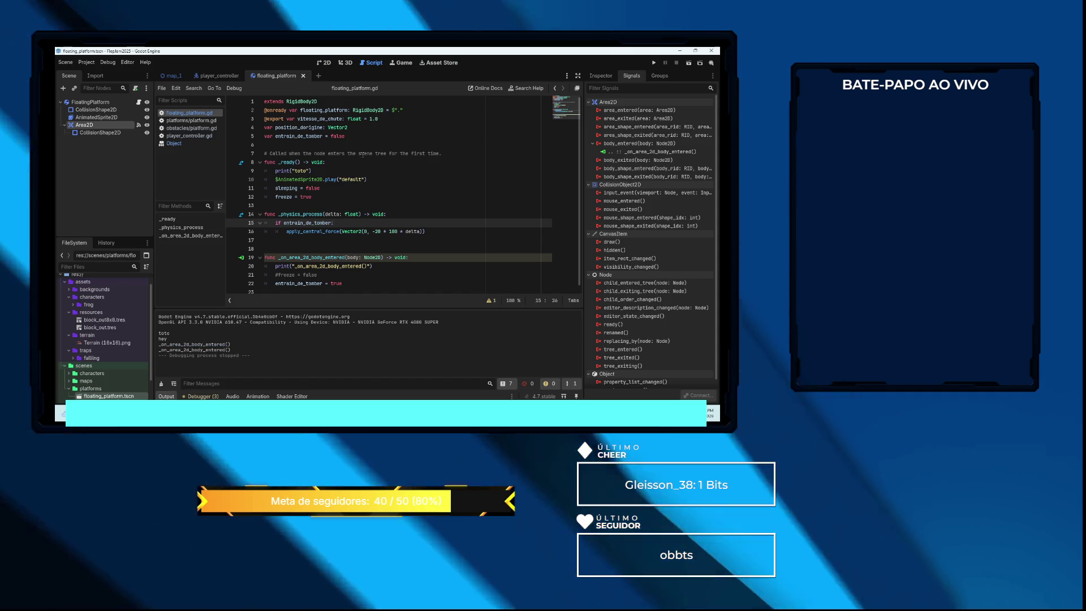
{"action": "left_click", "coordinate": [325, 170]}
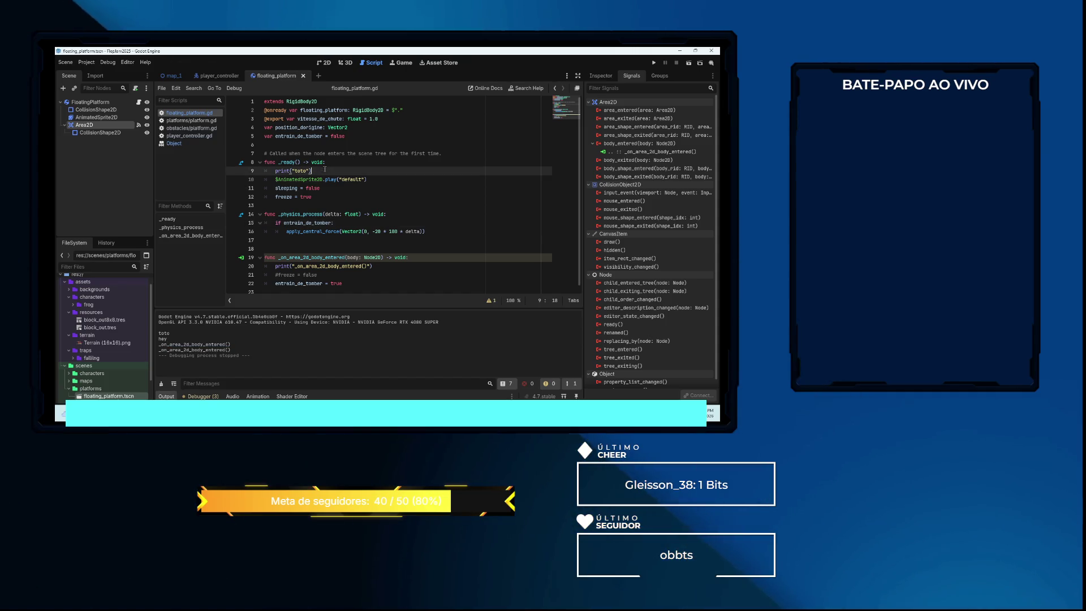
{"action": "key", "text": "ctrl+shift+k"}
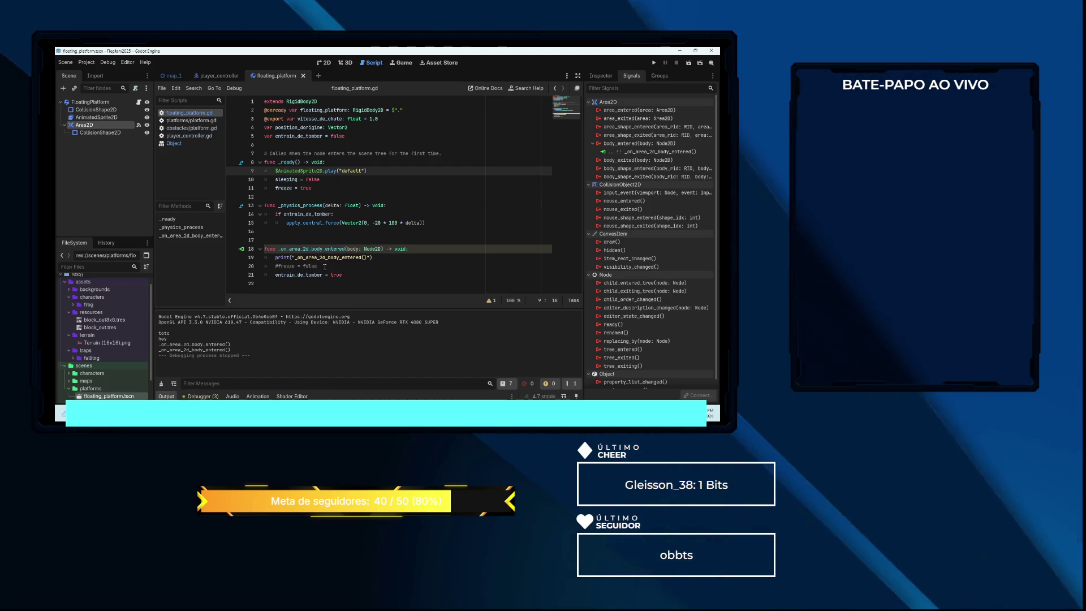
{"action": "left_click", "coordinate": [346, 266]}
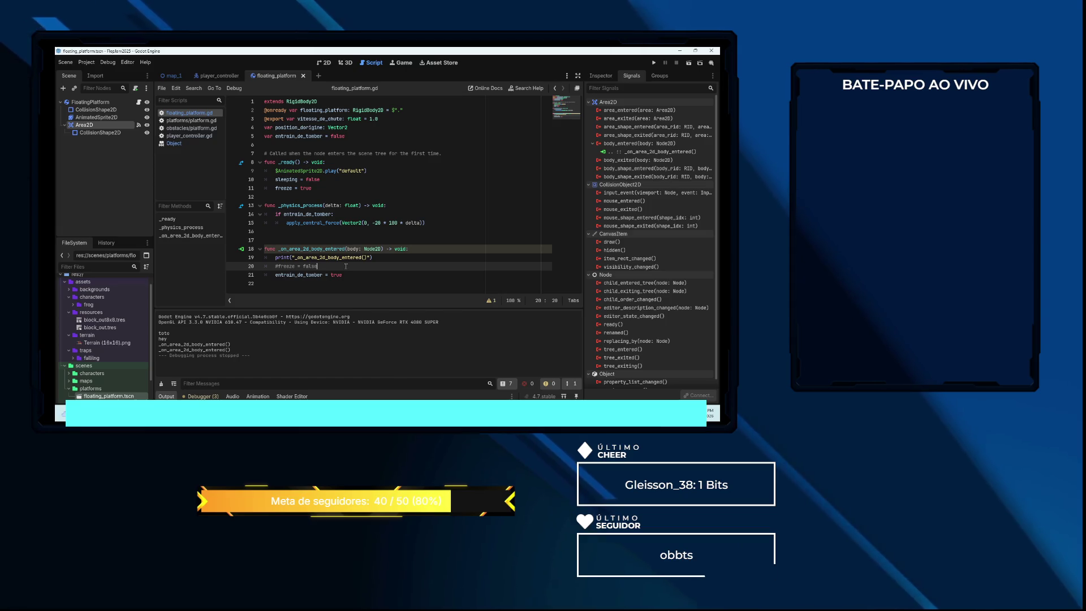
{"action": "key", "text": "ctrl+shift+k"}
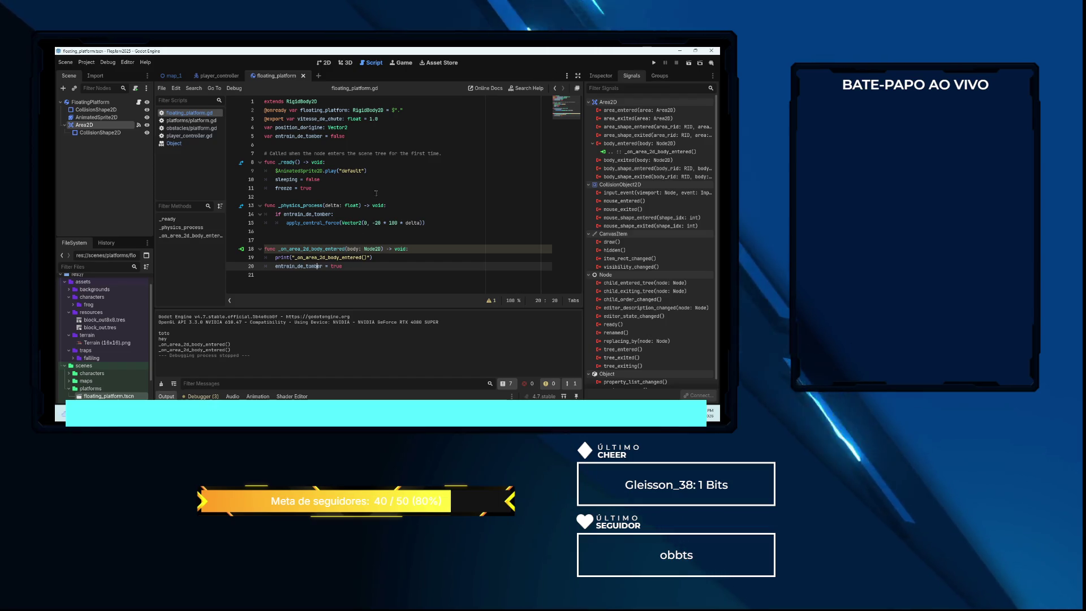
Comment out the stepping and freeze lines in _ready and run the game
{"action": "left_click", "coordinate": [336, 180]}
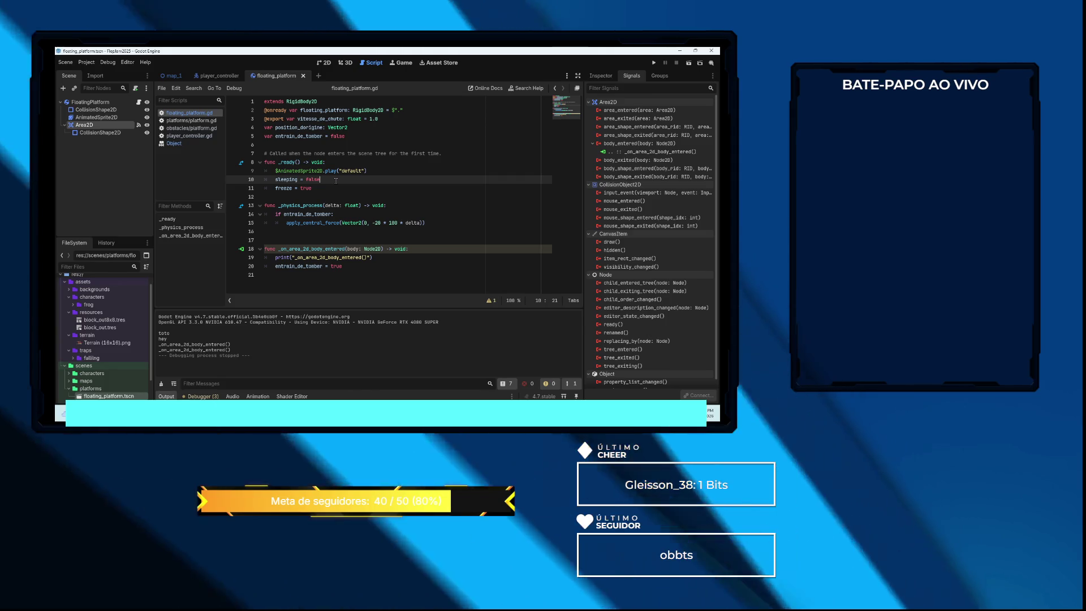
{"action": "key", "text": "Down"}
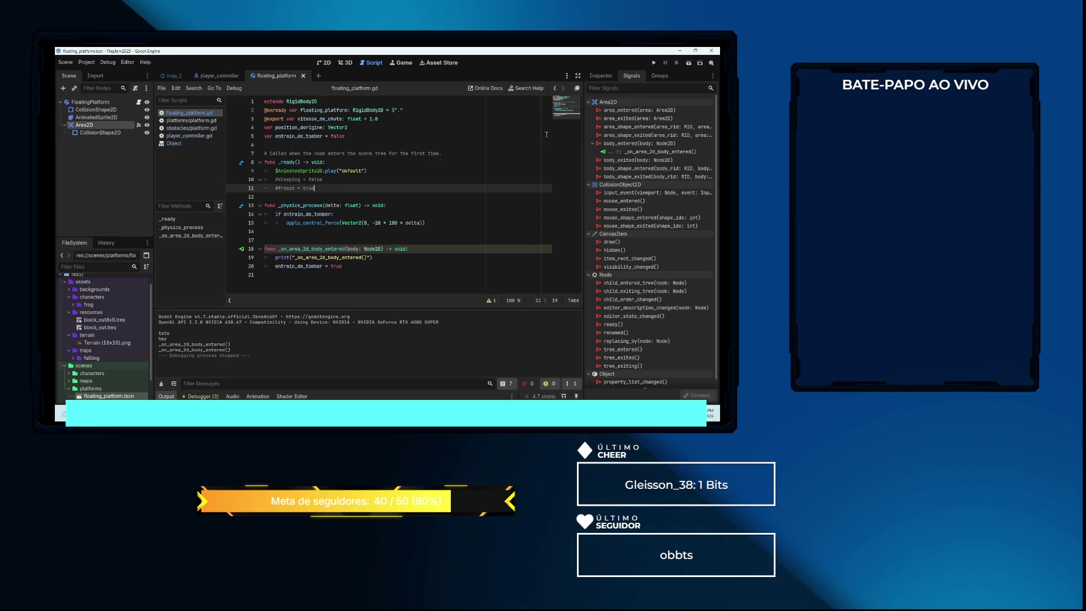
{"action": "key", "text": "F5"}
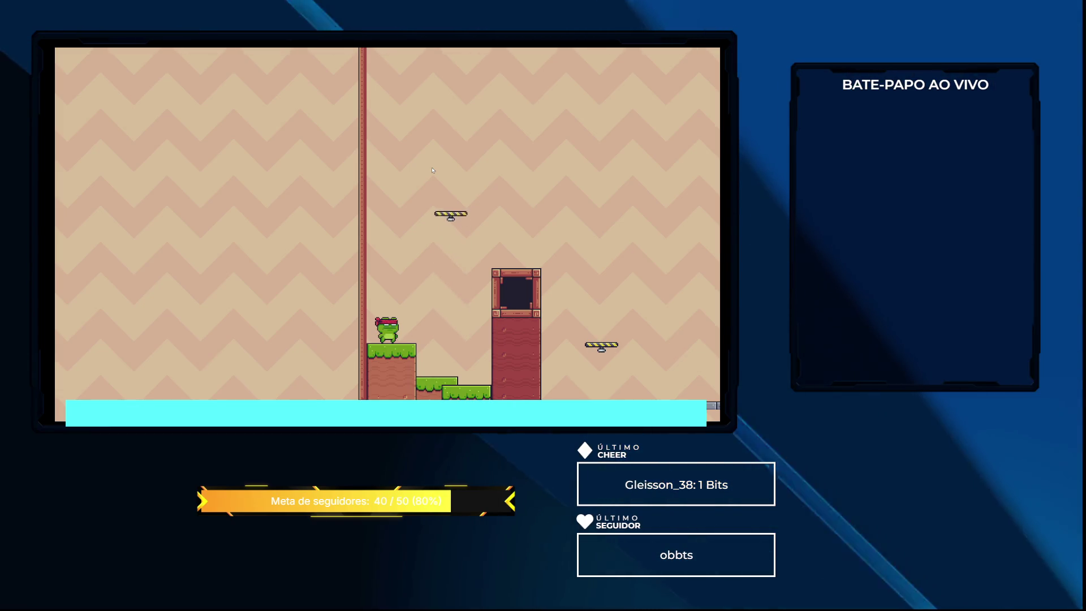
Clear the Output log, rerun the game, and stop it for a fresh log
{"action": "key", "text": "F8"}
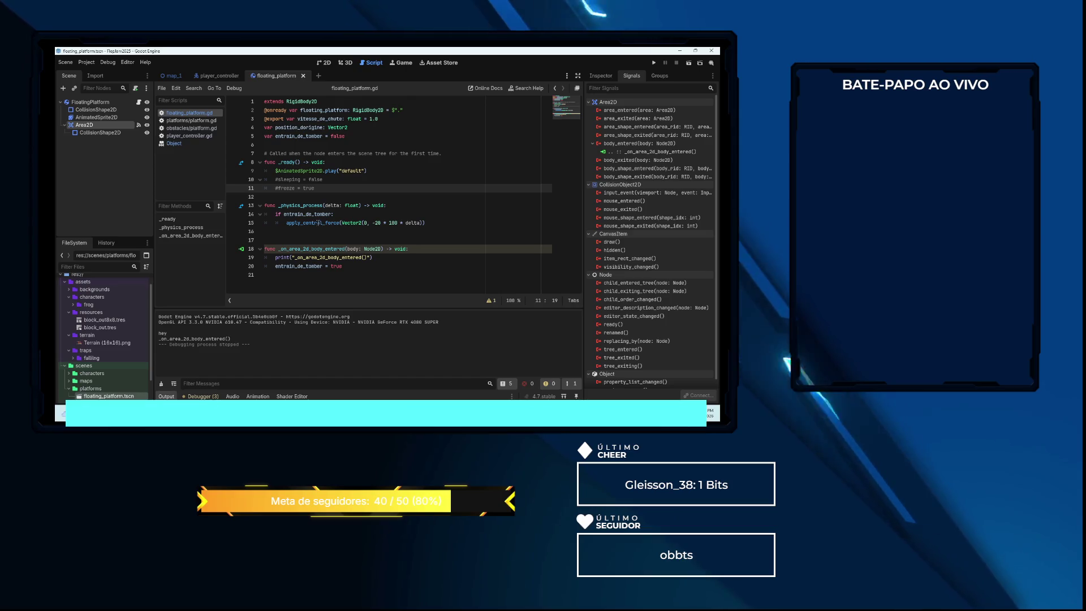
{"action": "mouse_move", "coordinate": [312, 222]}
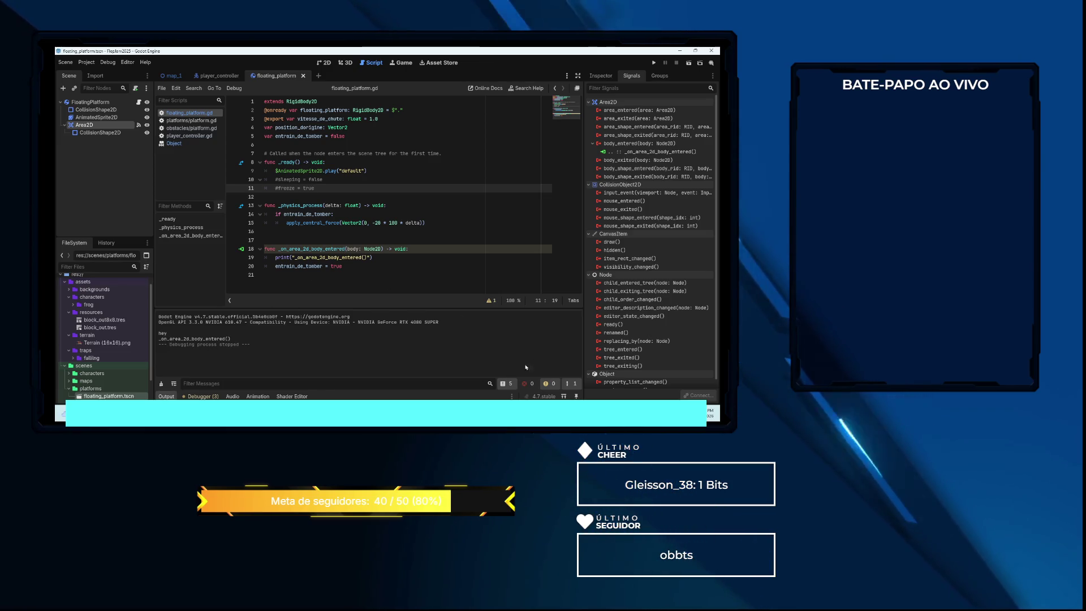
{"action": "left_click", "coordinate": [161, 384]}
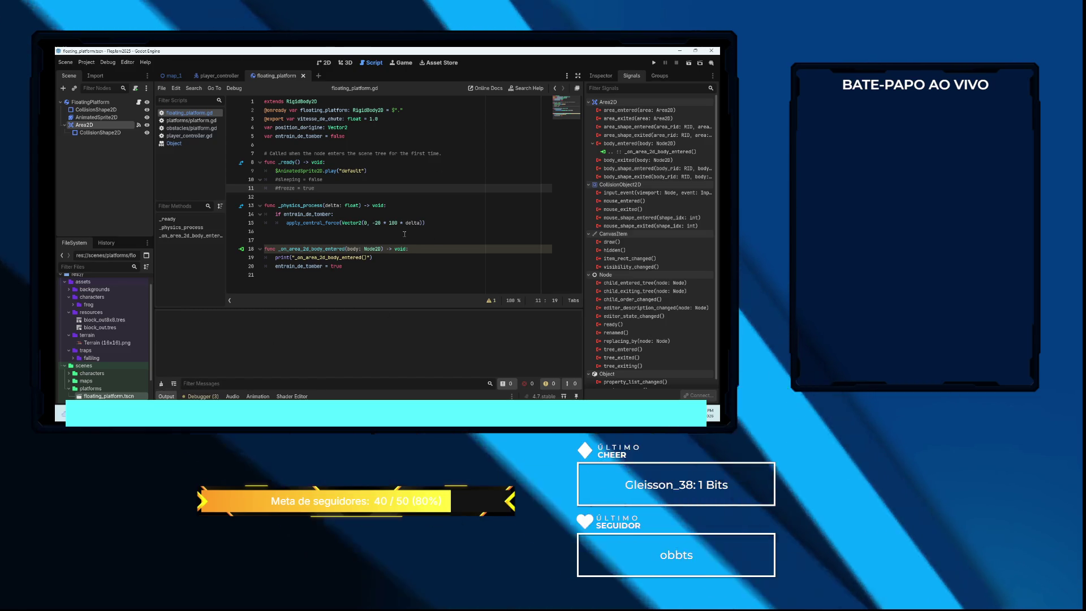
{"action": "key", "text": "F5"}
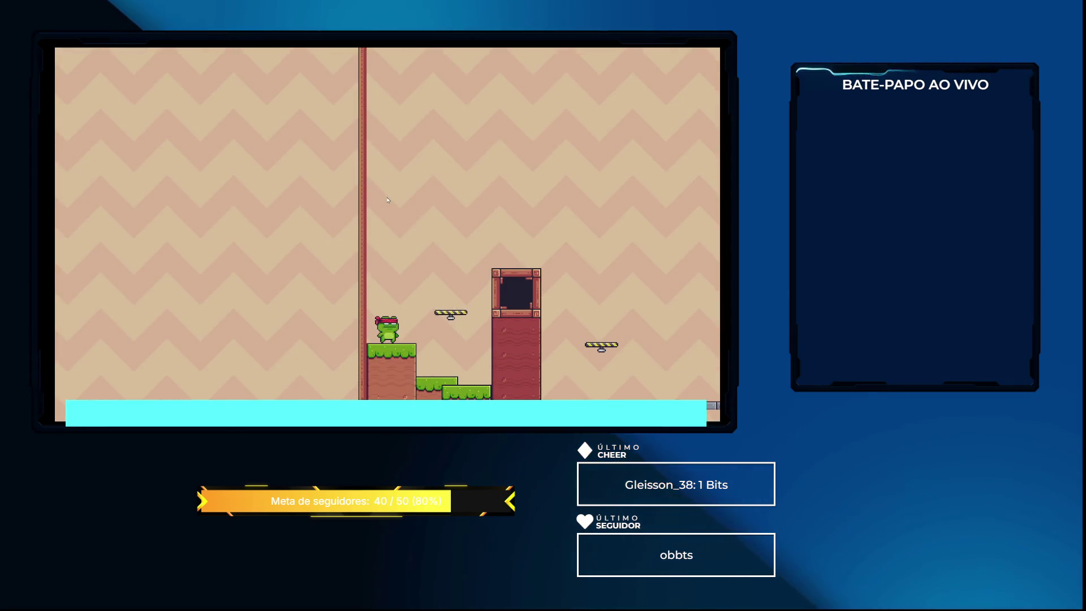
{"action": "key", "text": "F8"}
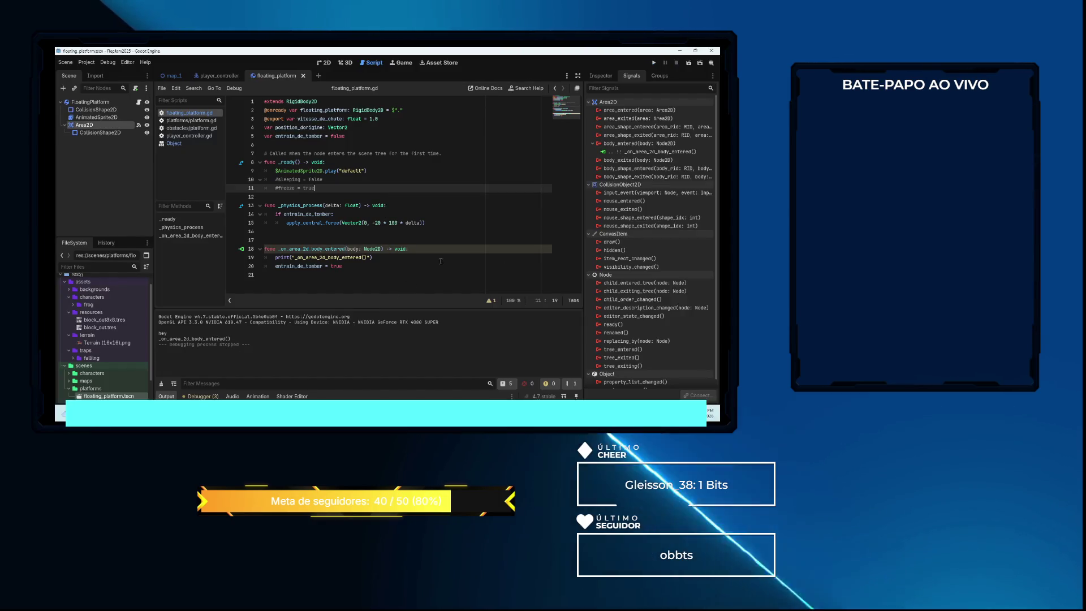
{"action": "left_click", "coordinate": [369, 258]}
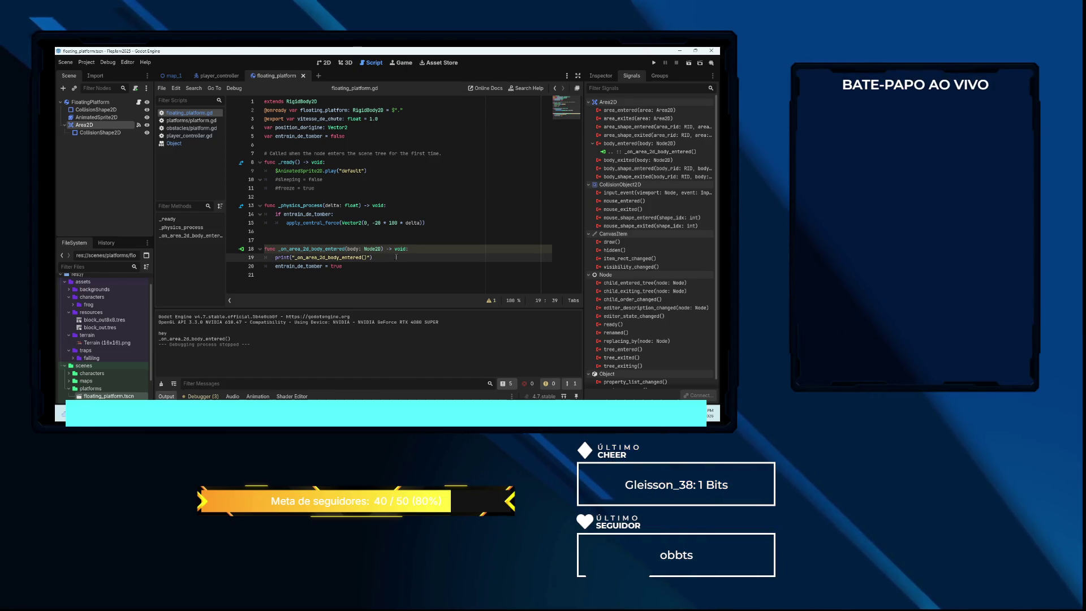
Append body.name to the body-entered print and test-run, logging FloatingPlatform
{"action": "type", "text": ", body.name"}
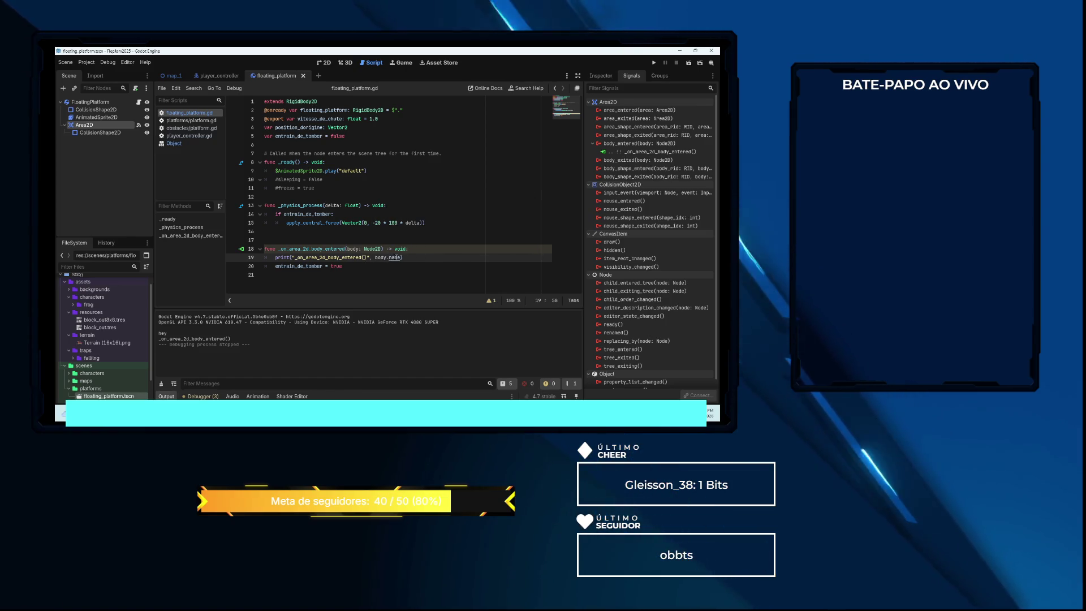
{"action": "key", "text": "F5"}
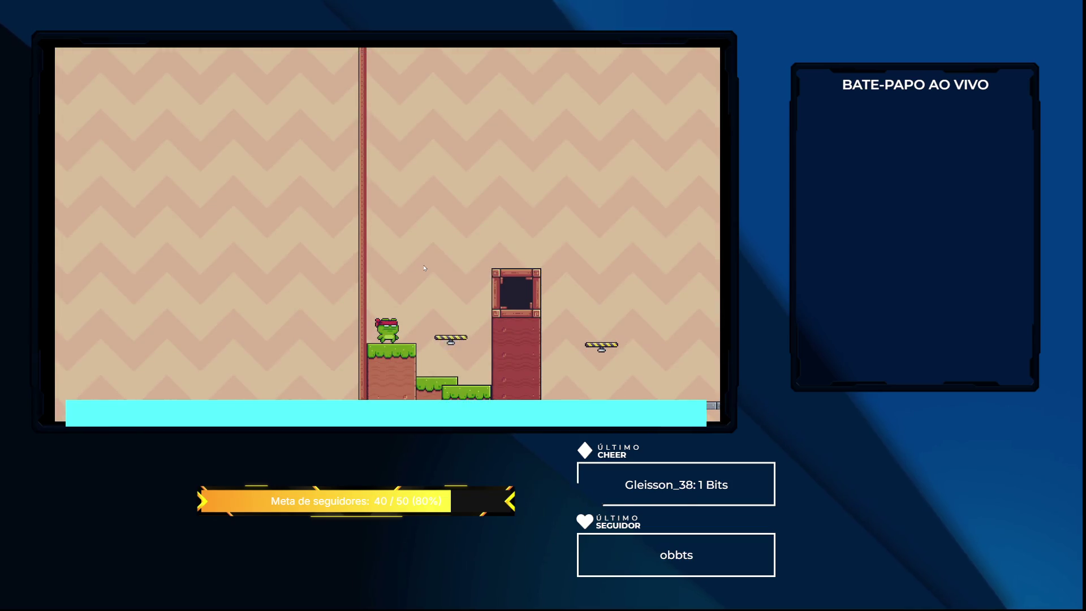
{"action": "key", "text": "F8"}
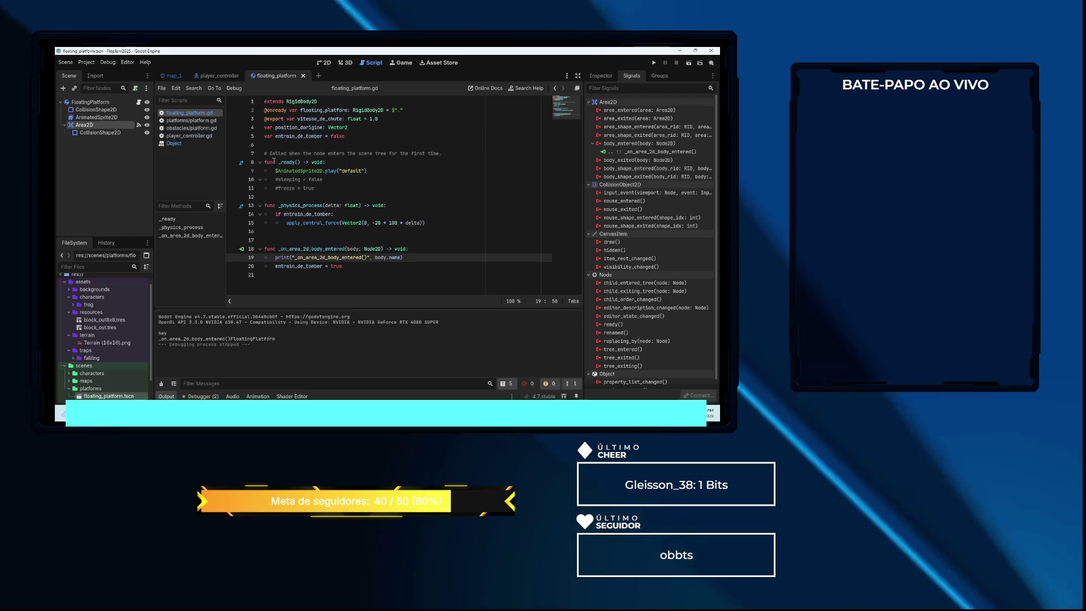
{"action": "left_click", "coordinate": [324, 64]}
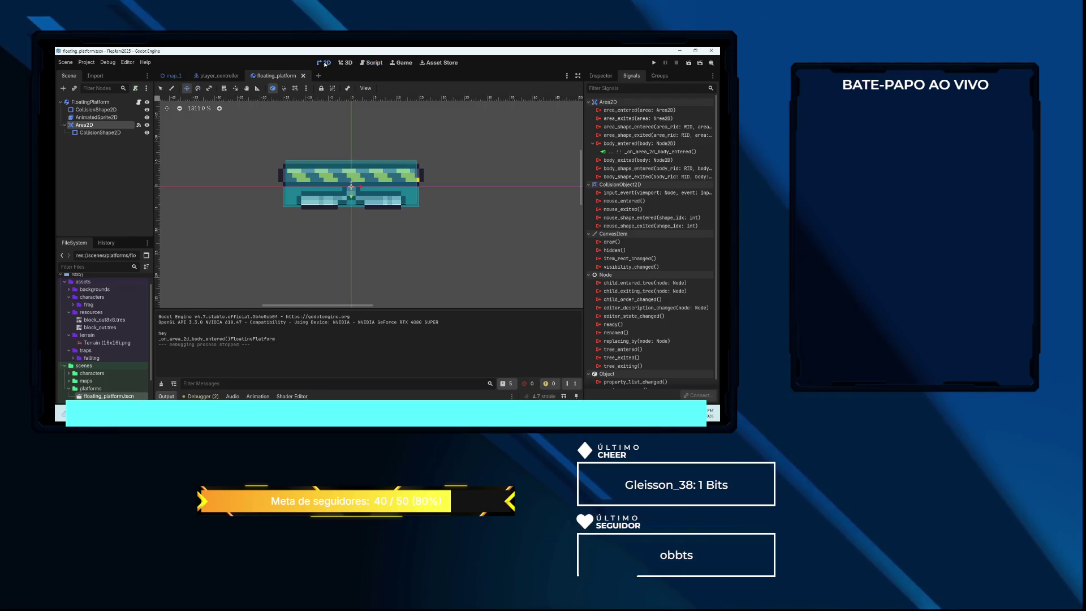
Open player_controller and create a group named player on the PlayerController root node
{"action": "scroll", "coordinate": [180, 126], "scroll_direction": "down", "scroll_amount": 1}
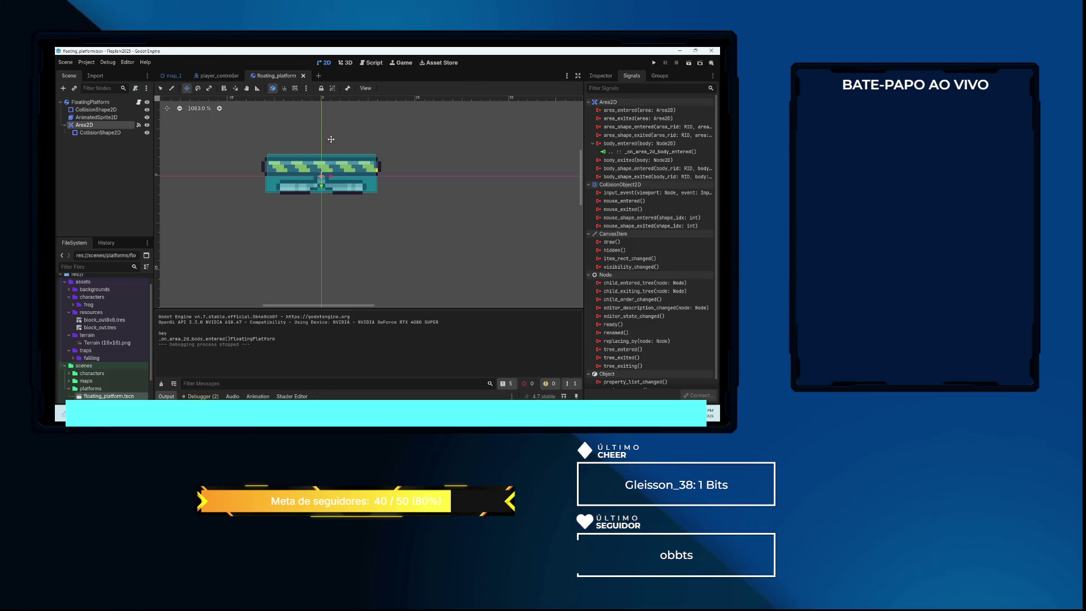
{"action": "scroll", "coordinate": [331, 131], "scroll_direction": "up", "scroll_amount": 5}
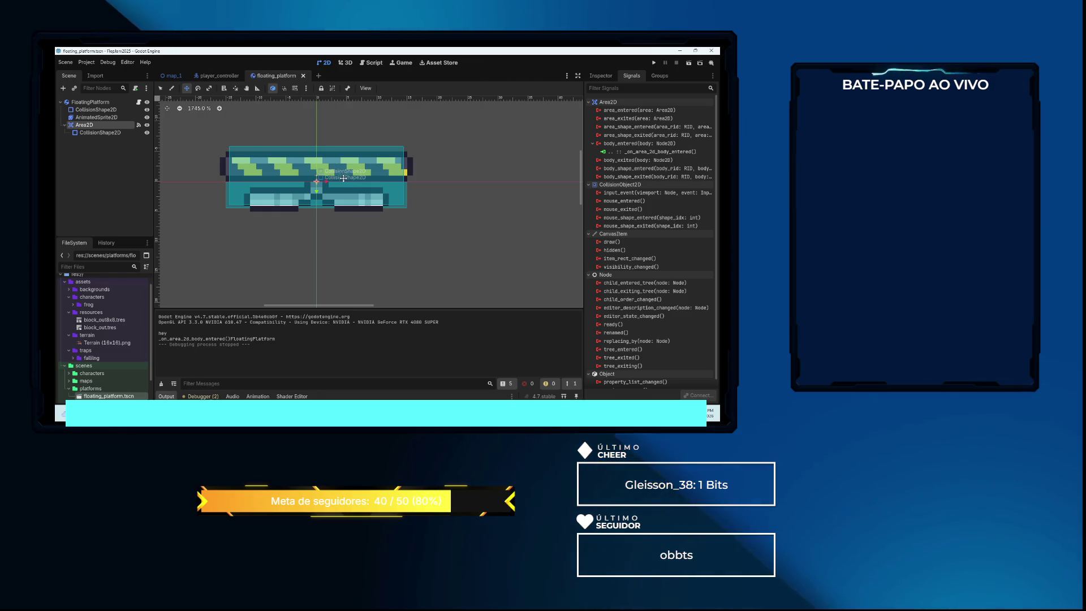
{"action": "scroll", "coordinate": [342, 181], "scroll_direction": "down", "scroll_amount": 2}
{"action": "scroll", "coordinate": [343, 188], "scroll_direction": "down", "scroll_amount": 2}
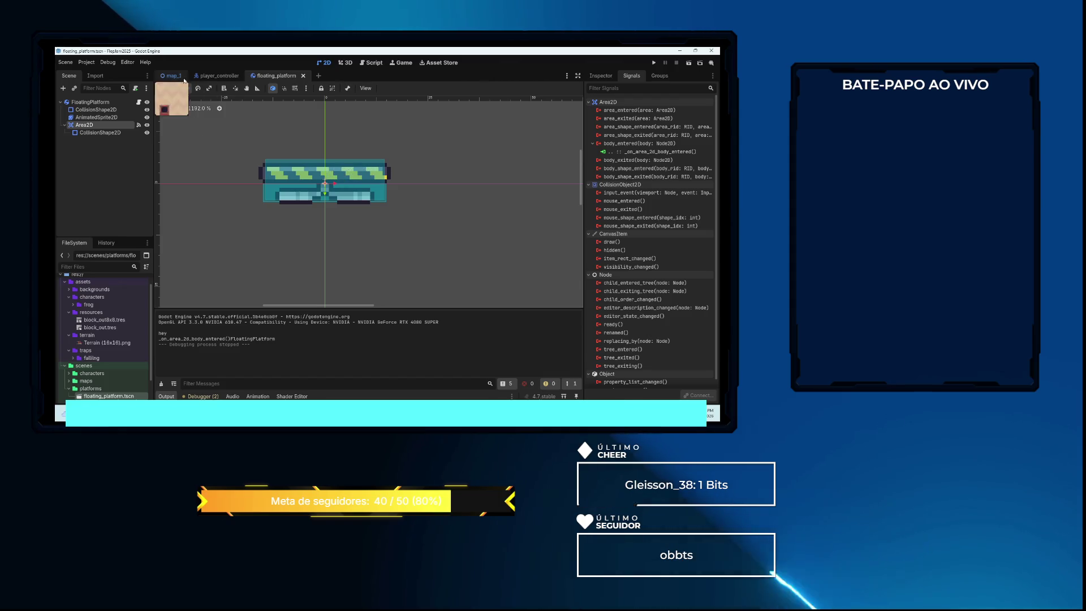
{"action": "left_click", "coordinate": [220, 76]}
{"action": "scroll", "coordinate": [354, 148], "scroll_direction": "down", "scroll_amount": 8}
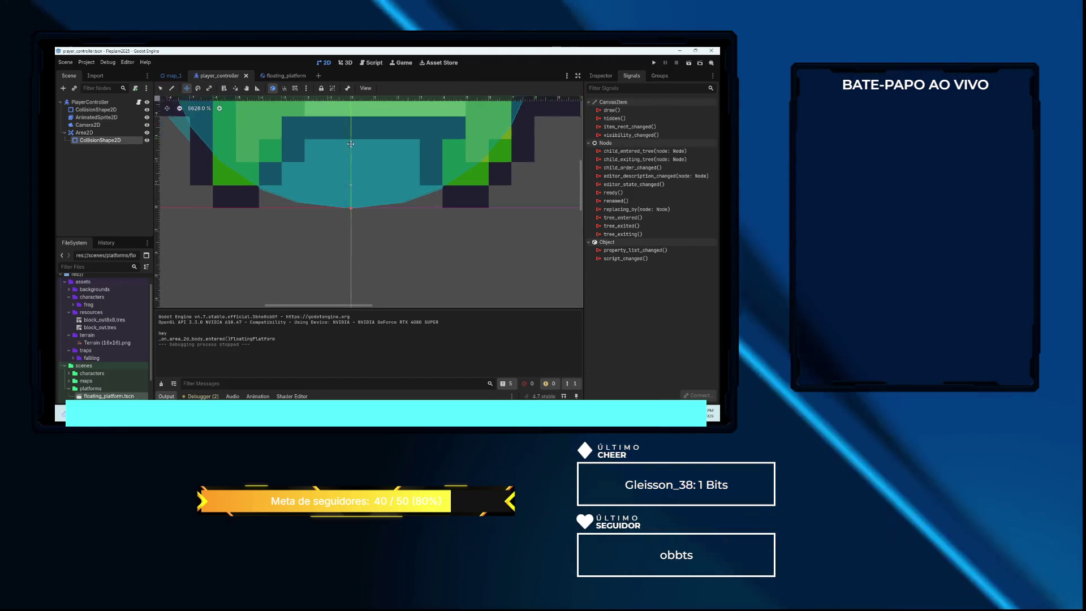
{"action": "left_click", "coordinate": [109, 105]}
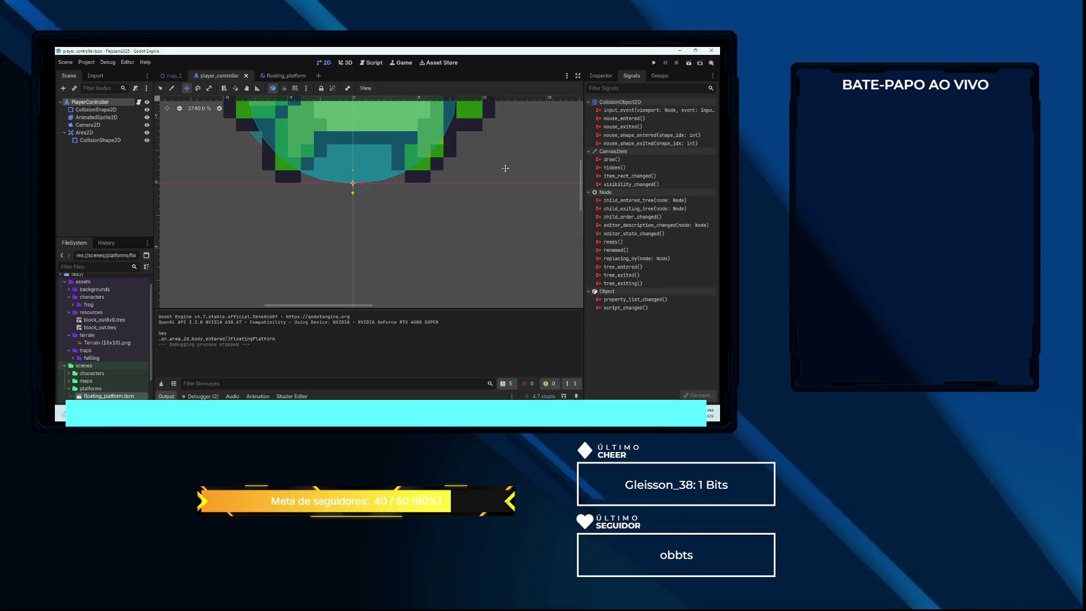
{"action": "left_click", "coordinate": [659, 75]}
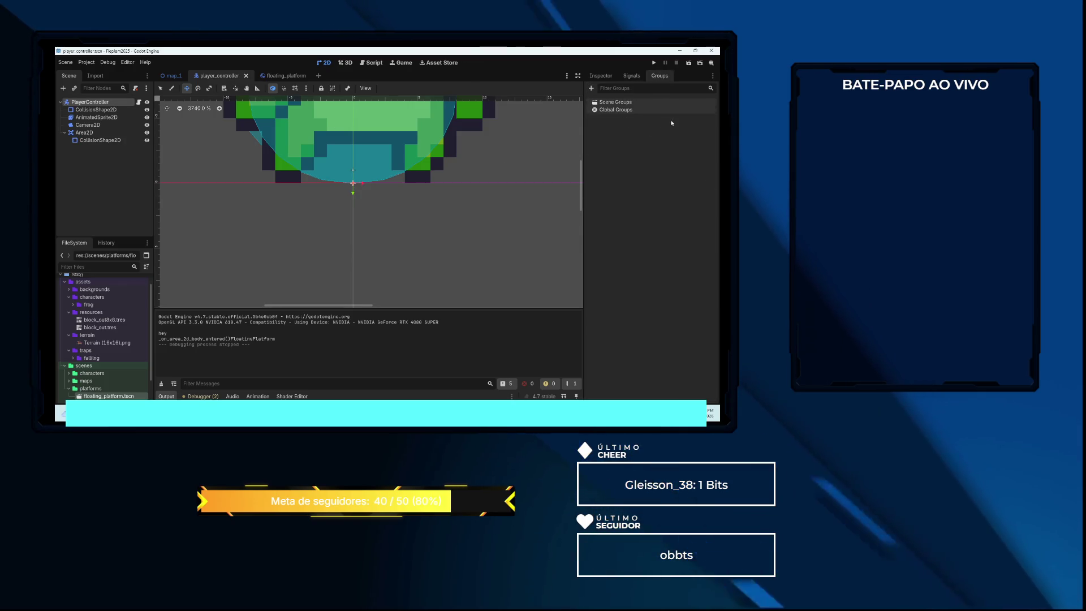
{"action": "left_click", "coordinate": [591, 89]}
{"action": "type", "text": "player"}
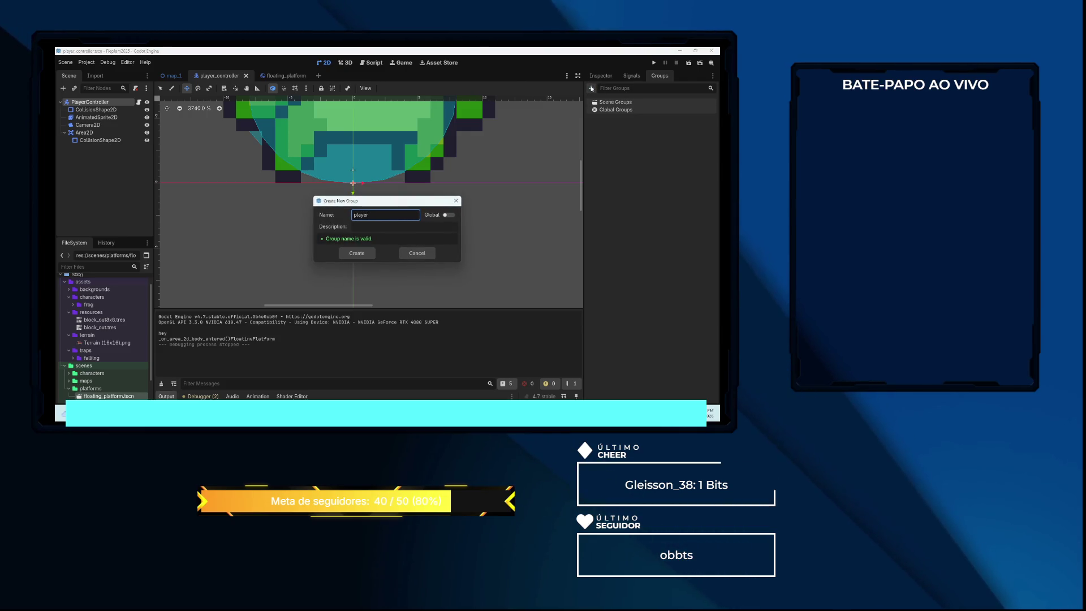
{"action": "key", "text": "Return"}
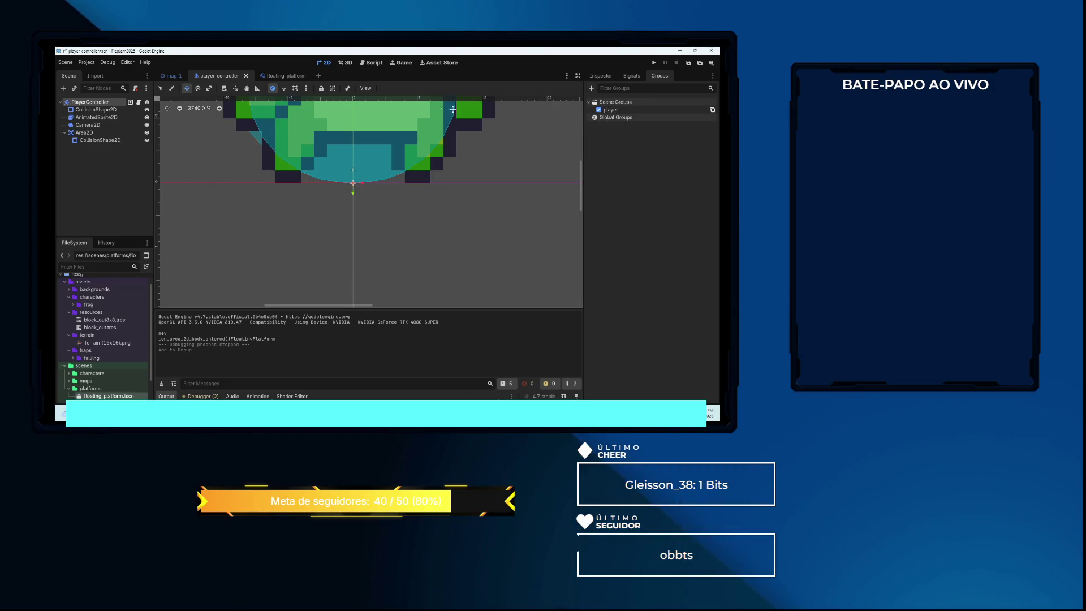
{"action": "left_click", "coordinate": [279, 77]}
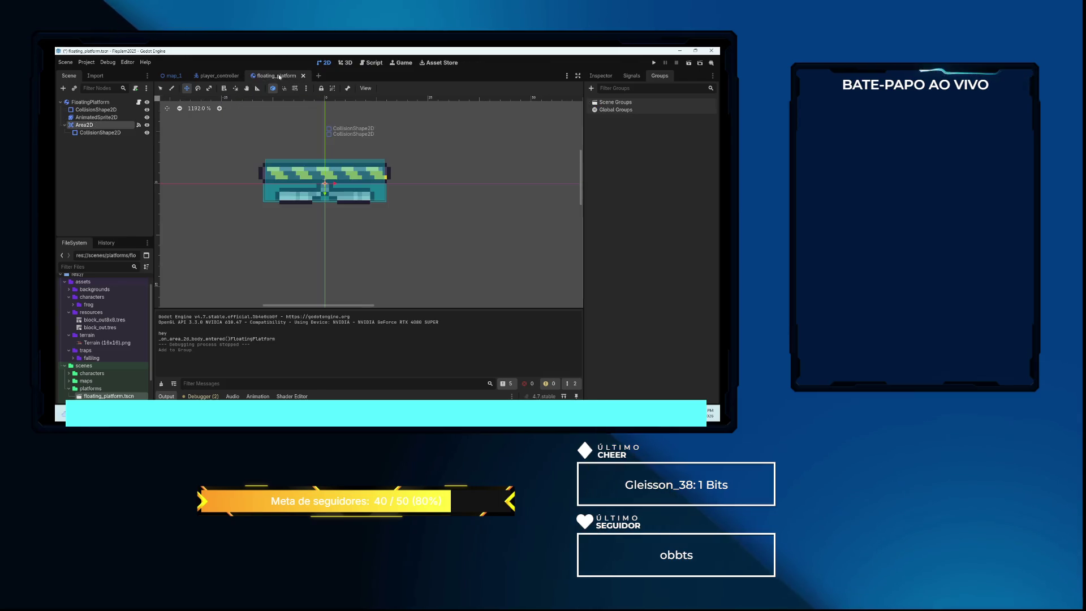
Open floating_platform.gd and insert blank lines above the body-entered print
{"action": "left_click", "coordinate": [381, 64]}
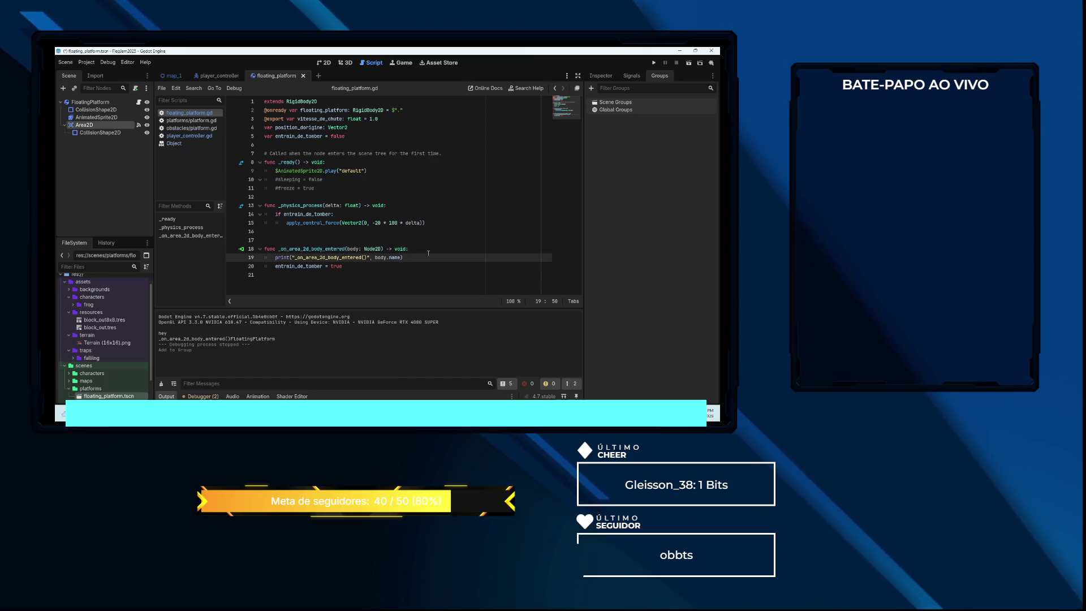
{"action": "left_click", "coordinate": [413, 257]}
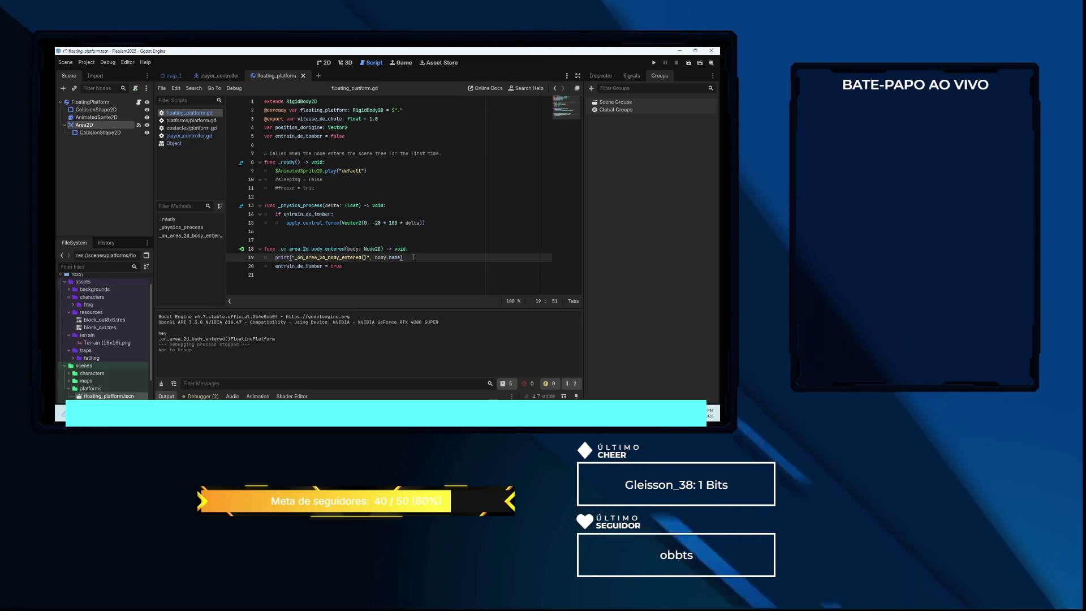
{"action": "key", "text": "Return"}
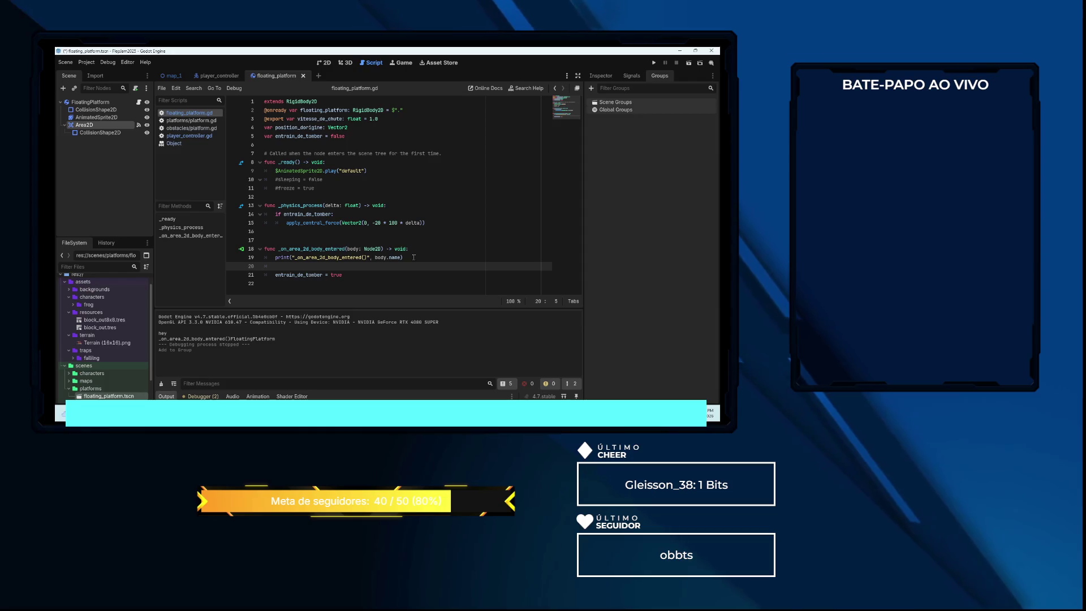
{"action": "key", "text": "Up"}
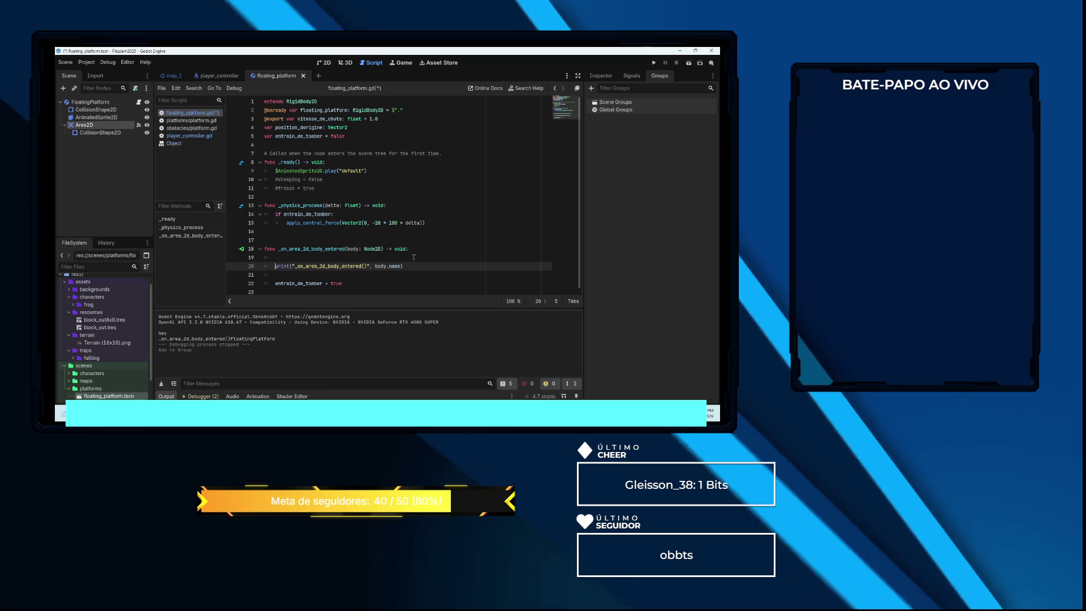
{"action": "key", "text": "Return"}
{"action": "key", "text": "Return"}
{"action": "key", "text": "Up"}
{"action": "key", "text": "Up"}
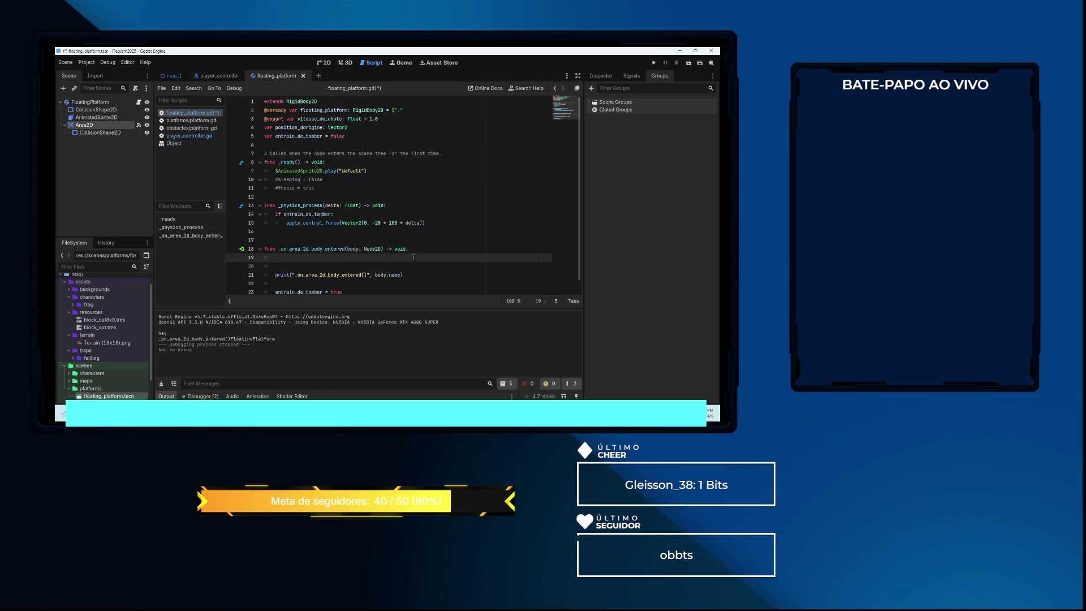
Add 'if not body.is_on_group("player"): return' before the print, then save and run
{"action": "type", "text": "if "}
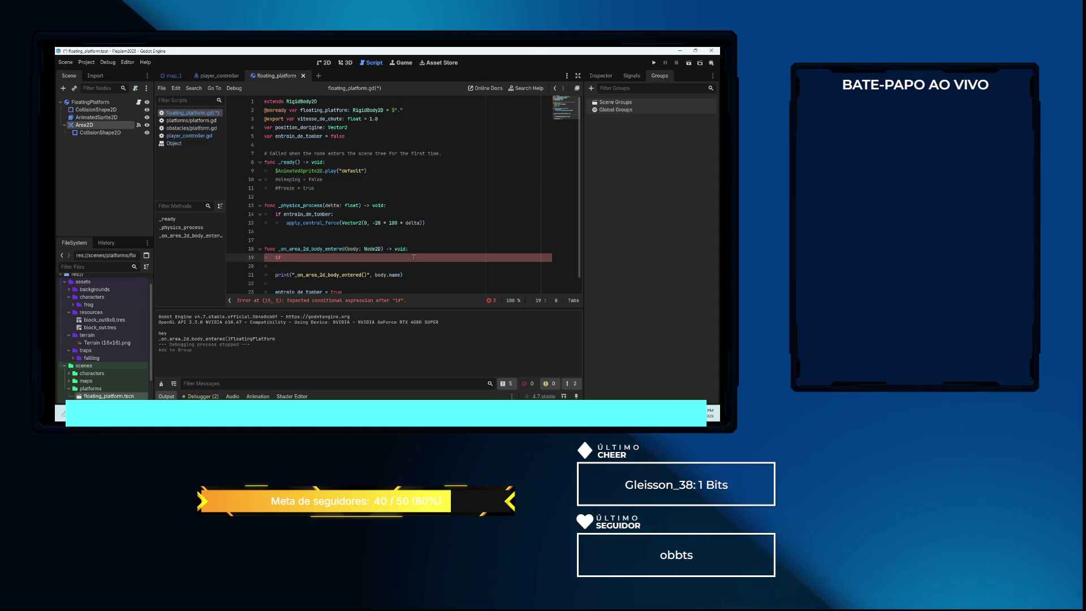
{"action": "type", "text": "body"}
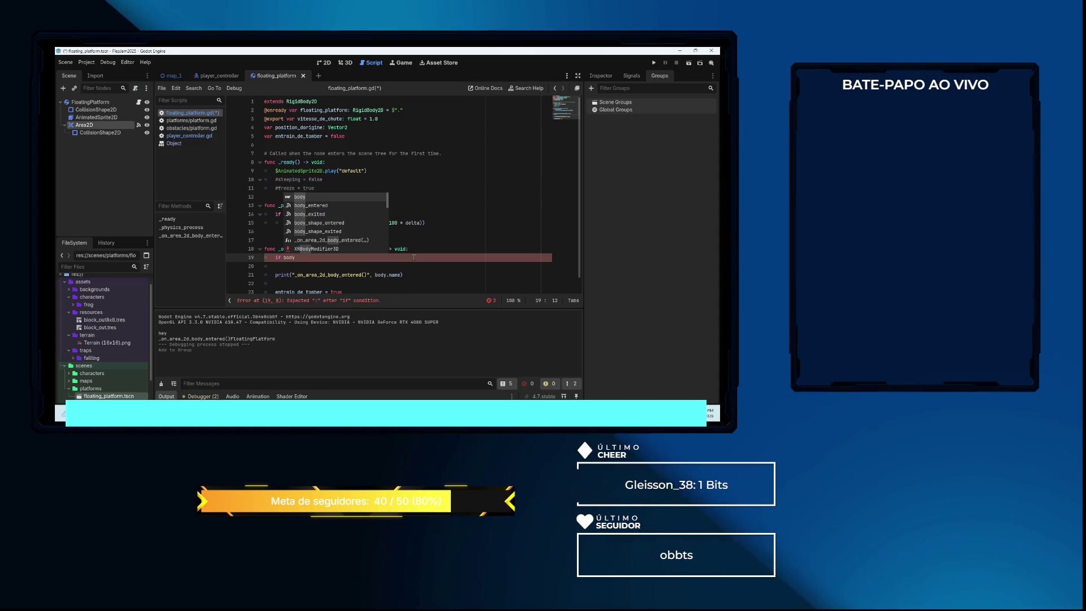
{"action": "type", "text": "."}
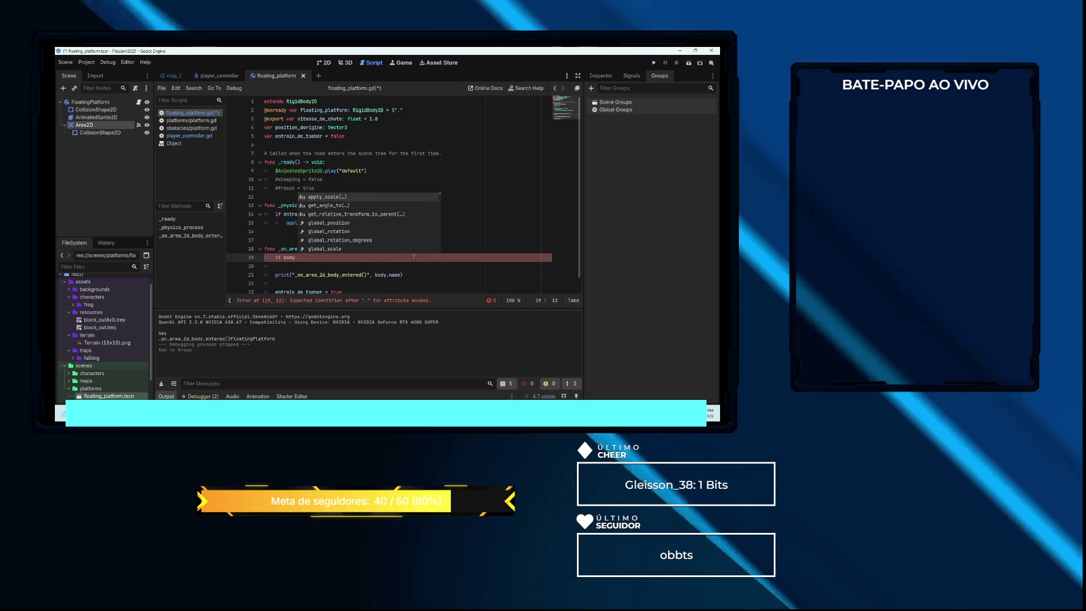
{"action": "type", "text": "is_on_groupe("}
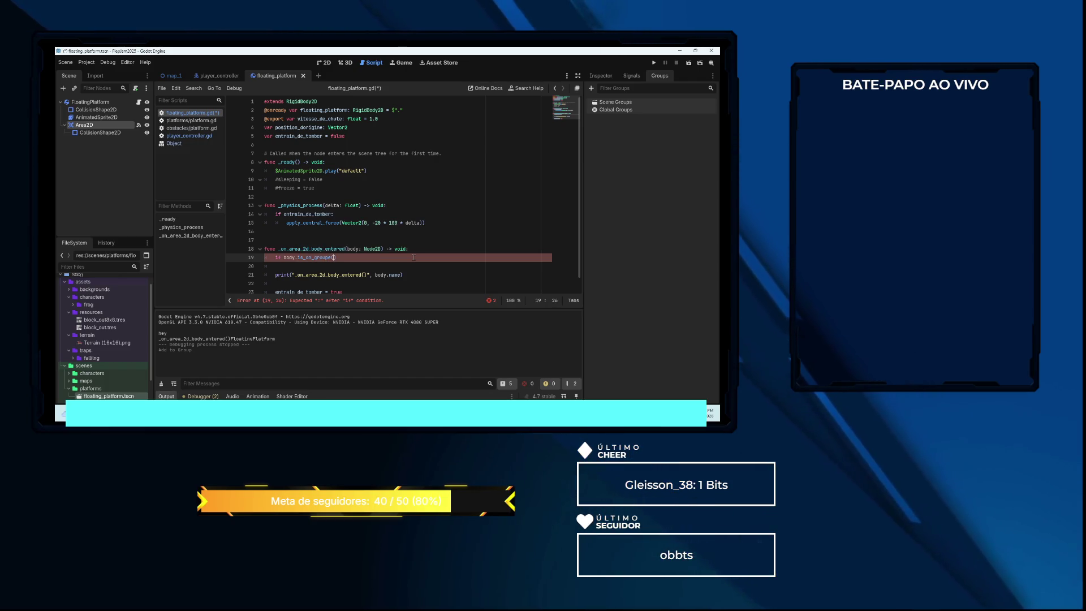
{"action": "type", "text": "\"player"}
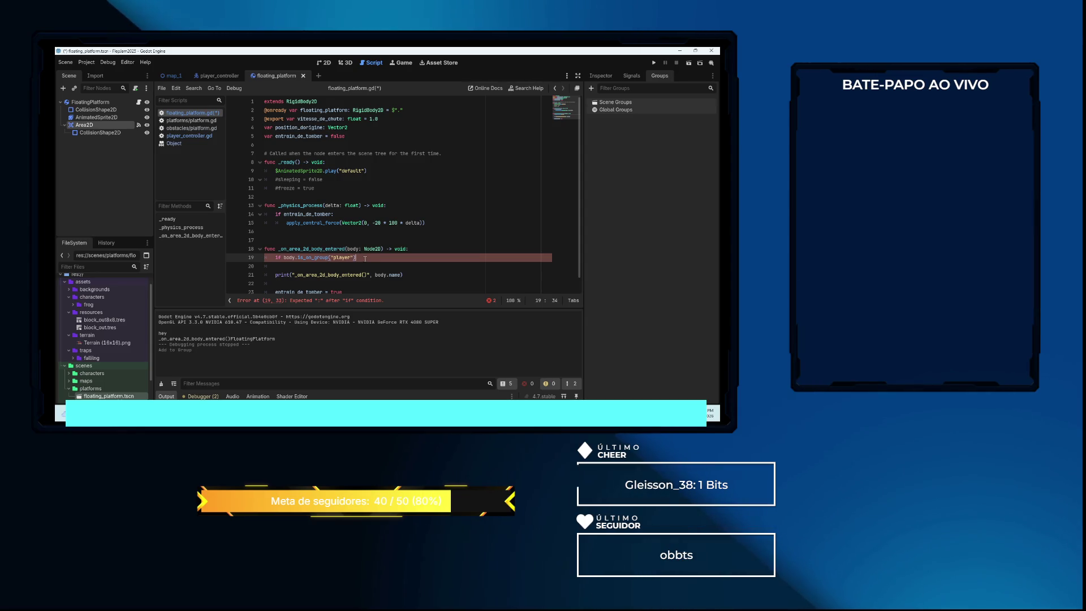
{"action": "type", "text": ":"}
{"action": "key", "text": "Return"}
{"action": "type", "text": "return"}
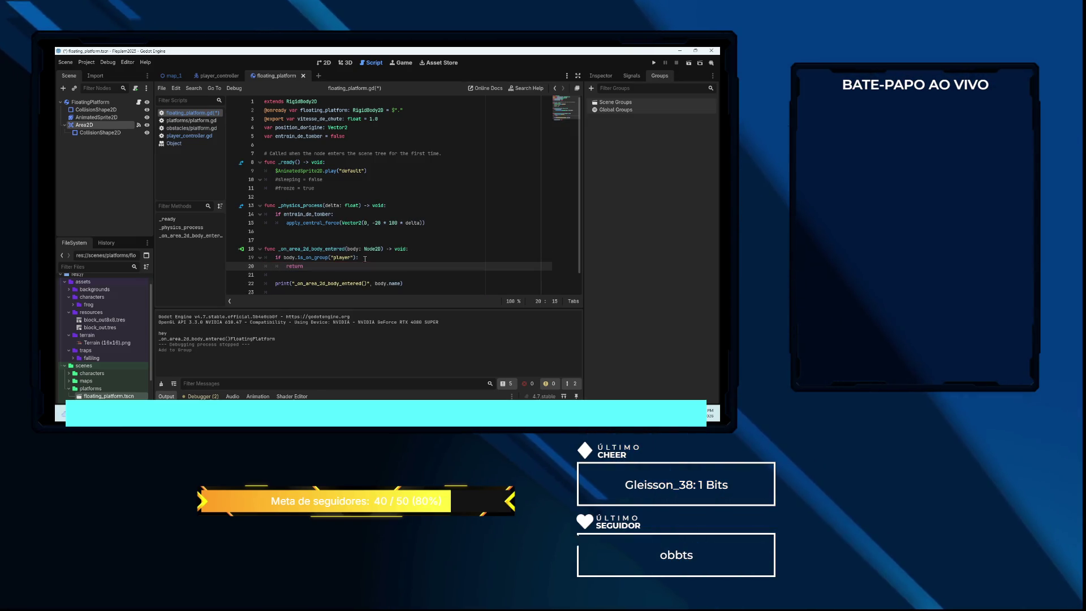
{"action": "key", "text": "Up"}
{"action": "key", "text": "Left"}
{"action": "key", "text": "Left"}
{"action": "key", "text": "Left"}
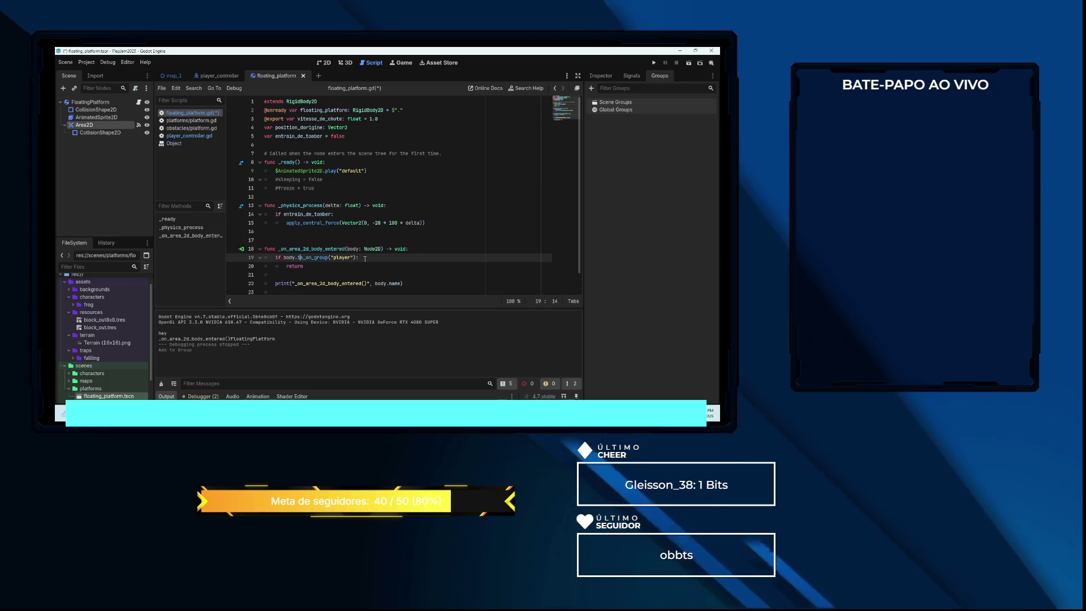
{"action": "key", "text": "Left"}
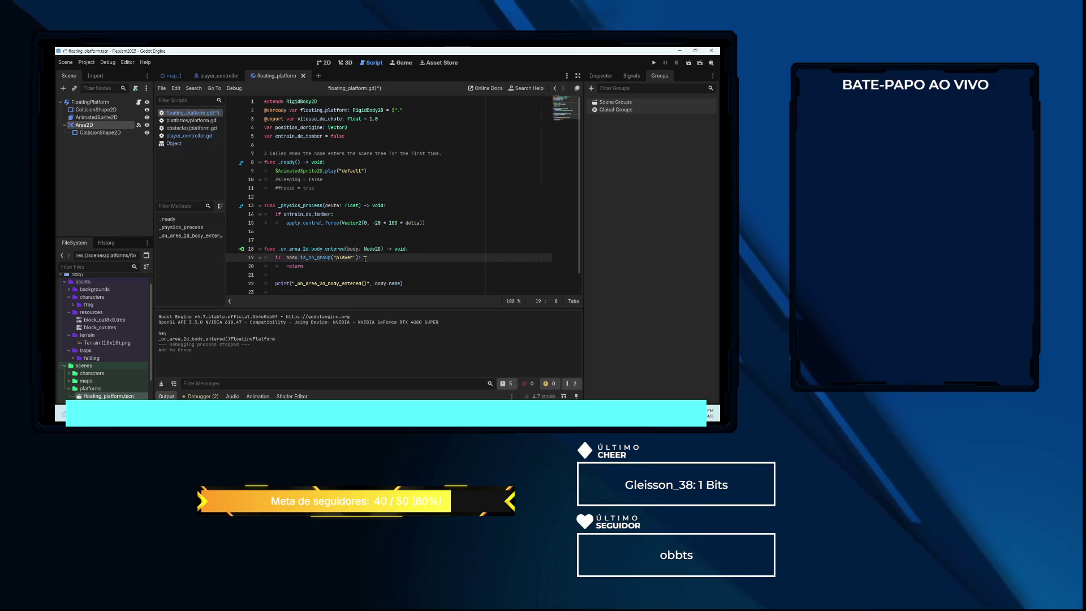
{"action": "type", "text": "not"}
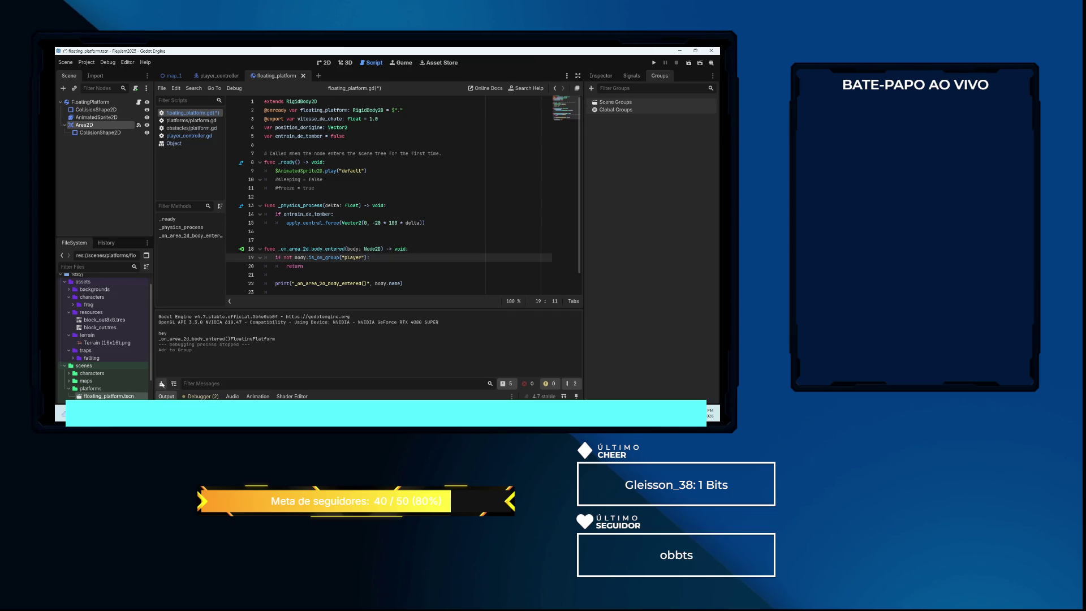
{"action": "key", "text": "F5"}
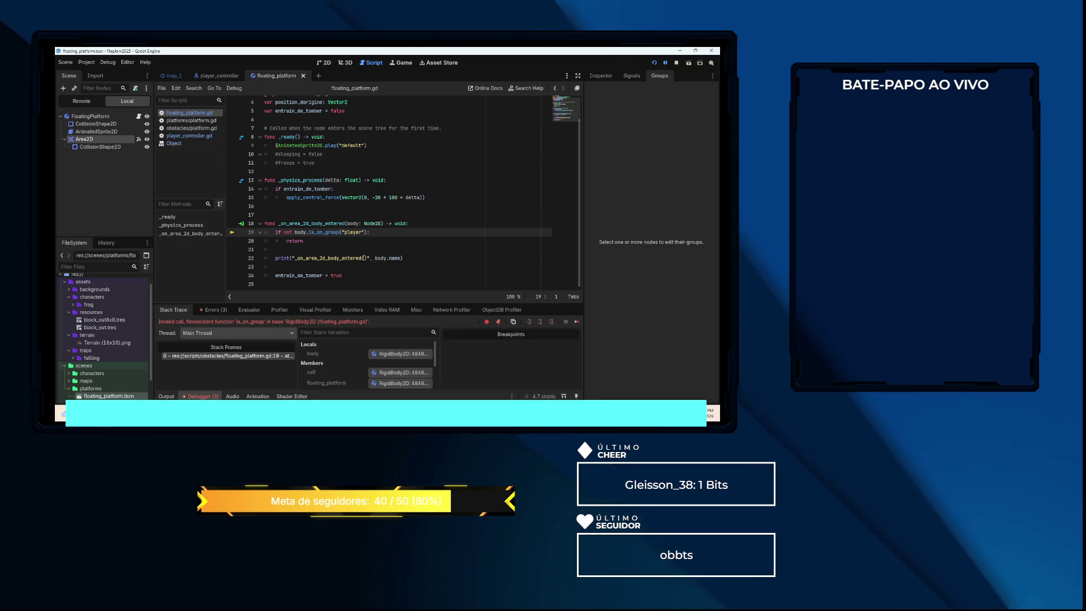
Open the Node2D class reference from the tooltip on line 18's signature
{"action": "scroll", "coordinate": [415, 172], "scroll_direction": "up", "scroll_amount": 1}
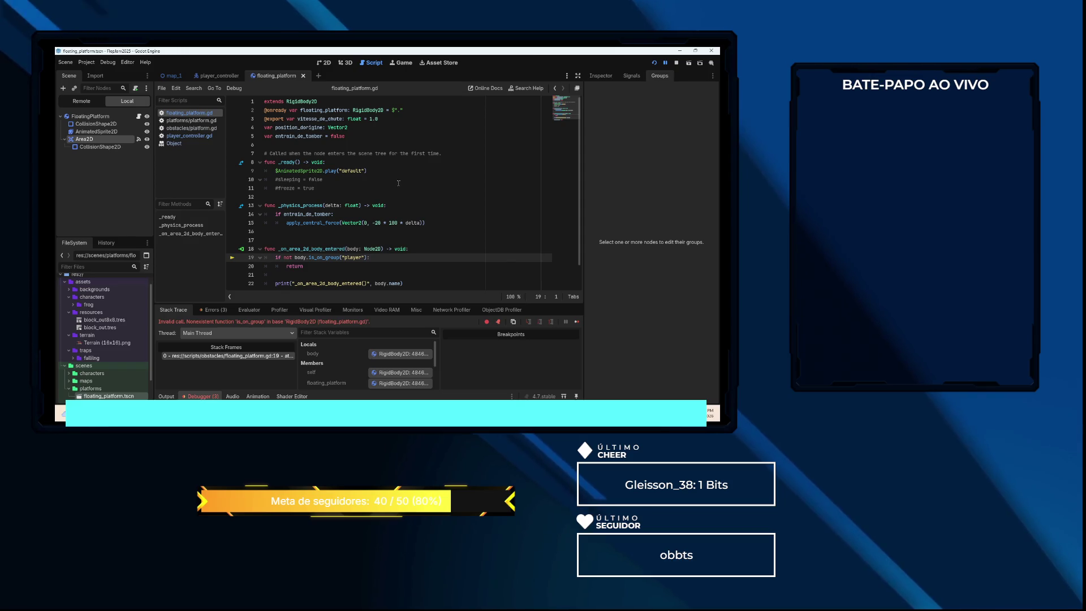
{"action": "scroll", "coordinate": [329, 258], "scroll_direction": "down", "scroll_amount": 1}
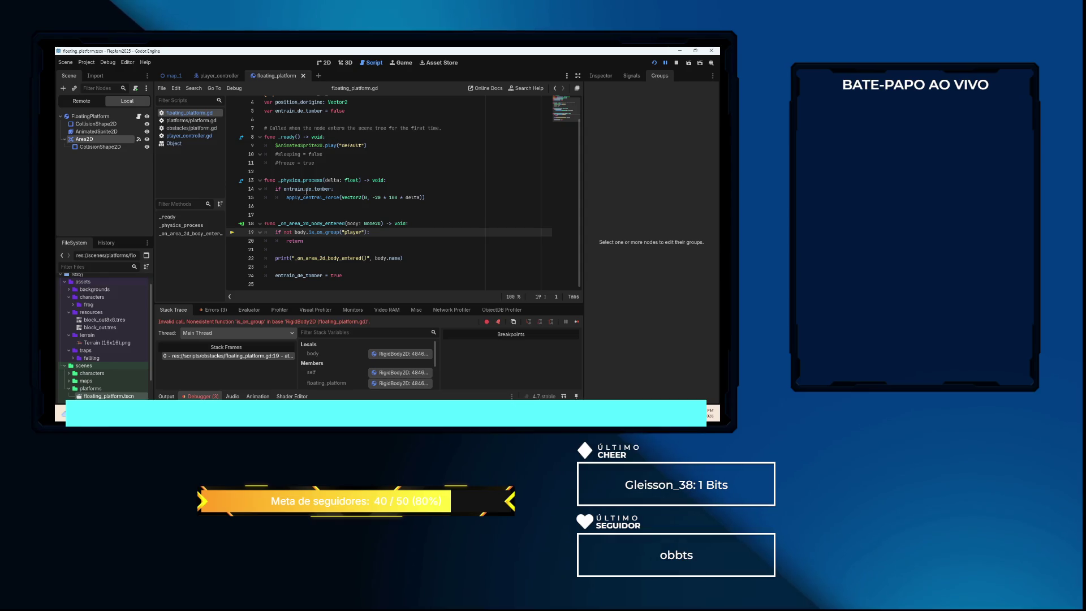
{"action": "mouse_move", "coordinate": [374, 224]}
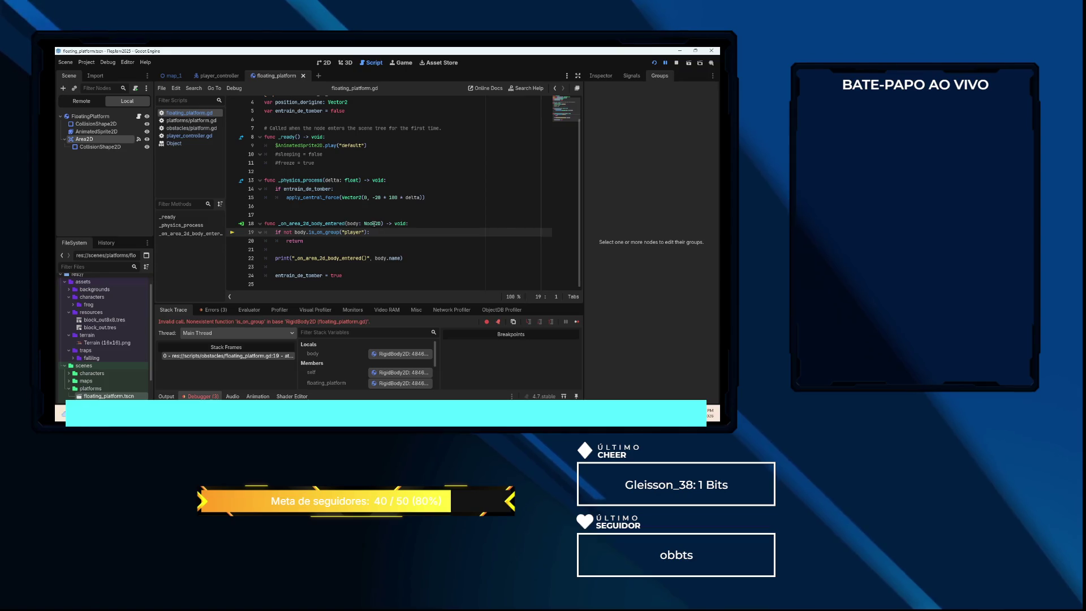
{"action": "left_click", "coordinate": [402, 237]}
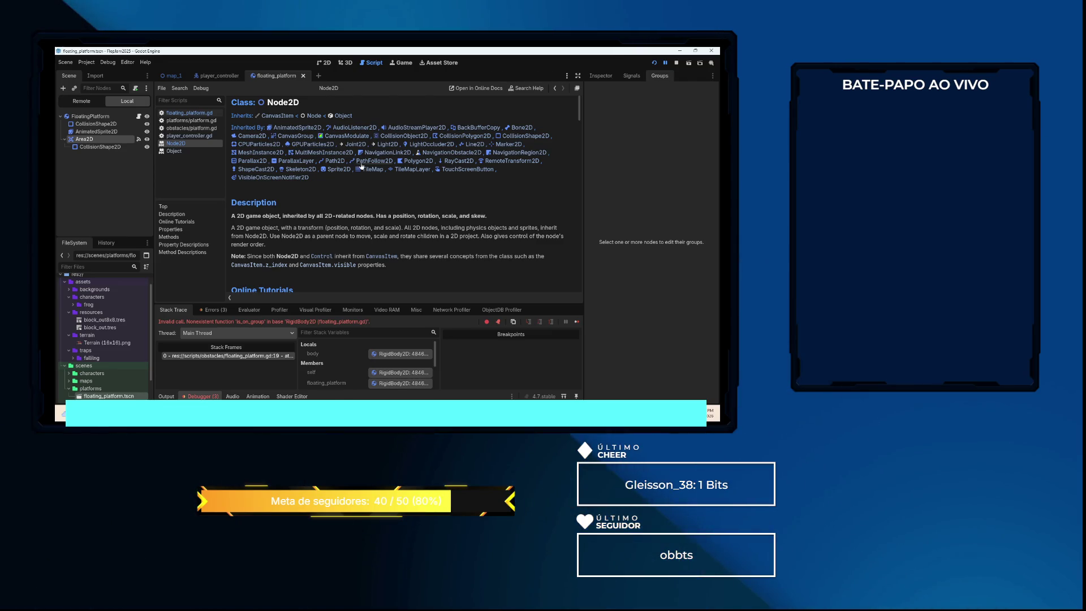
{"action": "scroll", "coordinate": [380, 216], "scroll_direction": "down", "scroll_amount": 2}
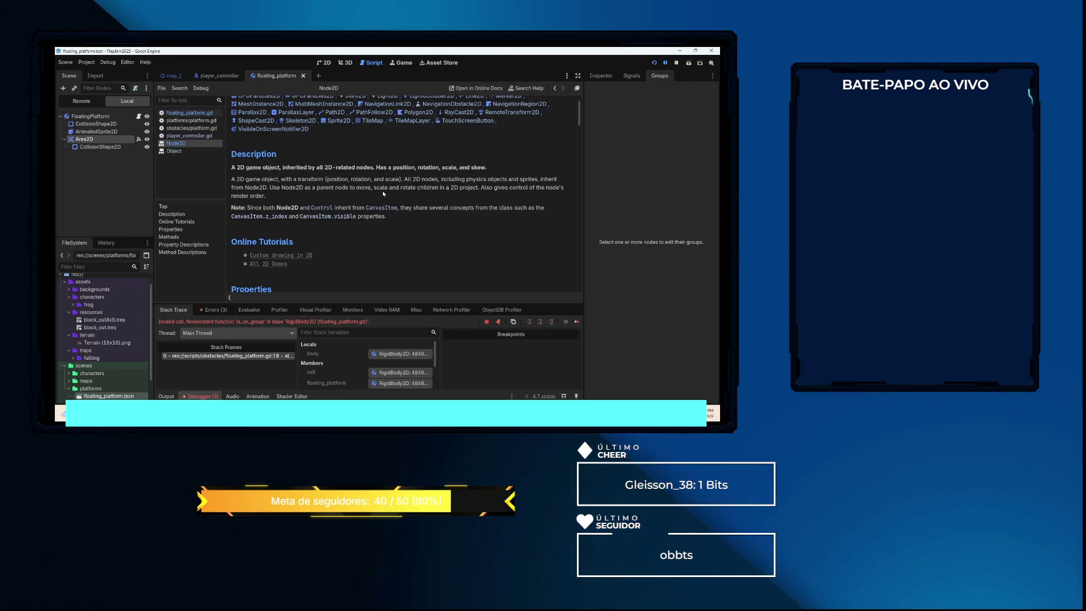
{"action": "scroll", "coordinate": [382, 191], "scroll_direction": "down", "scroll_amount": 2}
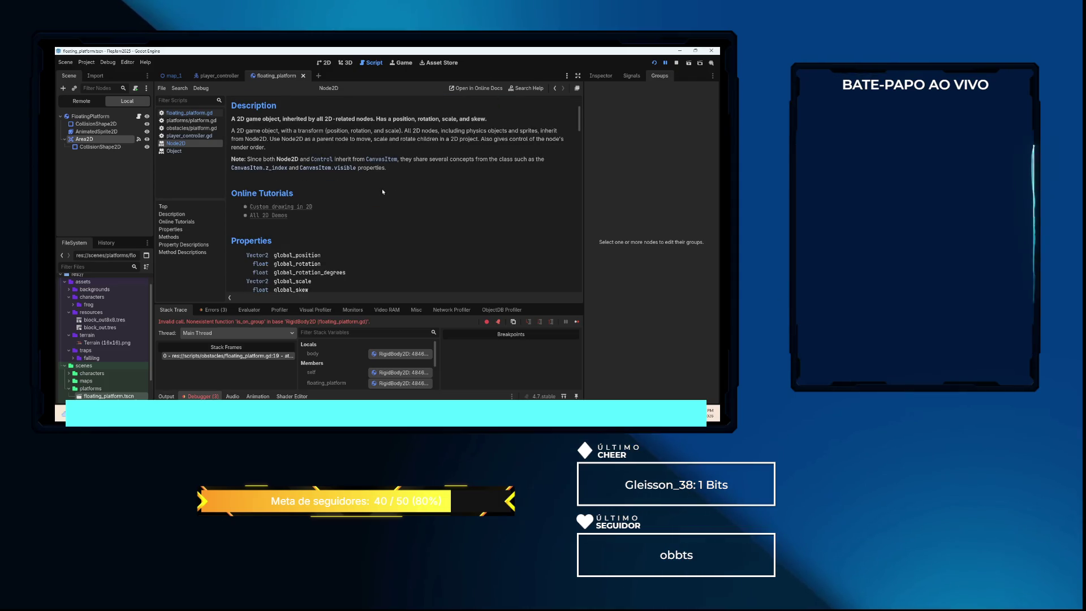
{"action": "scroll", "coordinate": [382, 192], "scroll_direction": "down", "scroll_amount": 3}
{"action": "scroll", "coordinate": [383, 186], "scroll_direction": "down", "scroll_amount": 2}
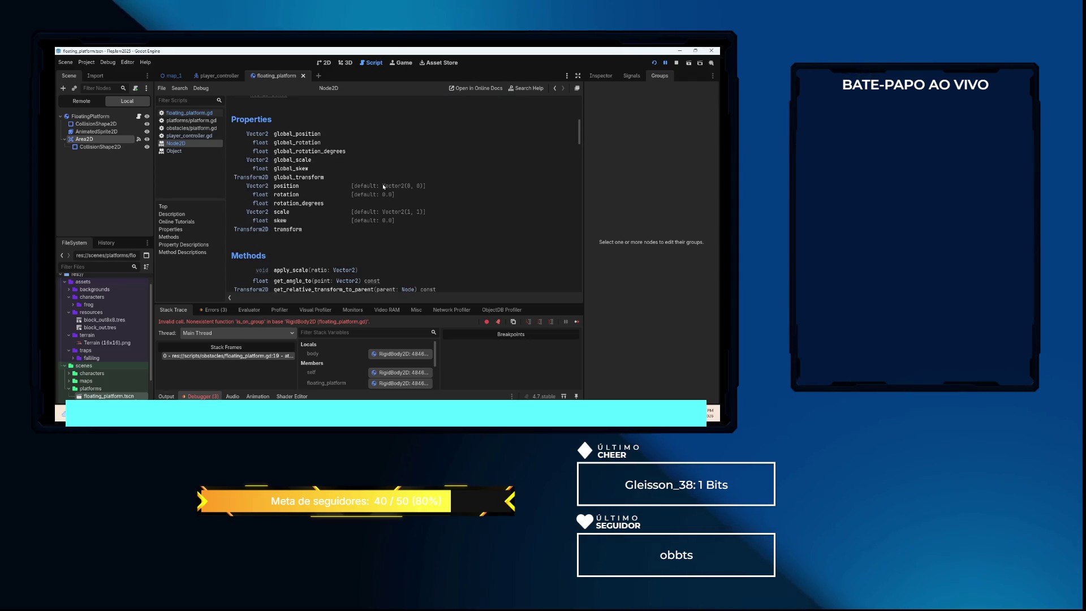
{"action": "scroll", "coordinate": [436, 177], "scroll_direction": "down", "scroll_amount": 1}
{"action": "scroll", "coordinate": [437, 177], "scroll_direction": "down", "scroll_amount": 2}
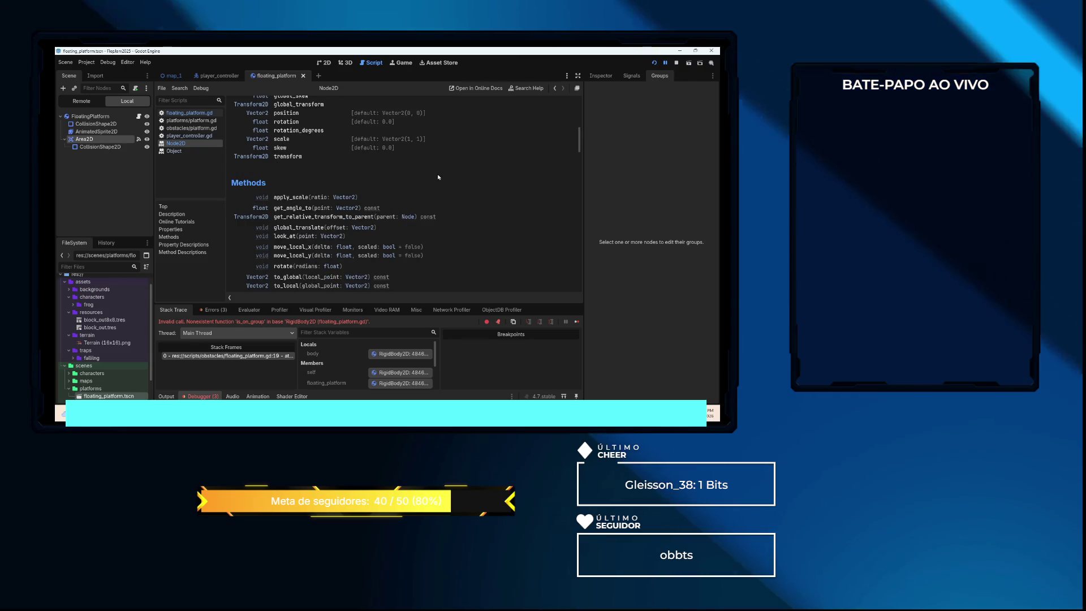
{"action": "scroll", "coordinate": [439, 177], "scroll_direction": "down", "scroll_amount": 1}
{"action": "scroll", "coordinate": [439, 177], "scroll_direction": "down", "scroll_amount": 3}
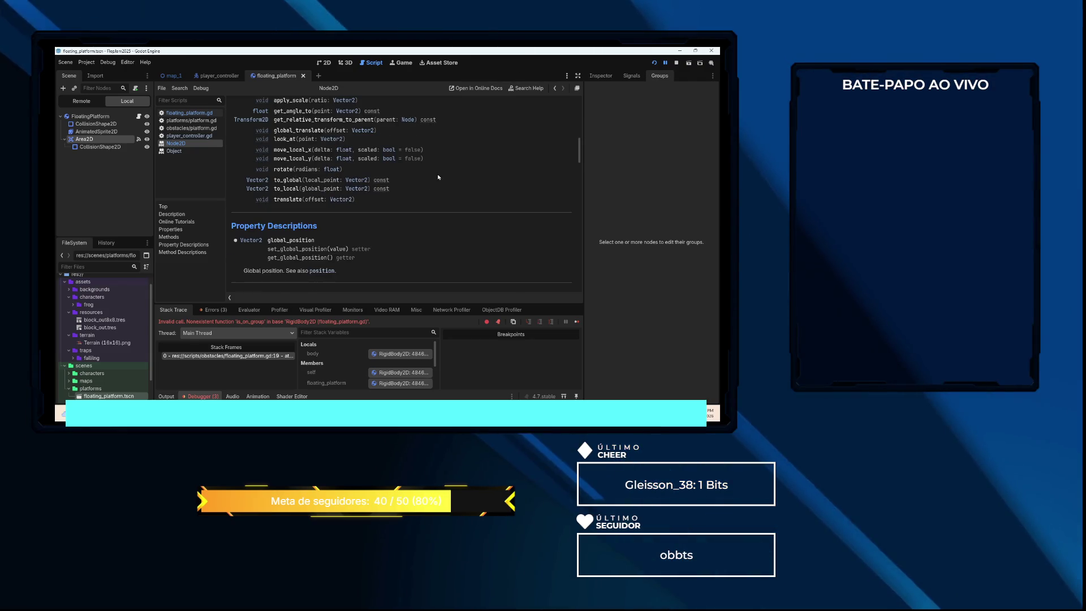
{"action": "scroll", "coordinate": [438, 177], "scroll_direction": "down", "scroll_amount": 2}
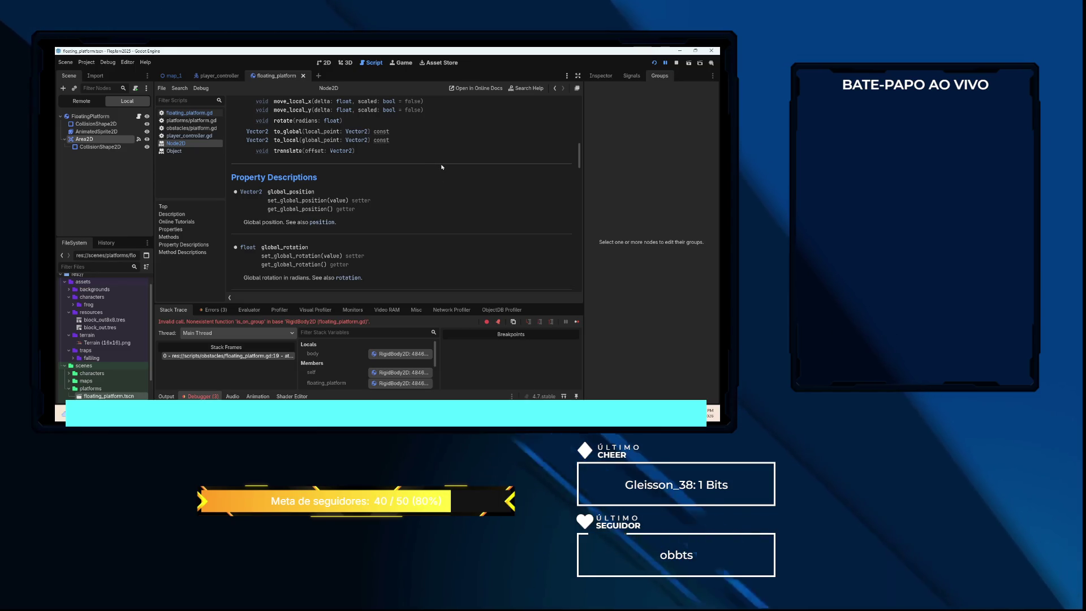
{"action": "scroll", "coordinate": [447, 171], "scroll_direction": "down", "scroll_amount": 4}
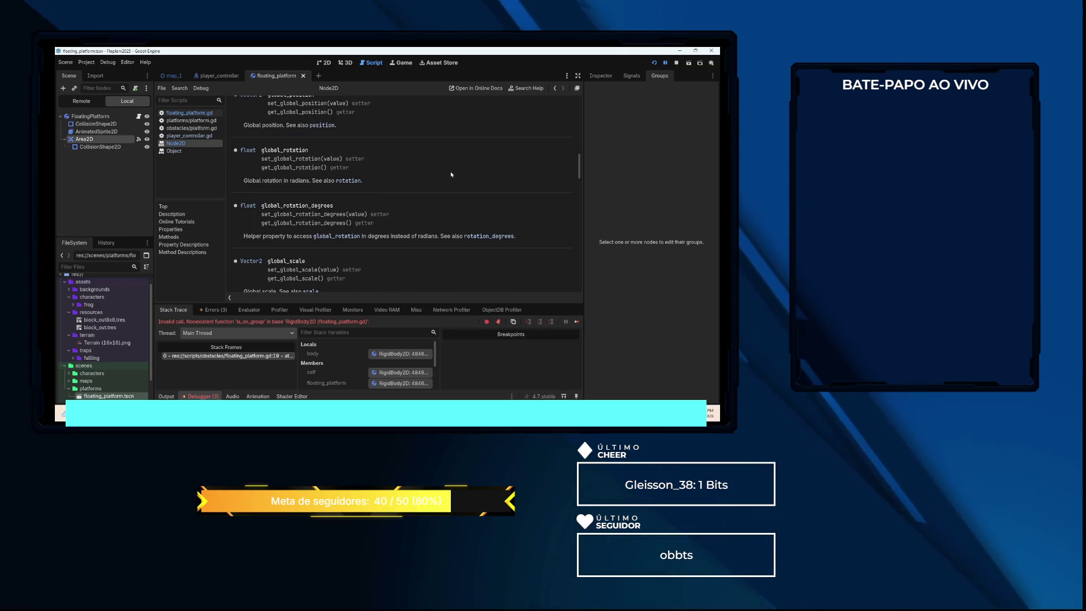
{"action": "scroll", "coordinate": [451, 174], "scroll_direction": "down", "scroll_amount": 10}
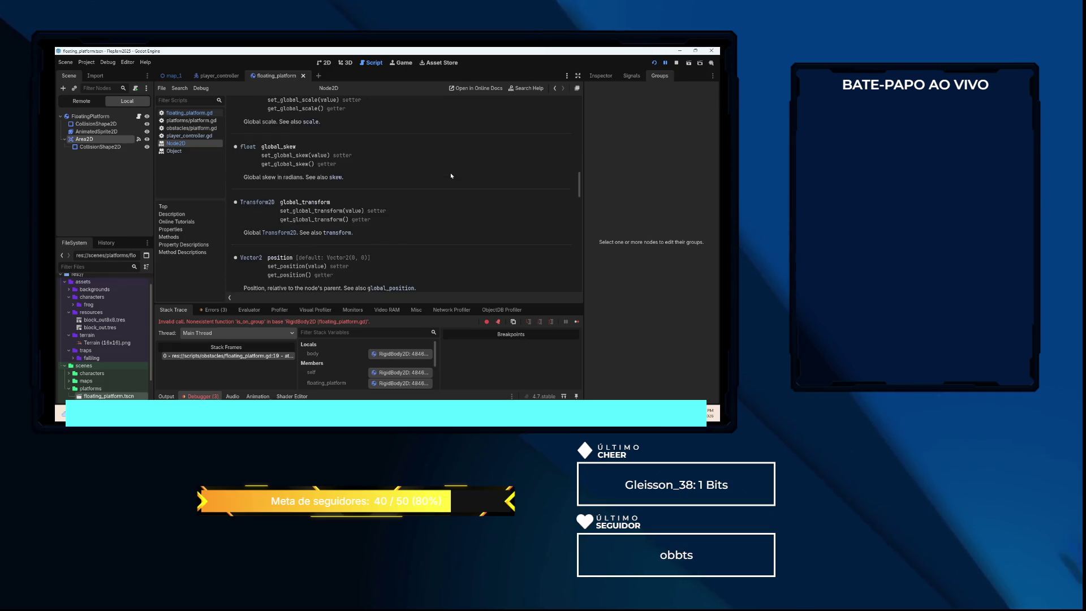
{"action": "scroll", "coordinate": [451, 175], "scroll_direction": "down", "scroll_amount": 10}
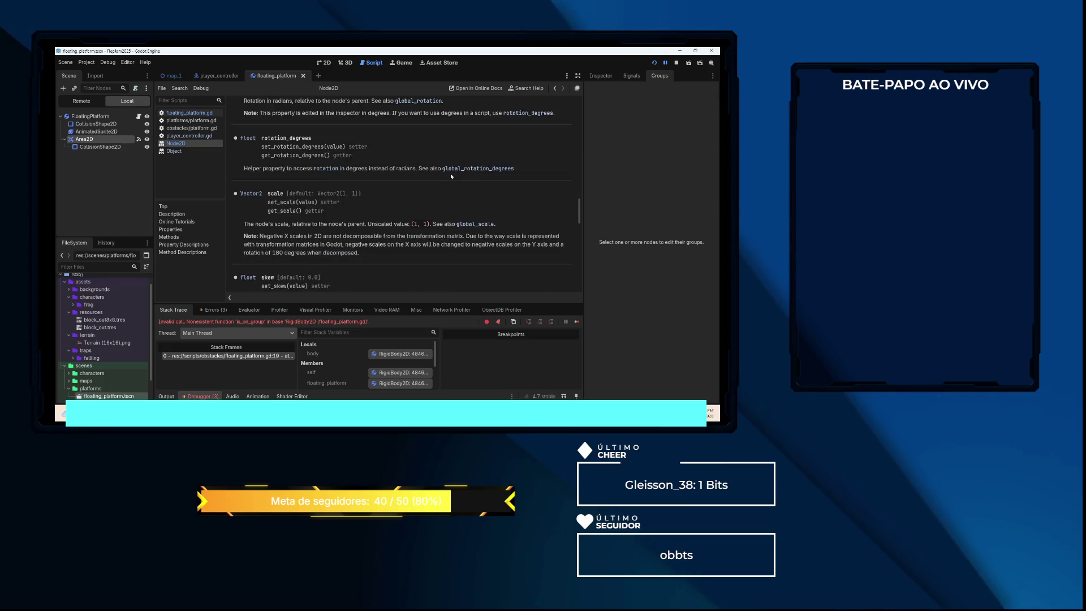
{"action": "scroll", "coordinate": [451, 176], "scroll_direction": "down", "scroll_amount": 8}
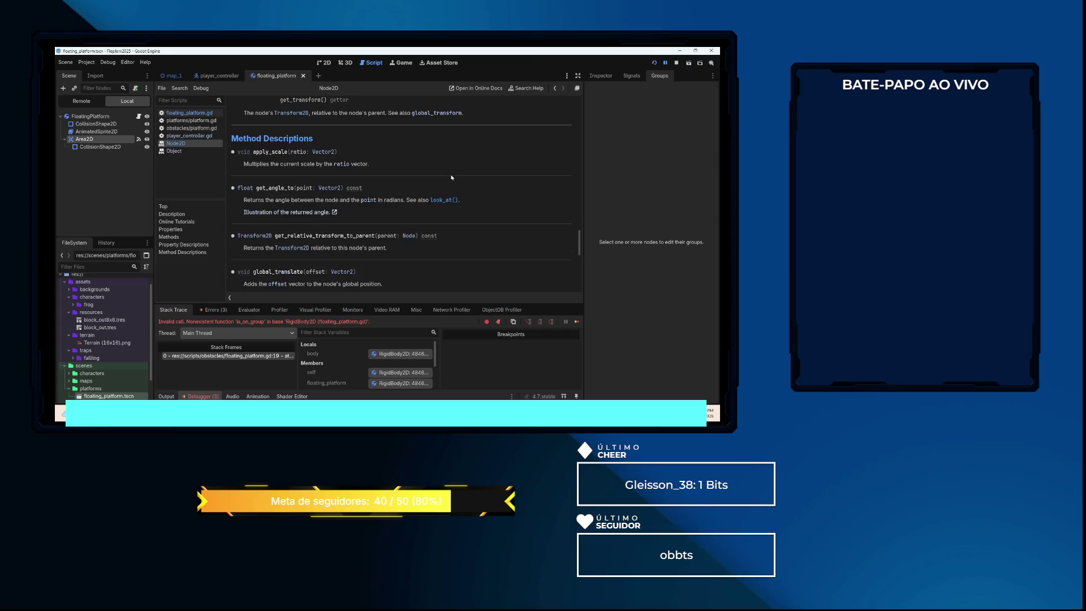
{"action": "scroll", "coordinate": [451, 177], "scroll_direction": "down", "scroll_amount": 10}
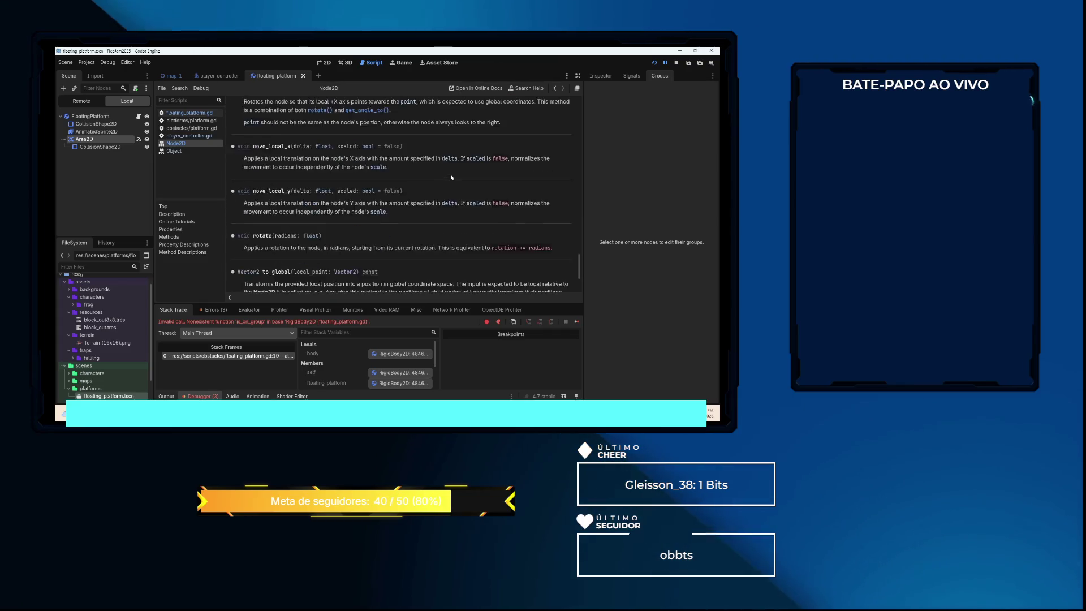
{"action": "scroll", "coordinate": [451, 177], "scroll_direction": "down", "scroll_amount": 2}
{"action": "scroll", "coordinate": [451, 177], "scroll_direction": "up", "scroll_amount": 20}
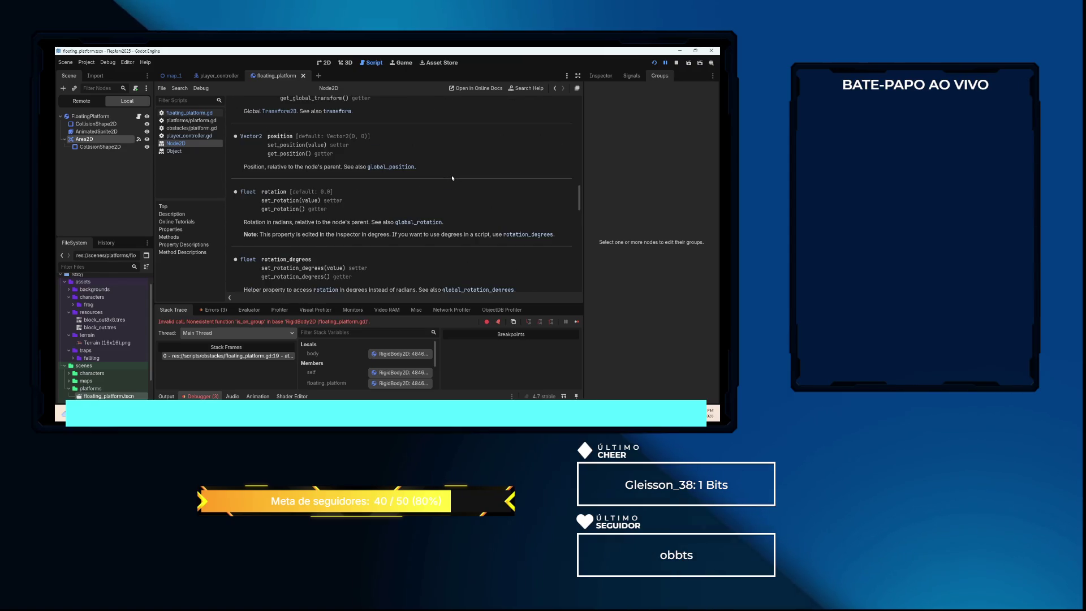
{"action": "scroll", "coordinate": [447, 181], "scroll_direction": "up", "scroll_amount": 3}
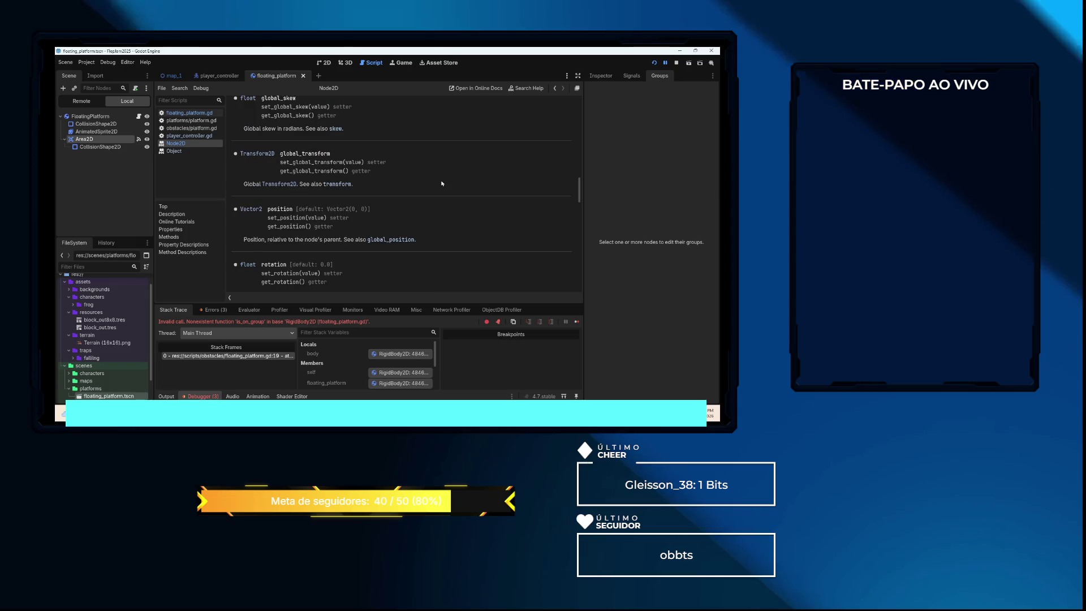
{"action": "scroll", "coordinate": [442, 183], "scroll_direction": "up", "scroll_amount": 15}
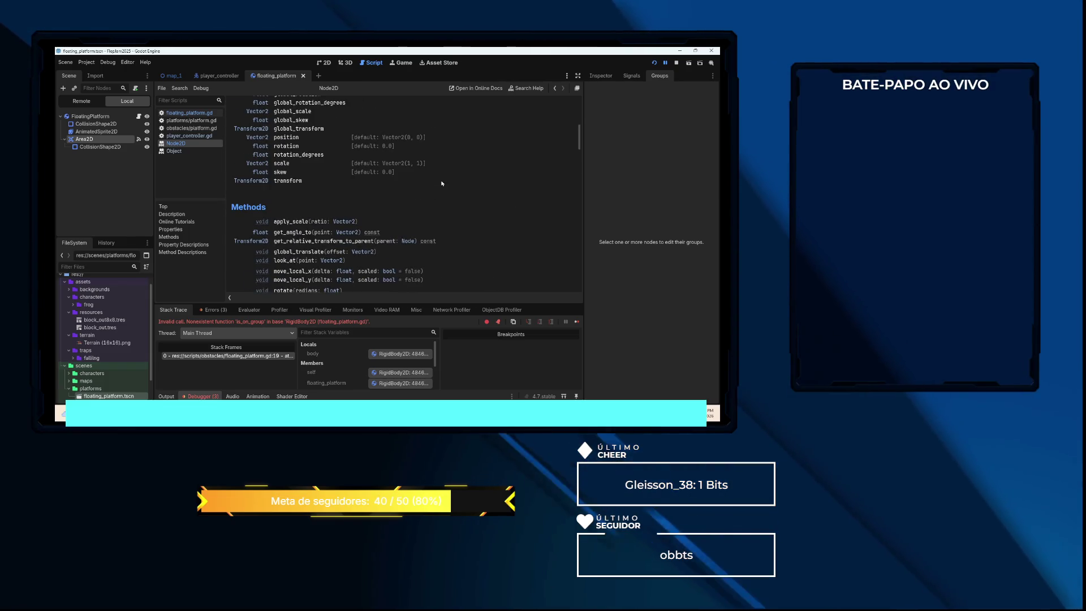
{"action": "scroll", "coordinate": [442, 183], "scroll_direction": "down", "scroll_amount": 2}
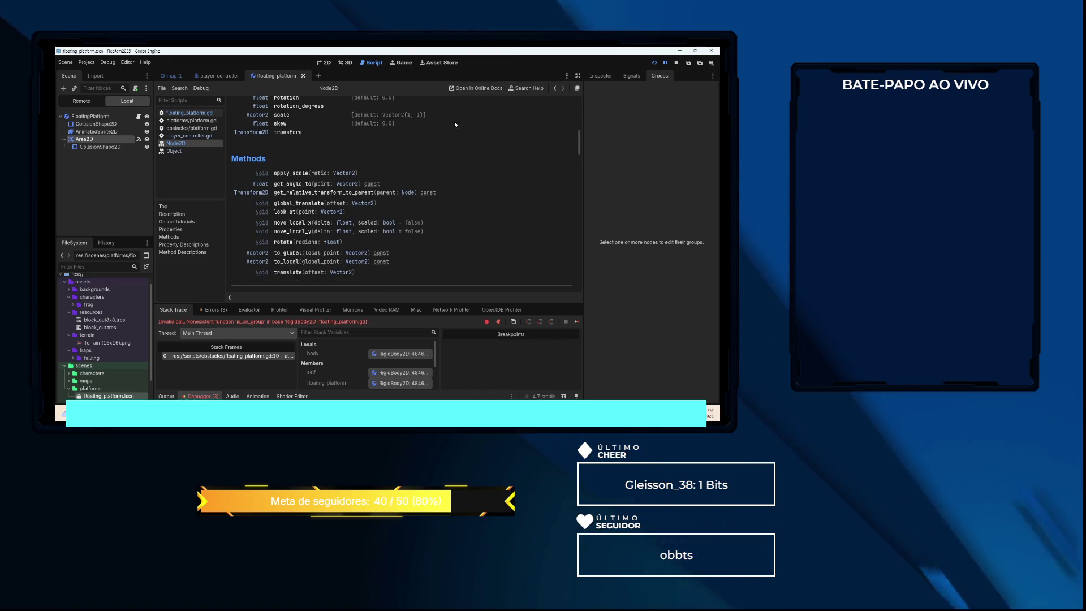
Open the CharacterBody2D class reference from player_controller's extends line
{"action": "left_click", "coordinate": [220, 77]}
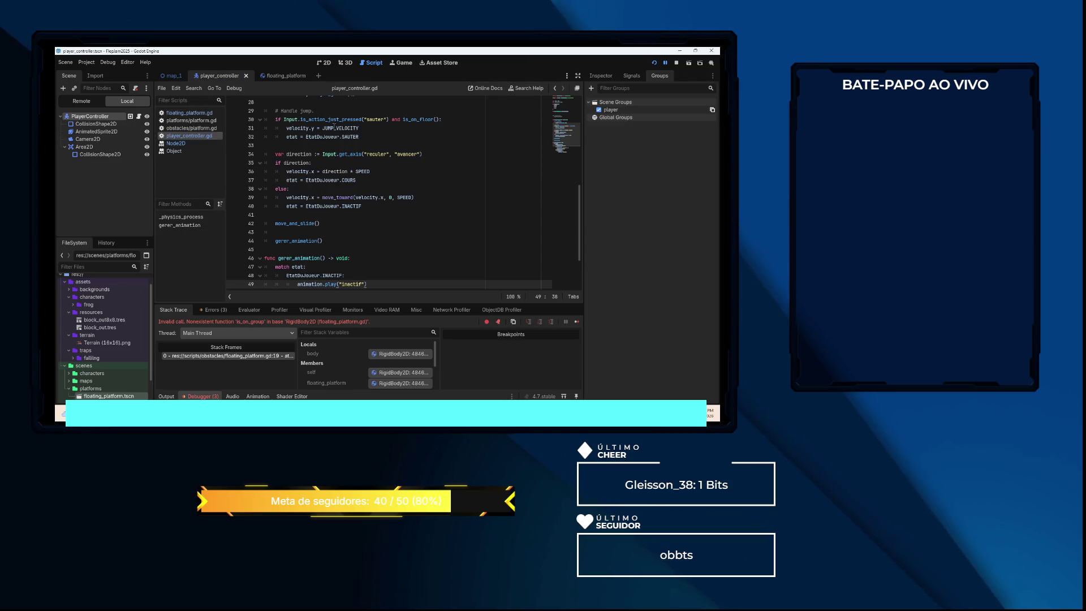
{"action": "scroll", "coordinate": [333, 125], "scroll_direction": "up", "scroll_amount": 9}
{"action": "mouse_move", "coordinate": [381, 104]}
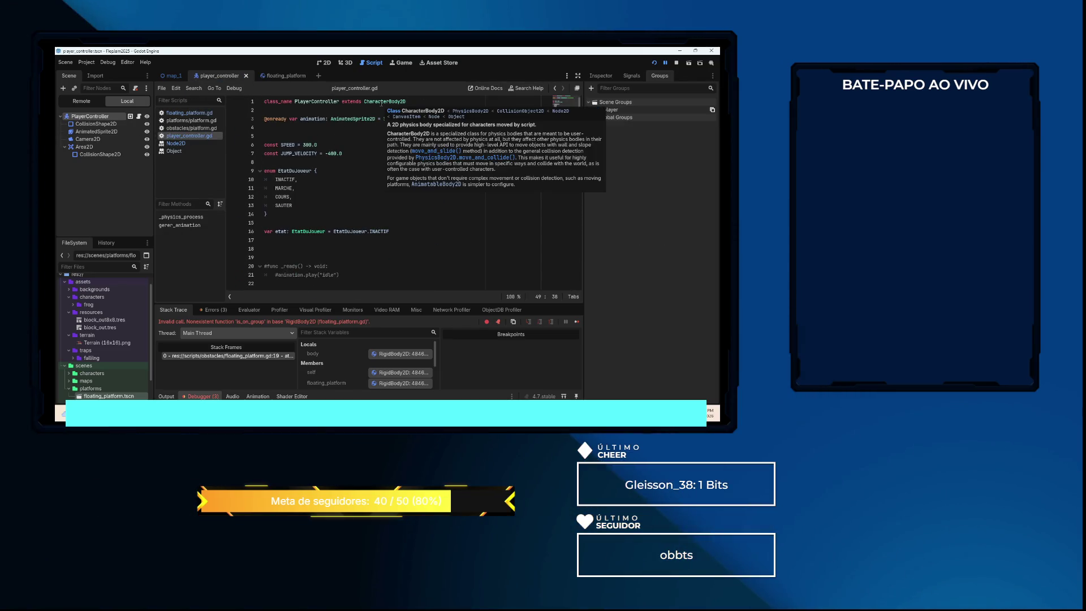
{"action": "left_click", "coordinate": [417, 112]}
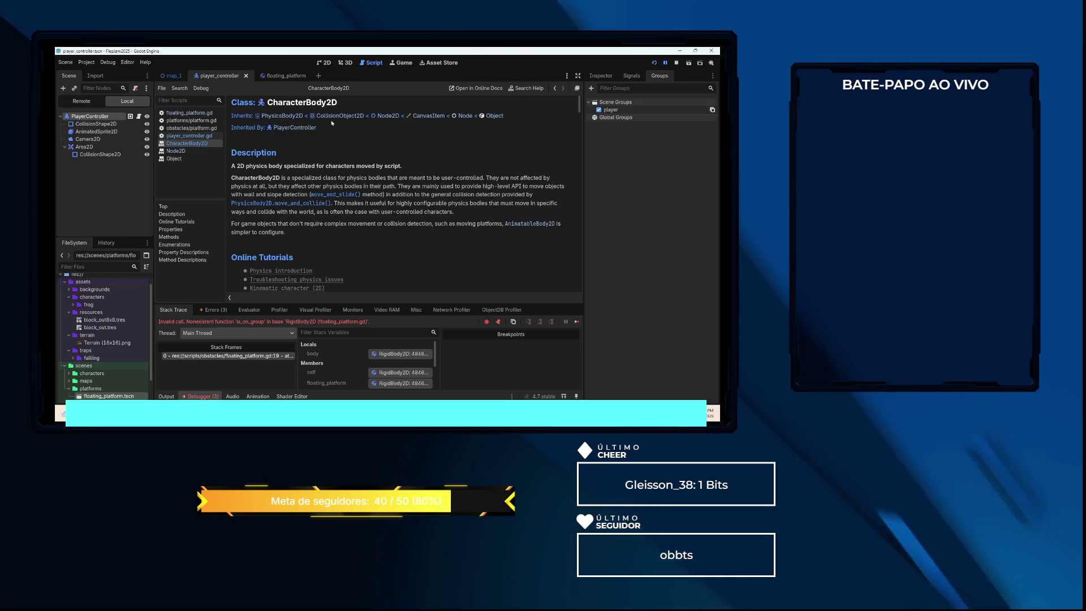
Read through the CharacterBody2D documentation, then return to floating_platform.gd
{"action": "scroll", "coordinate": [413, 144], "scroll_direction": "down", "scroll_amount": 4}
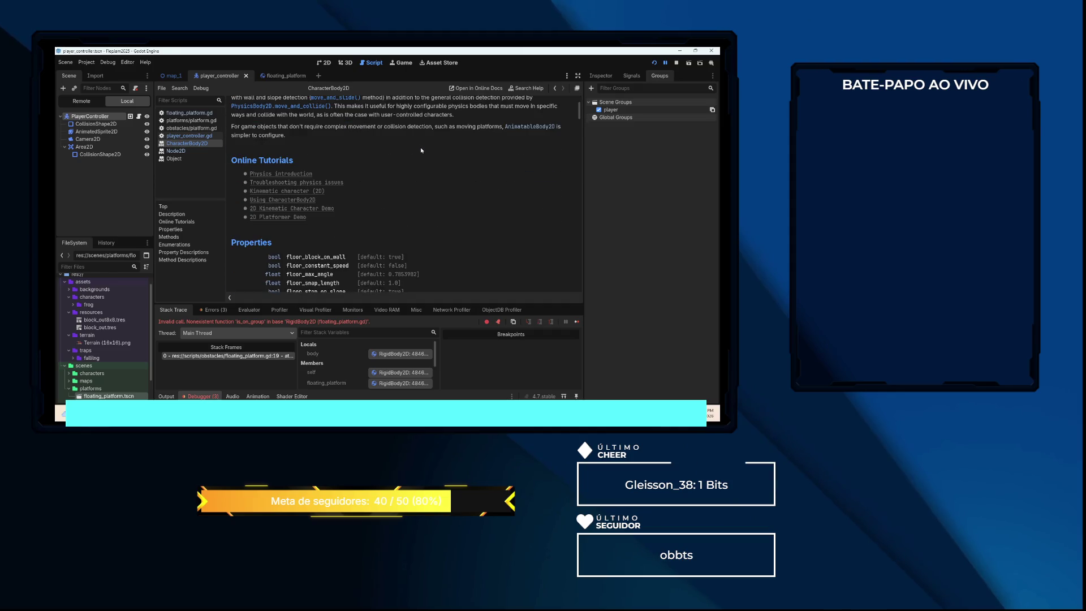
{"action": "scroll", "coordinate": [421, 150], "scroll_direction": "down", "scroll_amount": 2}
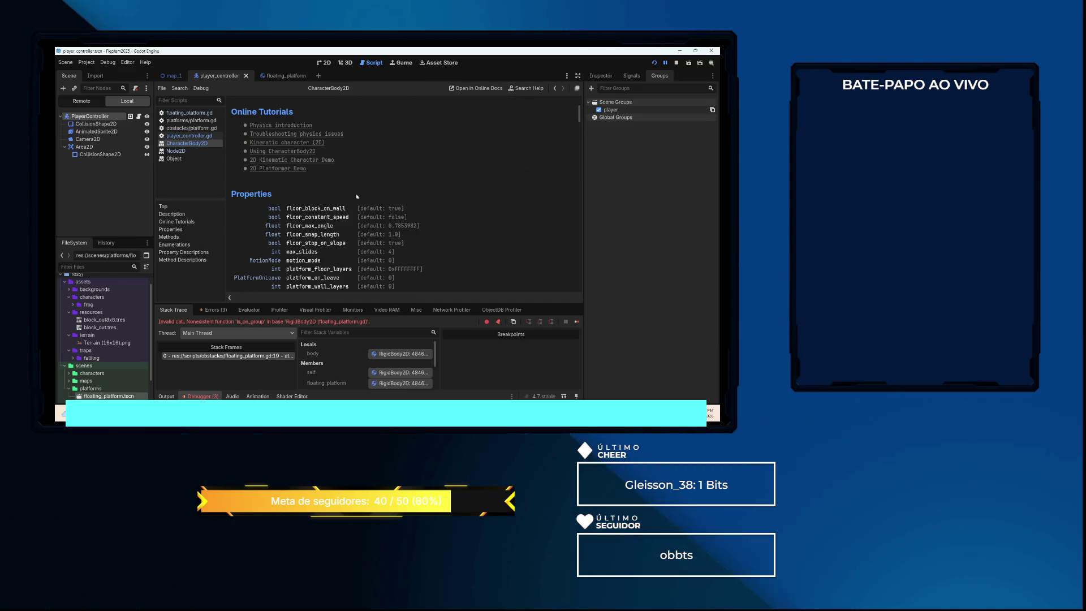
{"action": "scroll", "coordinate": [358, 198], "scroll_direction": "down", "scroll_amount": 2}
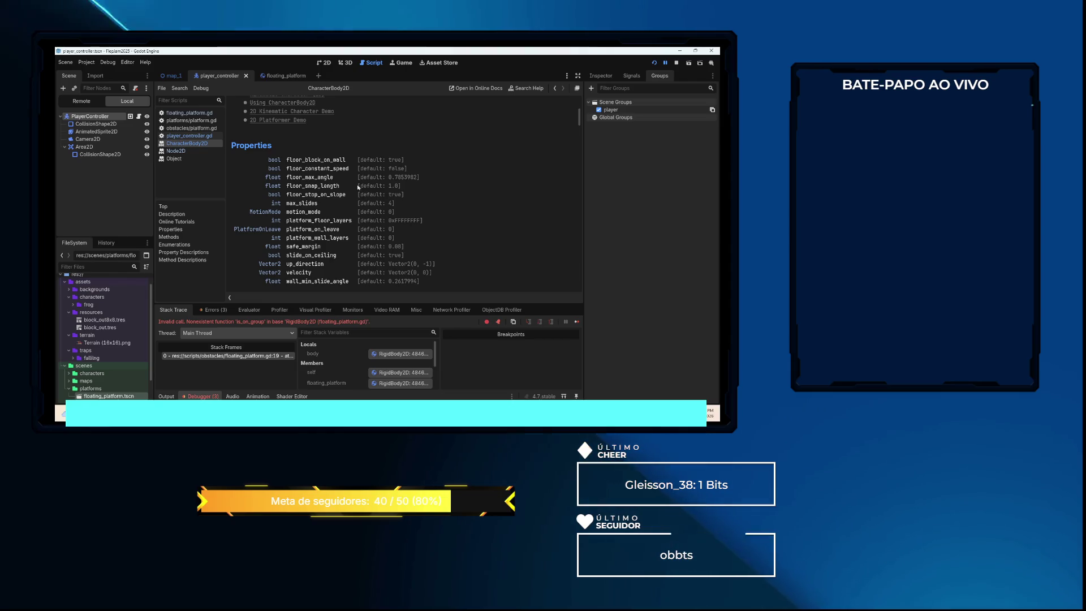
{"action": "scroll", "coordinate": [406, 177], "scroll_direction": "down", "scroll_amount": 2}
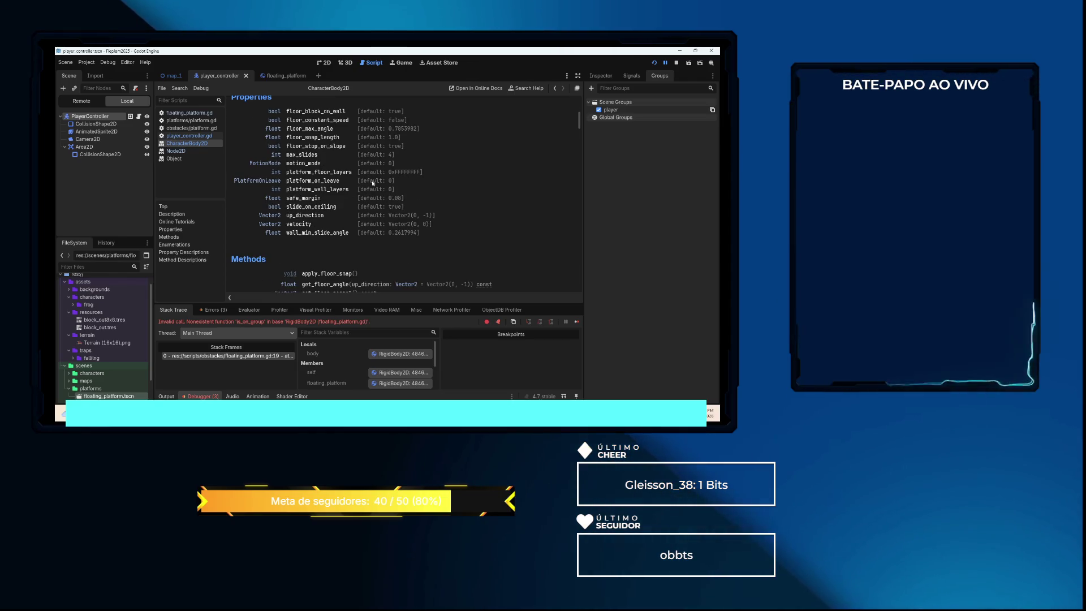
{"action": "scroll", "coordinate": [349, 136], "scroll_direction": "down", "scroll_amount": 3}
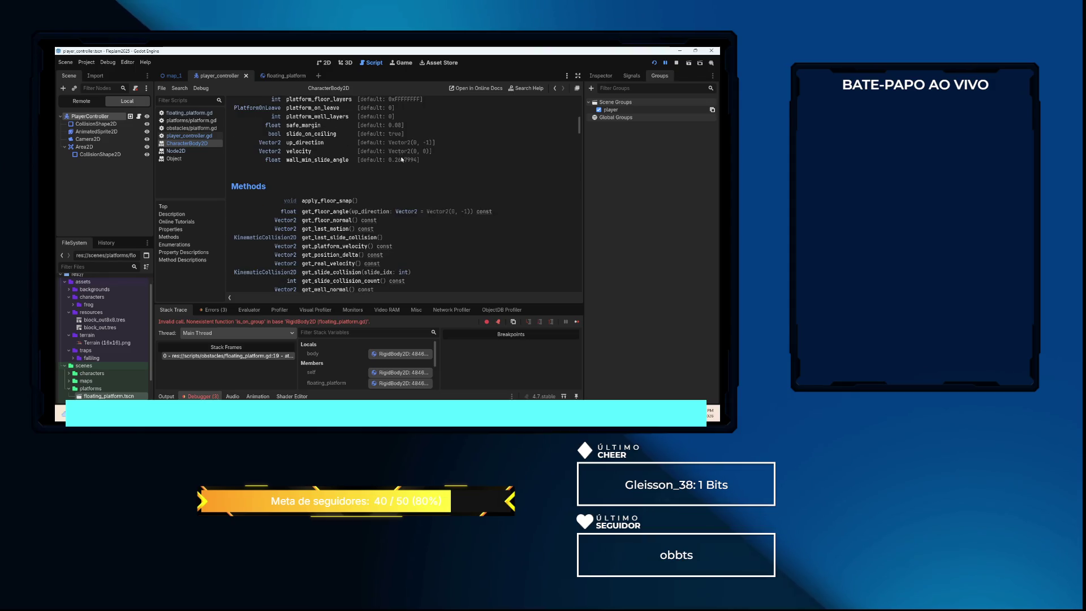
{"action": "scroll", "coordinate": [386, 208], "scroll_direction": "down", "scroll_amount": 3}
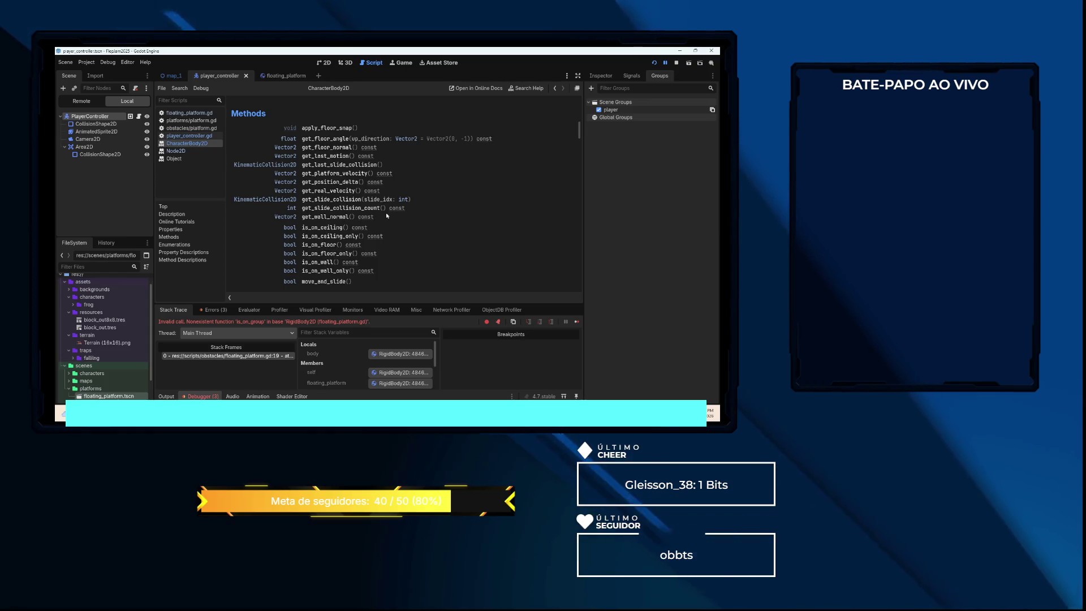
{"action": "scroll", "coordinate": [387, 215], "scroll_direction": "down", "scroll_amount": 1}
{"action": "scroll", "coordinate": [386, 212], "scroll_direction": "down", "scroll_amount": 1}
{"action": "scroll", "coordinate": [386, 212], "scroll_direction": "down", "scroll_amount": 2}
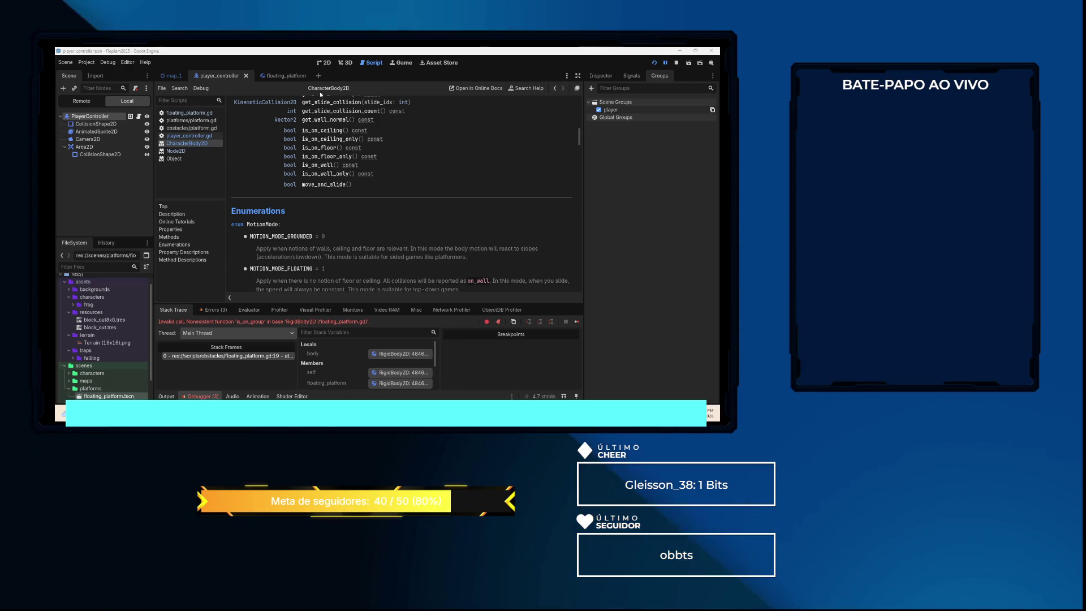
{"action": "left_click", "coordinate": [290, 75]}
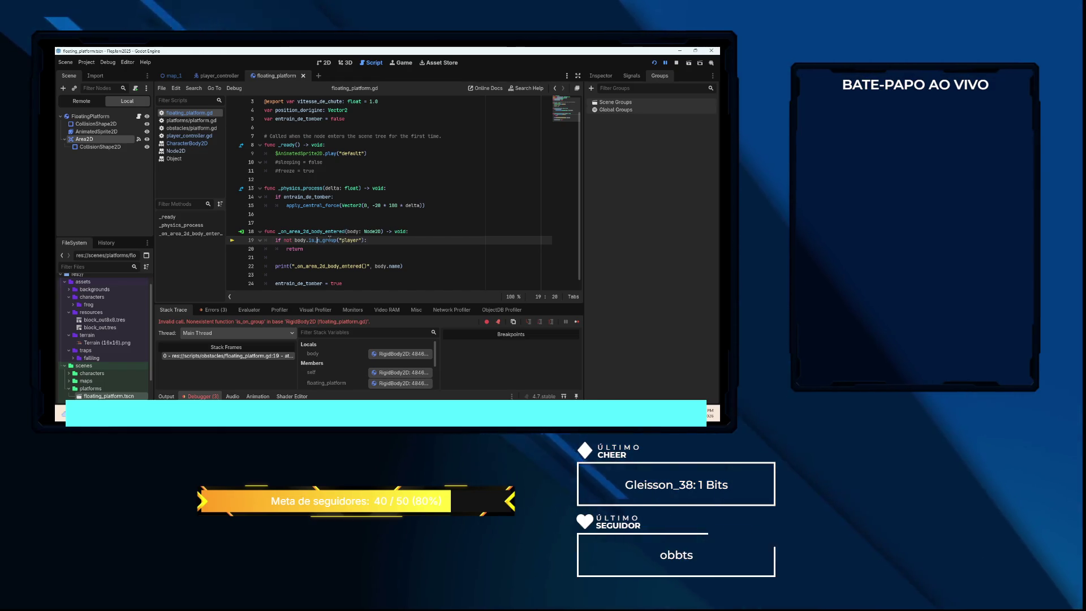
Change line 19's is_on_group to is_in_group("player"), clear the Errors list, and save the script
{"action": "key", "text": "BackSpace"}
{"action": "type", "text": "i"}
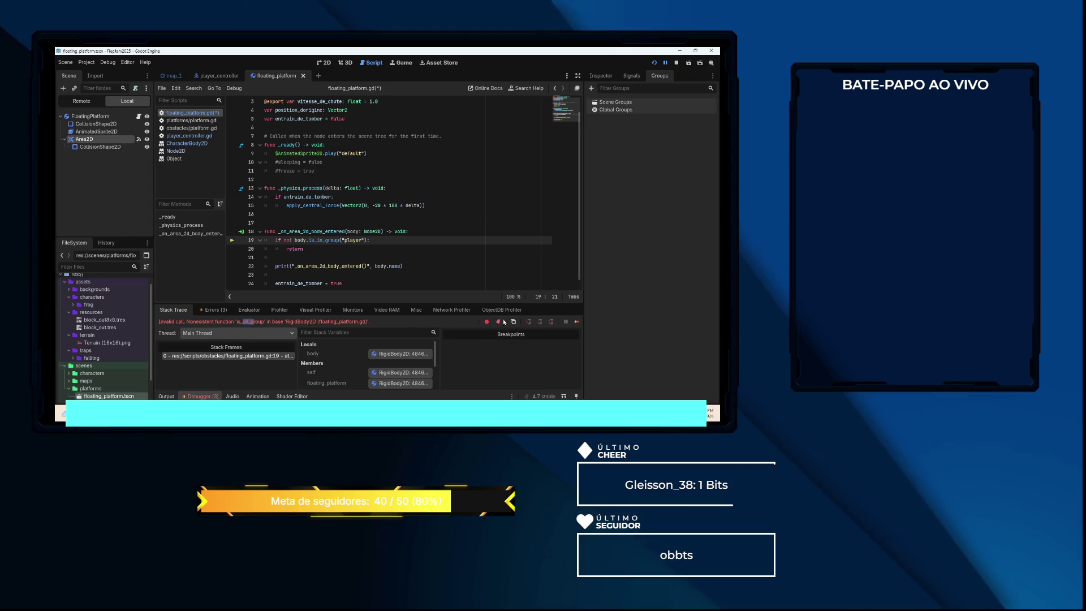
{"action": "left_click", "coordinate": [212, 310]}
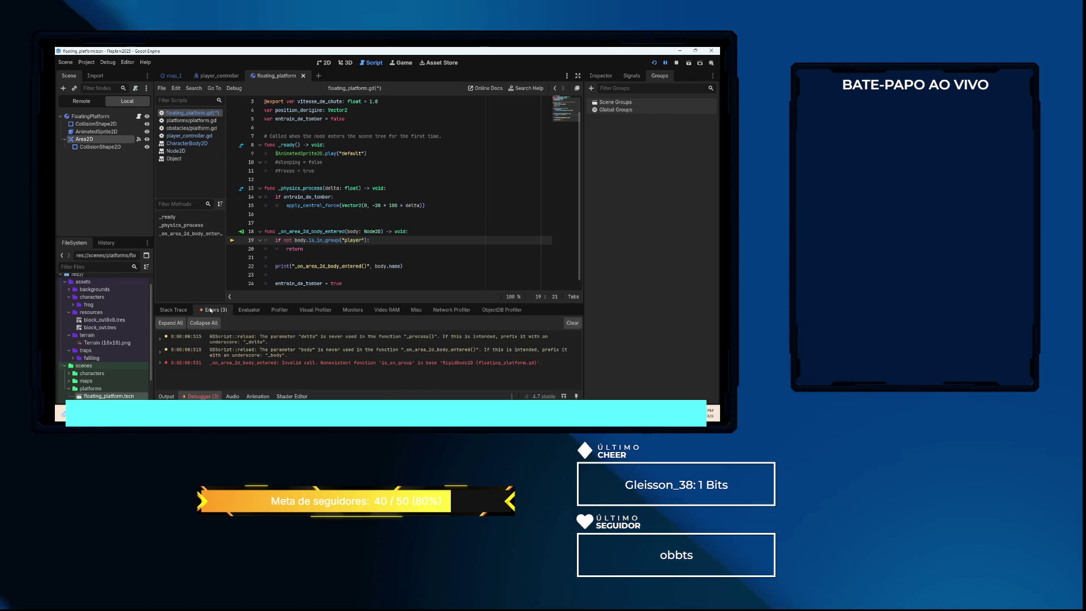
{"action": "left_click", "coordinate": [570, 323]}
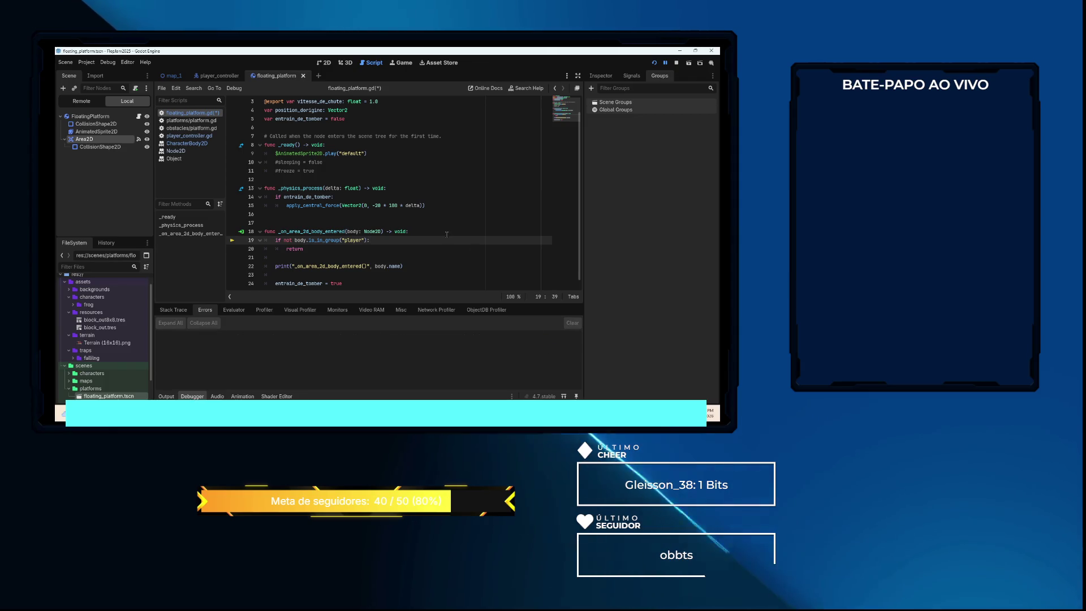
{"action": "left_click", "coordinate": [449, 236]}
{"action": "key", "text": "ctrl+s"}
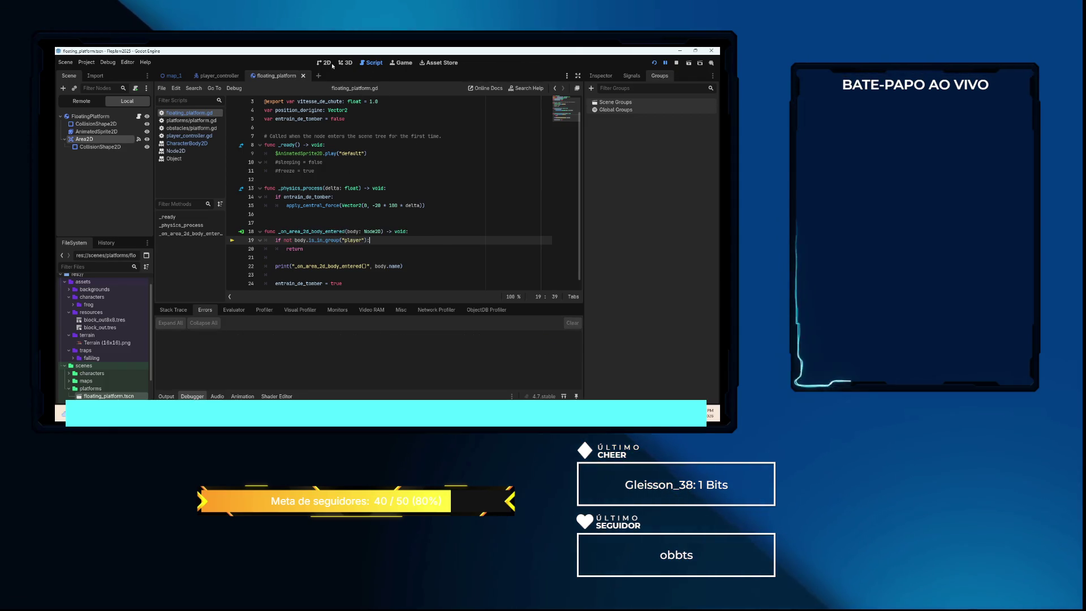
Test-run the level, jump the frog onto the trap, stop, and review Errors and Output
{"action": "key", "text": "F5"}
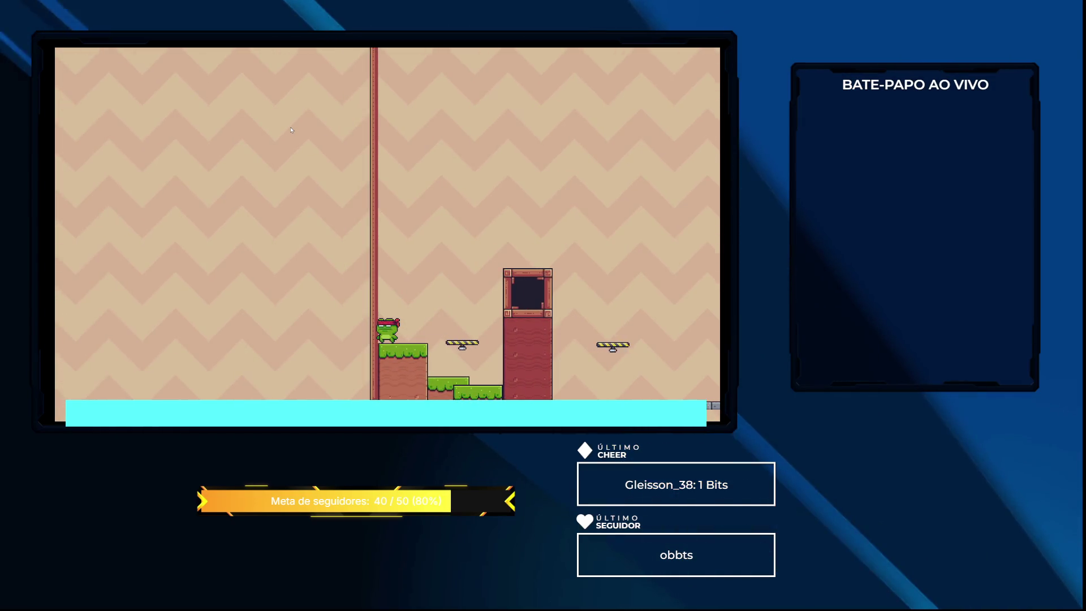
{"action": "key", "text": "space"}
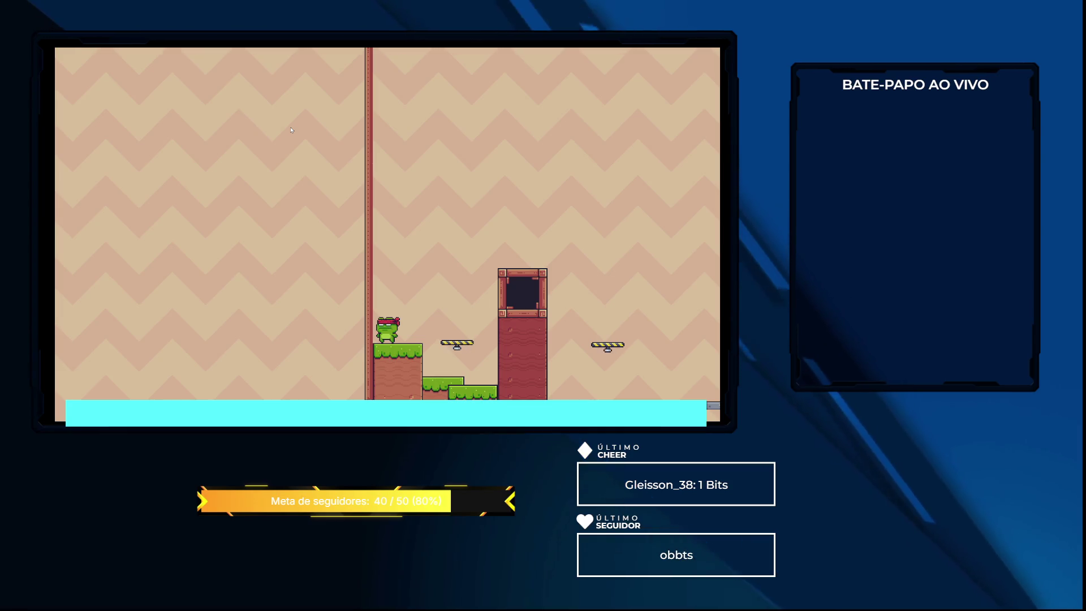
{"action": "key", "text": "Escape"}
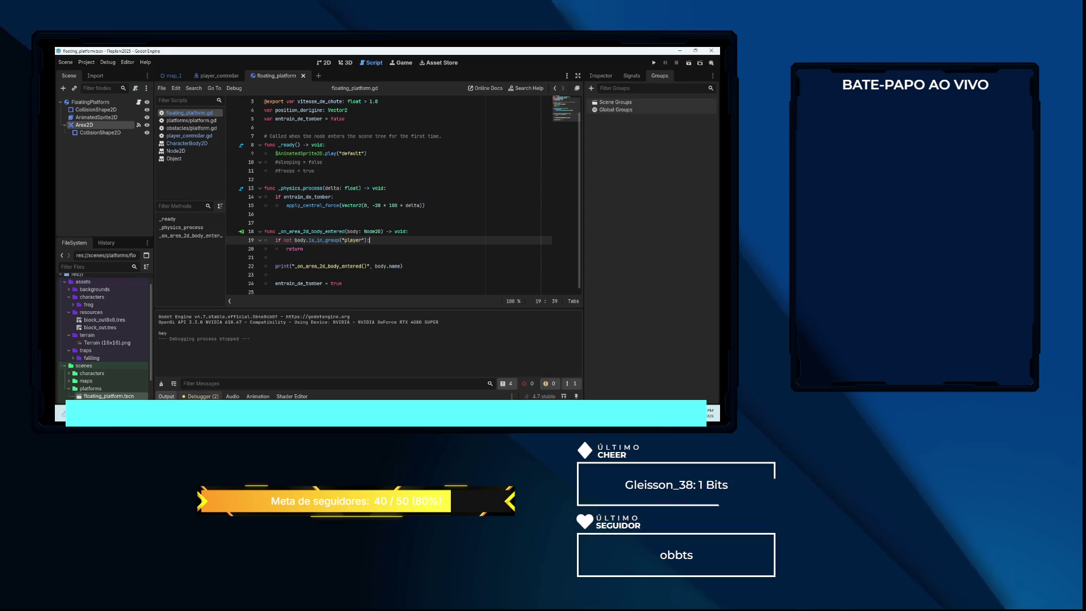
{"action": "left_click", "coordinate": [199, 396]}
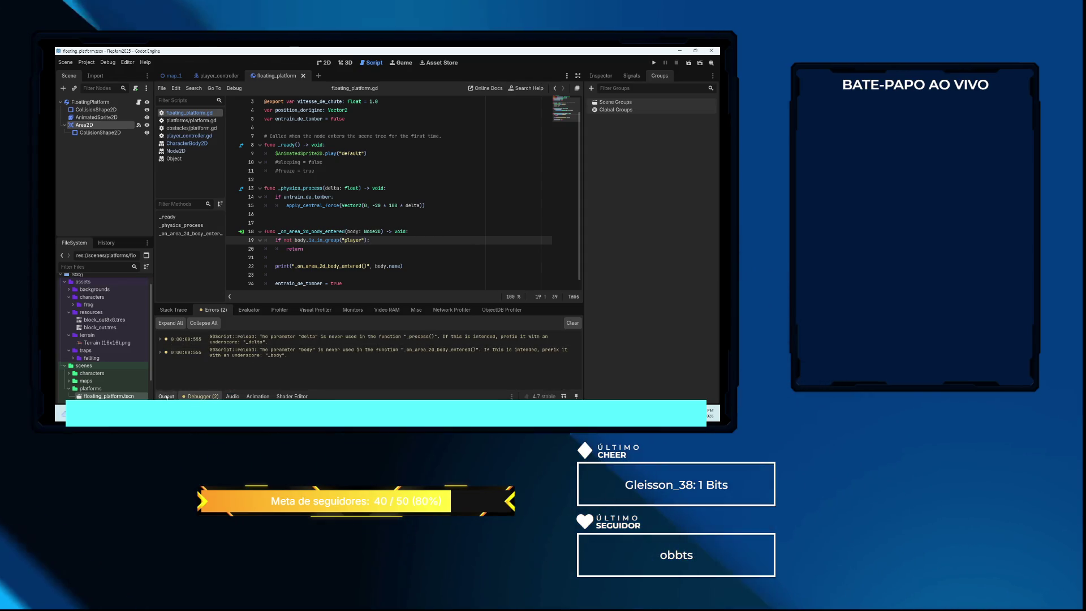
{"action": "left_click", "coordinate": [167, 396]}
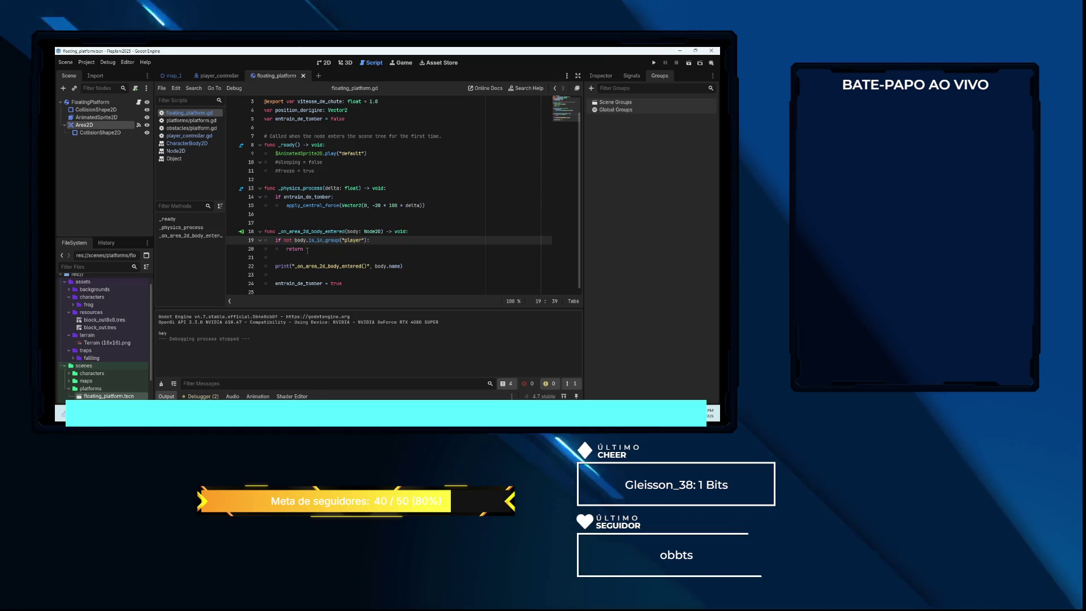
{"action": "left_click", "coordinate": [415, 232]}
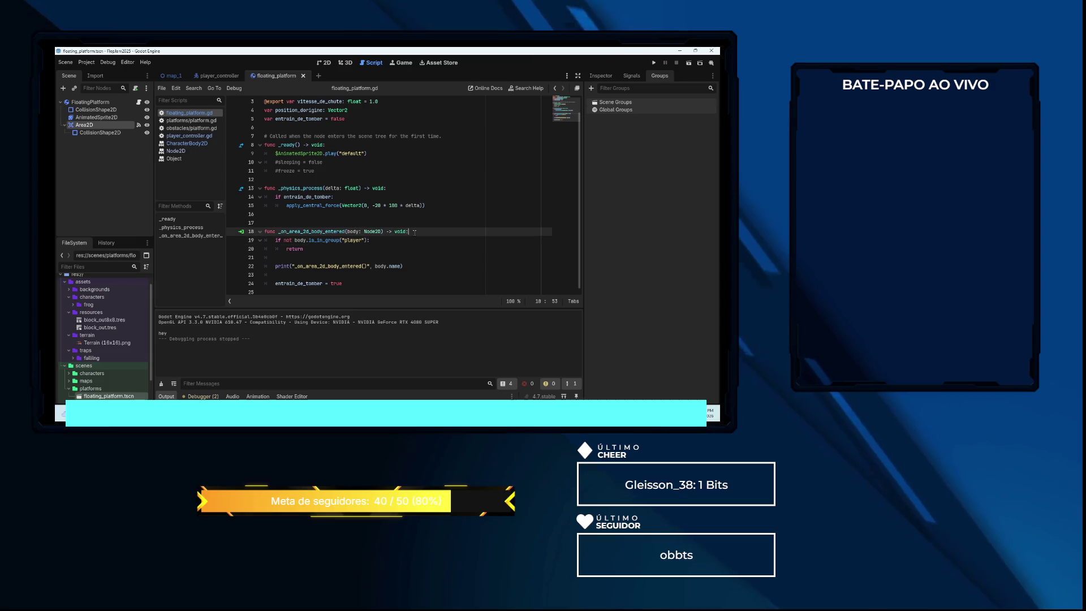
Insert print(body.name) at the top of the body-entered handler and run the game
{"action": "key", "text": "Return"}
{"action": "type", "text": "p"}
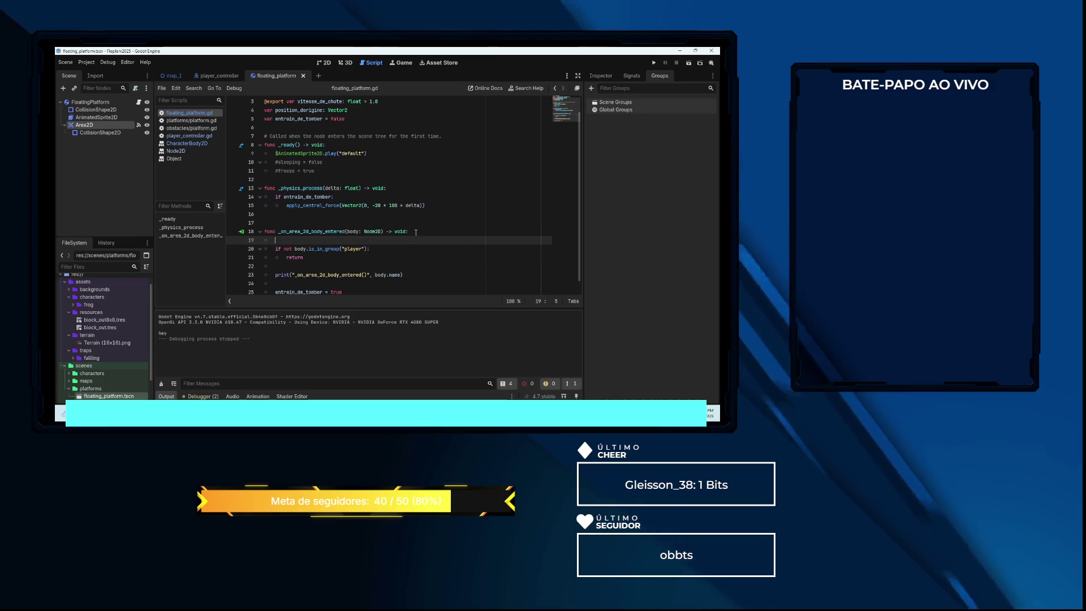
{"action": "type", "text": "r"}
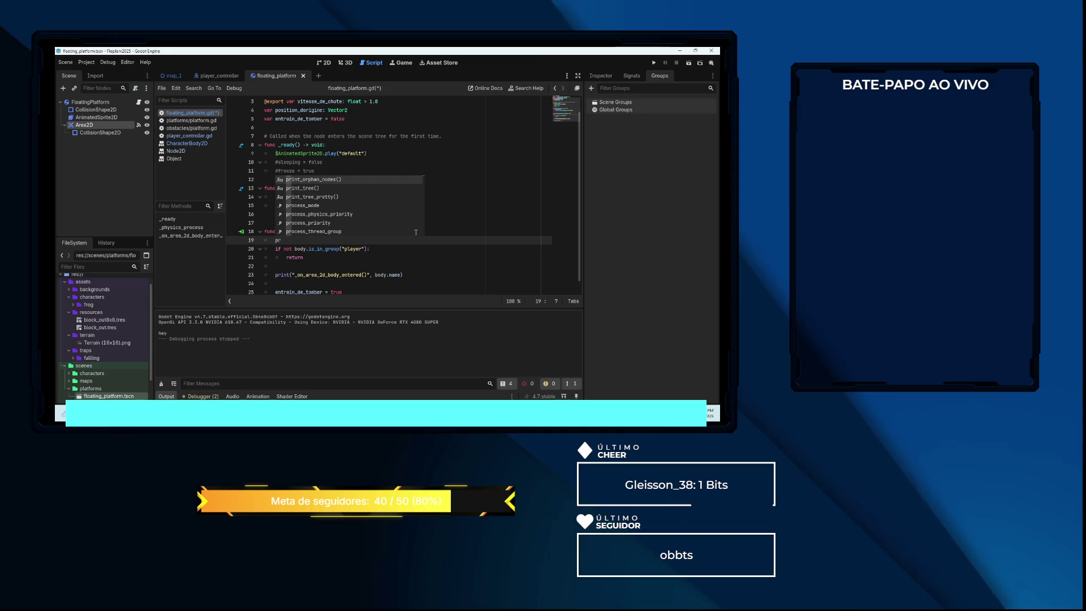
{"action": "type", "text": "int"}
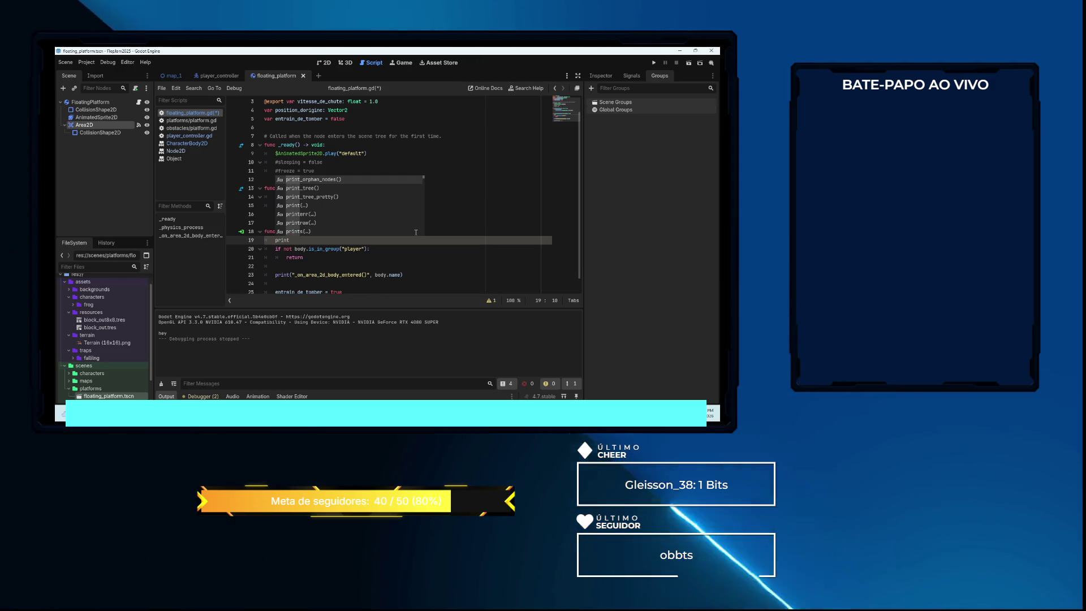
{"action": "type", "text": "(body"}
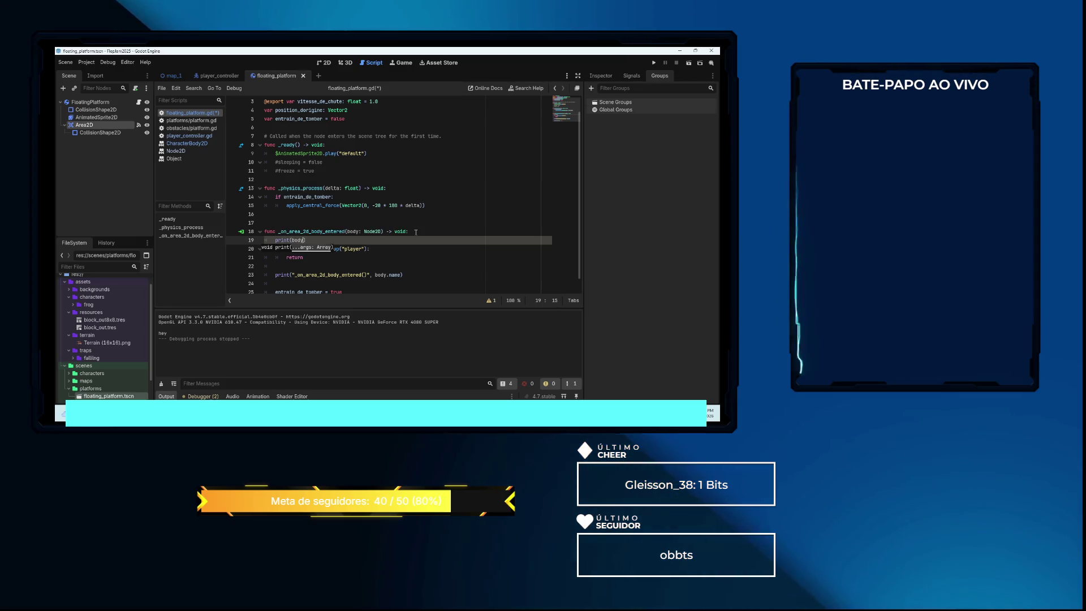
{"action": "type", "text": ".name"}
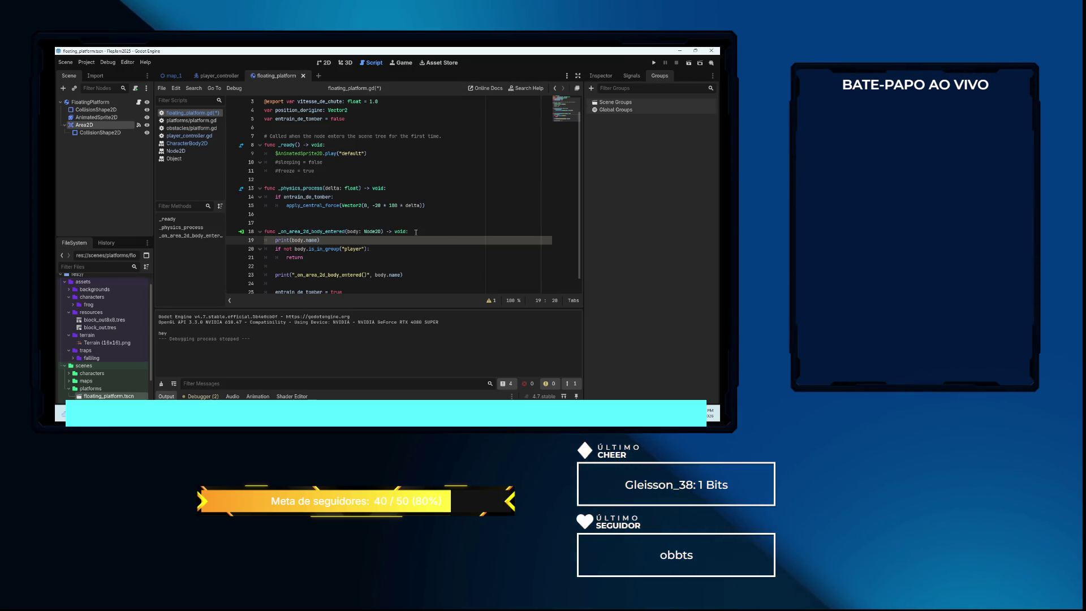
{"action": "key", "text": "F5"}
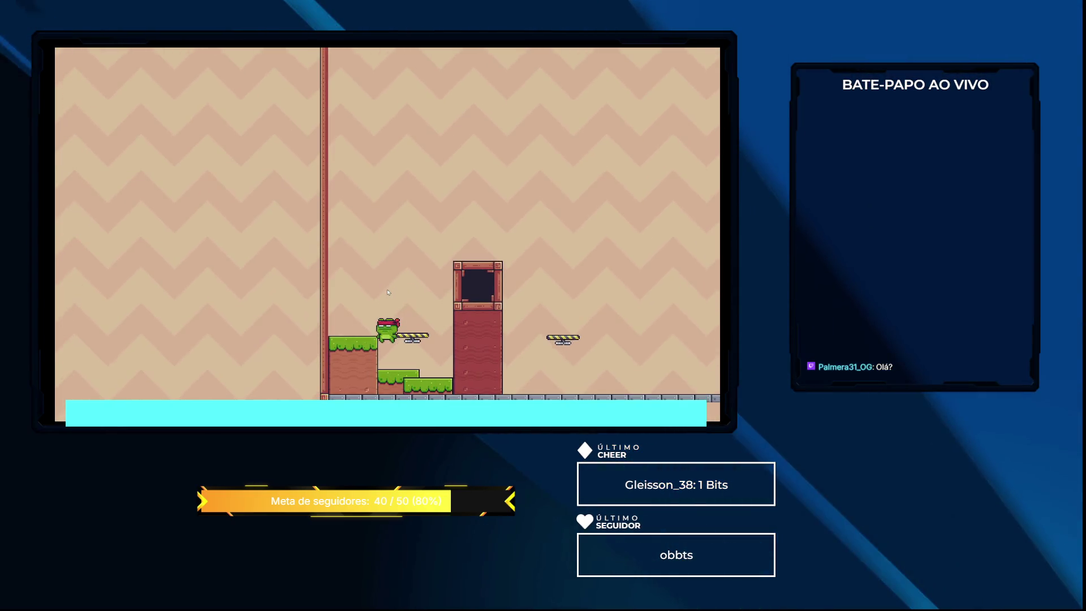
Stop the game so Output lists hey, FloatingPlatform and PlayerController
{"action": "key", "text": "F8"}
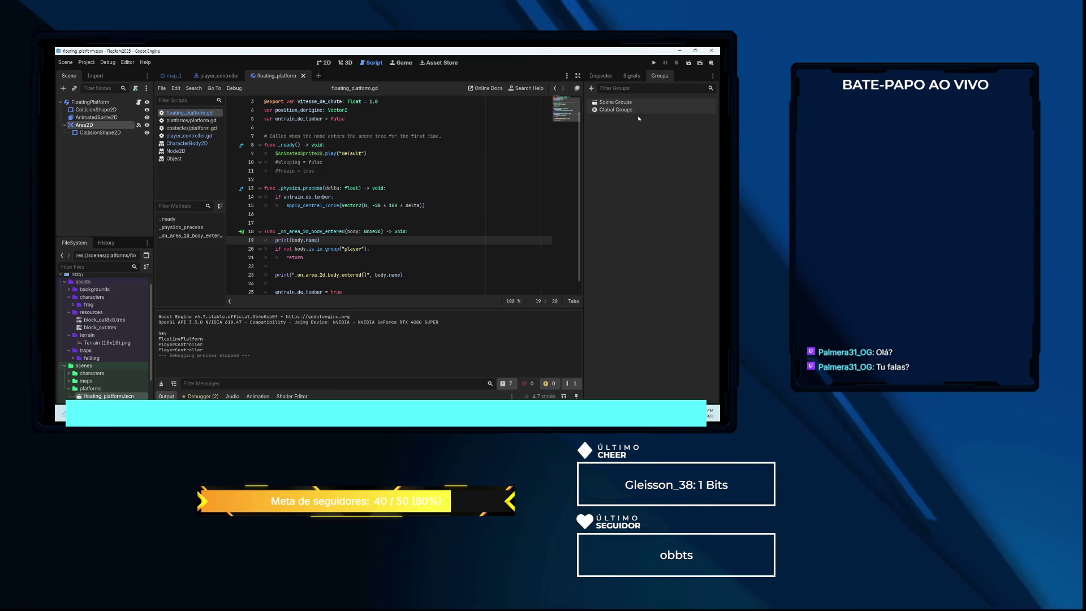
Comment out the old _on_area_2d_body_entered function on lines 18–25
{"action": "left_click", "coordinate": [636, 77]}
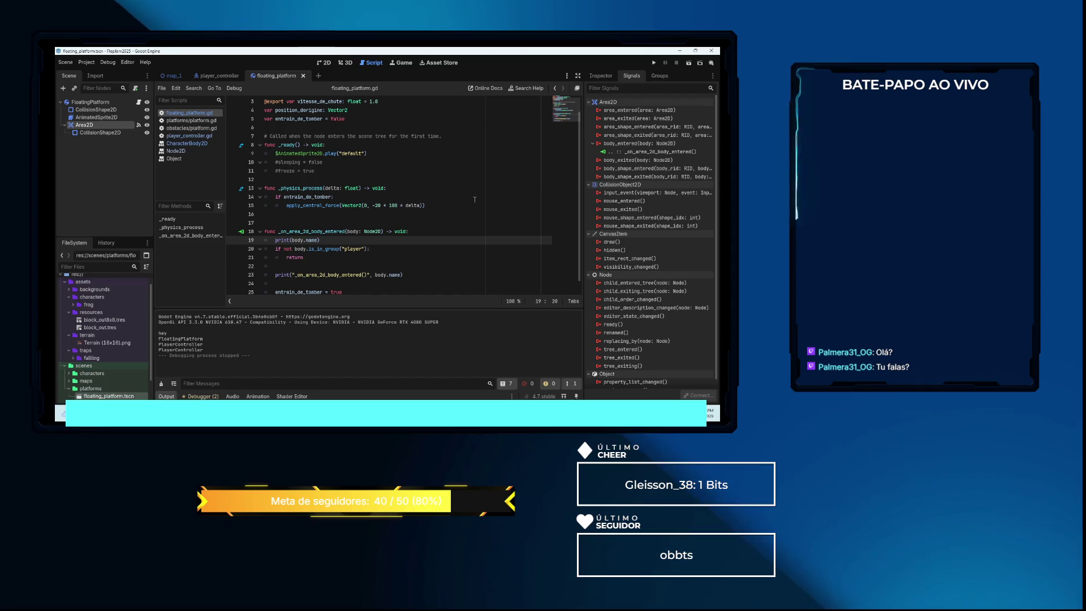
{"action": "scroll", "coordinate": [414, 242], "scroll_direction": "down", "scroll_amount": 1}
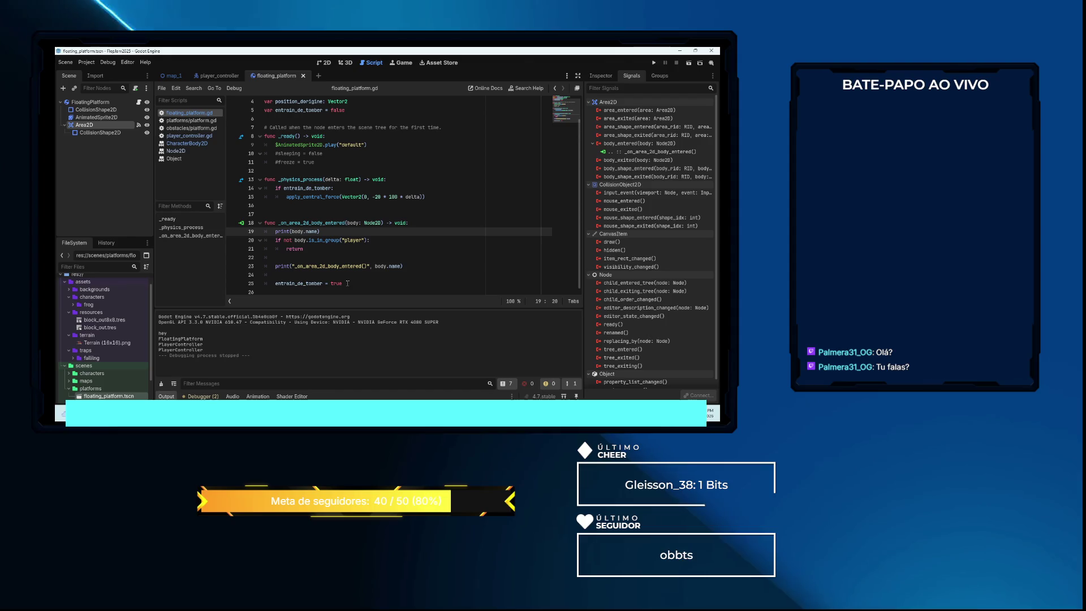
{"action": "left_click_drag", "start_coordinate": [347, 283], "coordinate": [255, 221]}
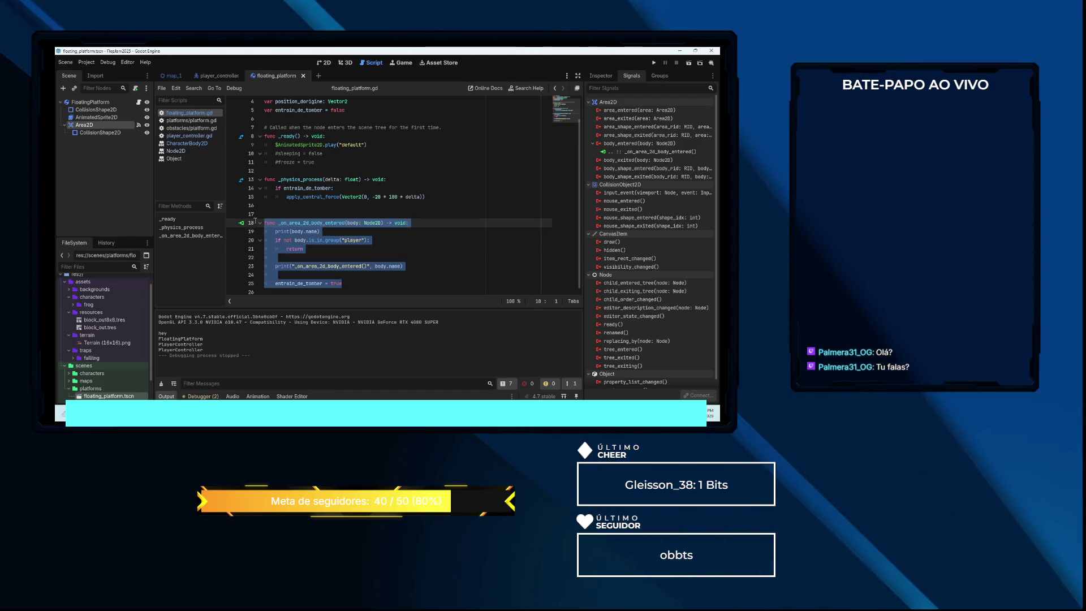
{"action": "key", "text": "ctrl+k"}
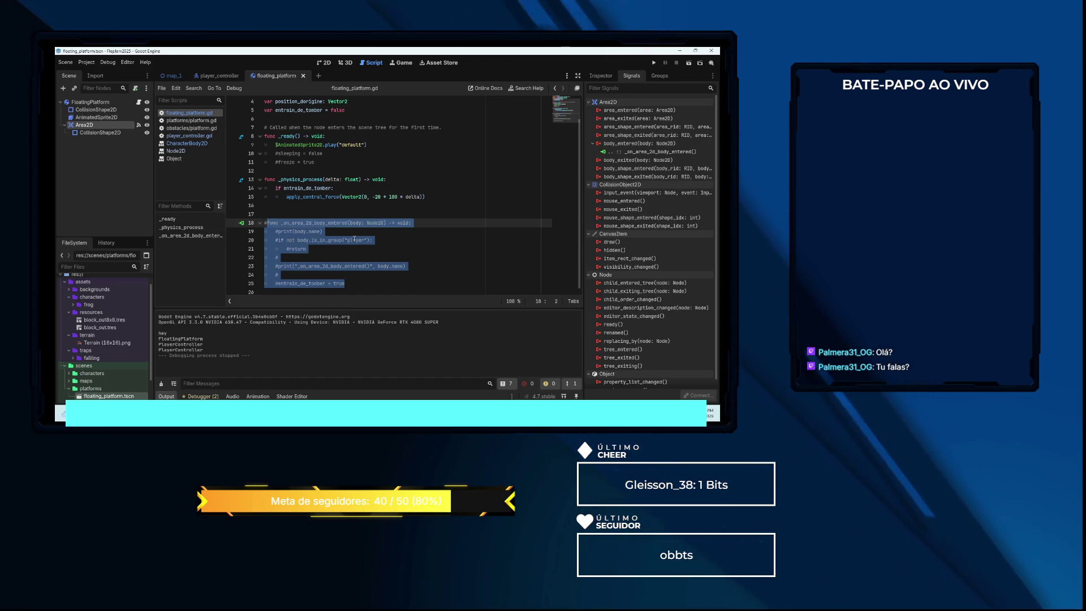
Disconnect the Area2D's body_entered signal and add blank lines above the commented function
{"action": "right_click", "coordinate": [632, 155]}
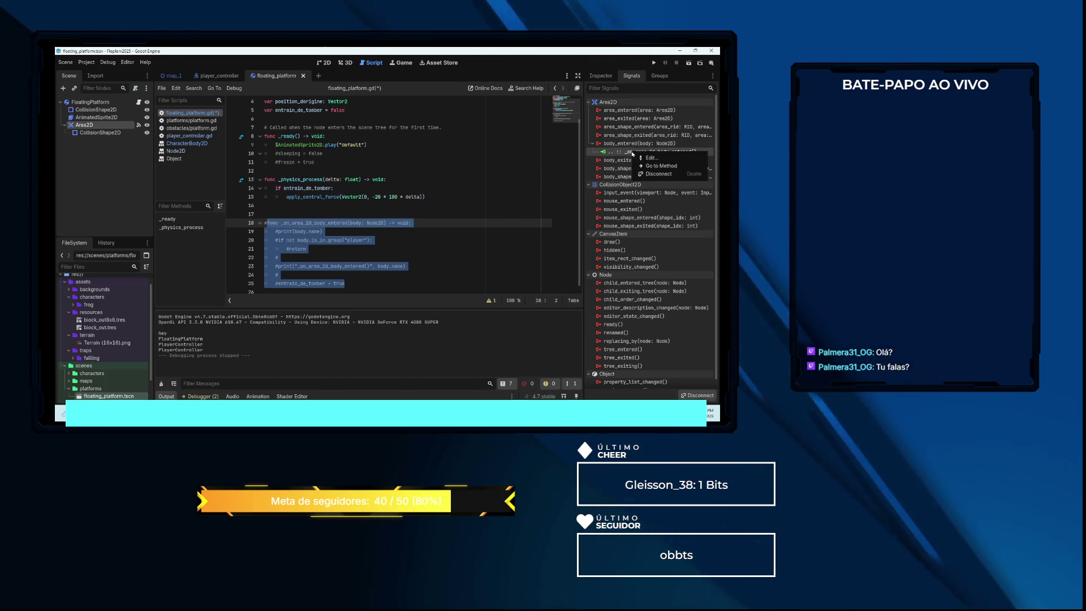
{"action": "left_click", "coordinate": [663, 175]}
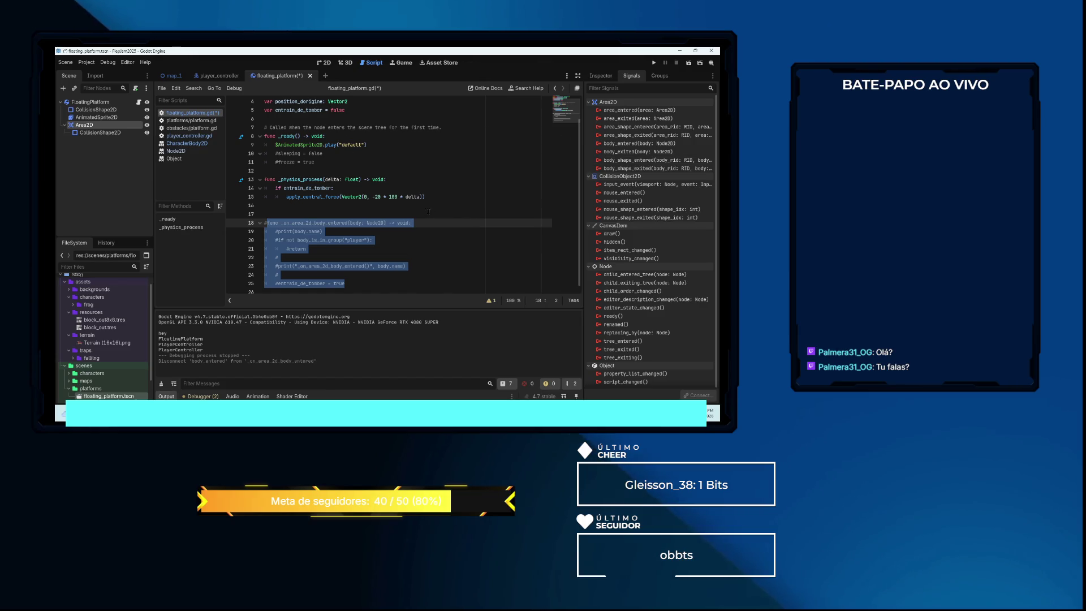
{"action": "left_click", "coordinate": [407, 211]}
{"action": "key", "text": "Return"}
{"action": "key", "text": "Up"}
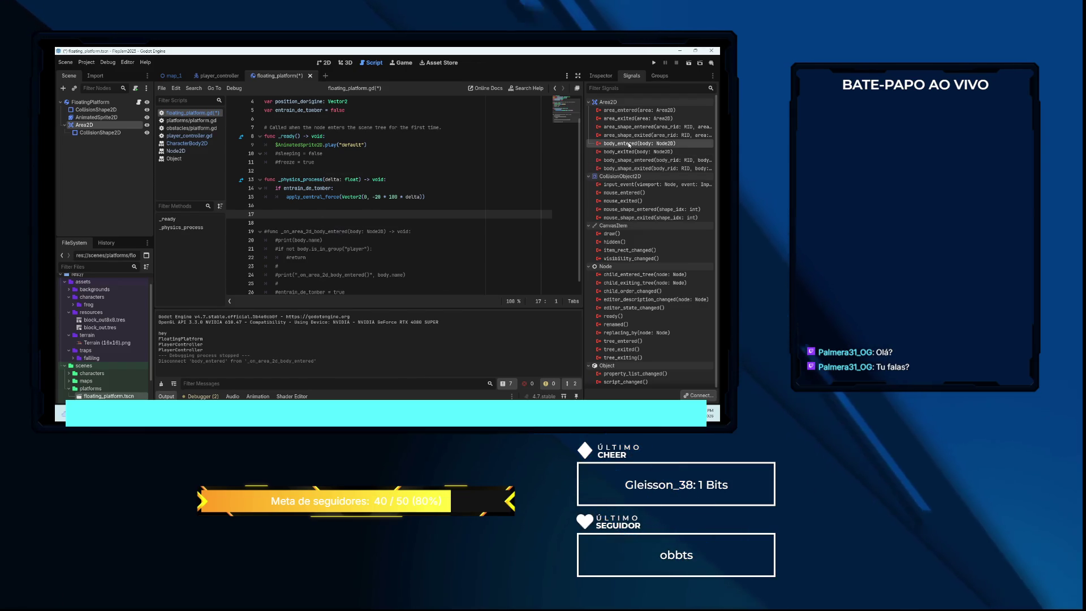
Connect body_entered to a new _on_area_2d_body_entered function
{"action": "double_click", "coordinate": [629, 144]}
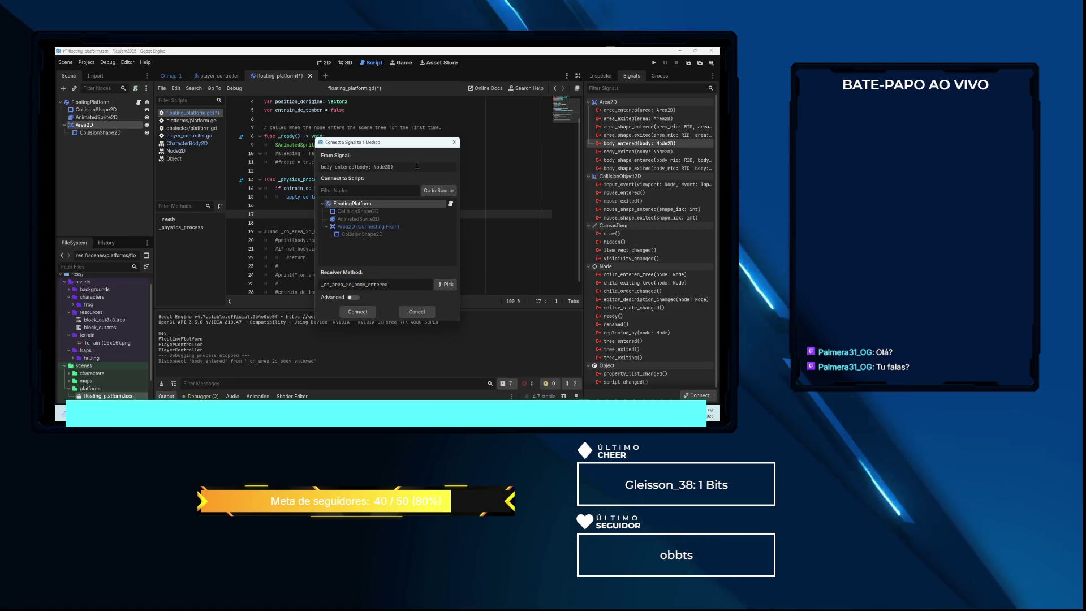
{"action": "left_click", "coordinate": [340, 285]}
{"action": "left_click", "coordinate": [357, 311]}
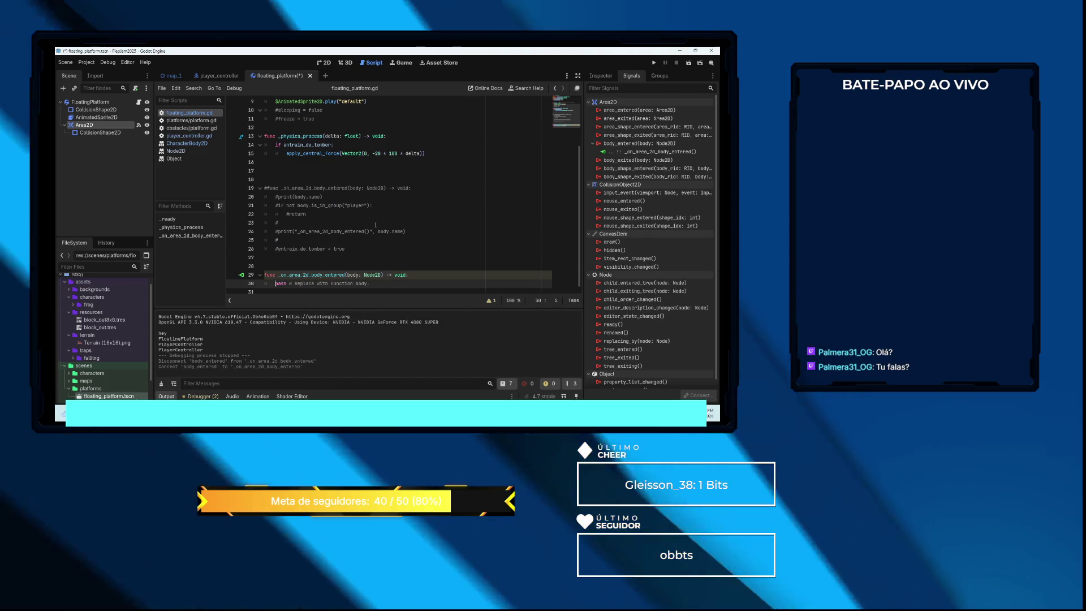
{"action": "left_click", "coordinate": [324, 197]}
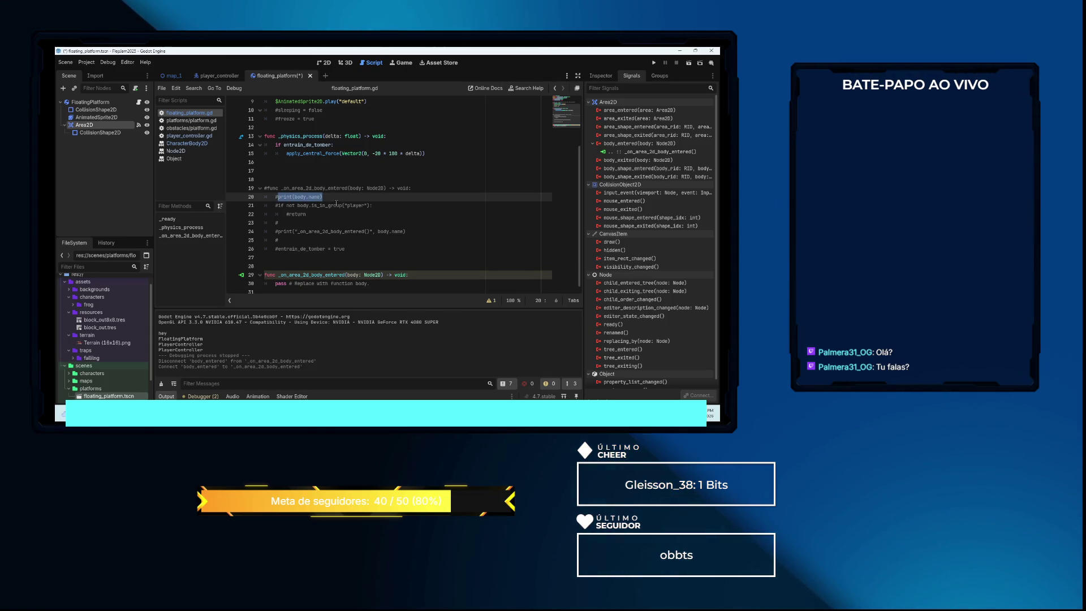
Replace the new function's pass line with print(body.name) and run the game
{"action": "scroll", "coordinate": [375, 242], "scroll_direction": "down", "scroll_amount": 1}
{"action": "left_click_drag", "start_coordinate": [370, 278], "coordinate": [284, 279]}
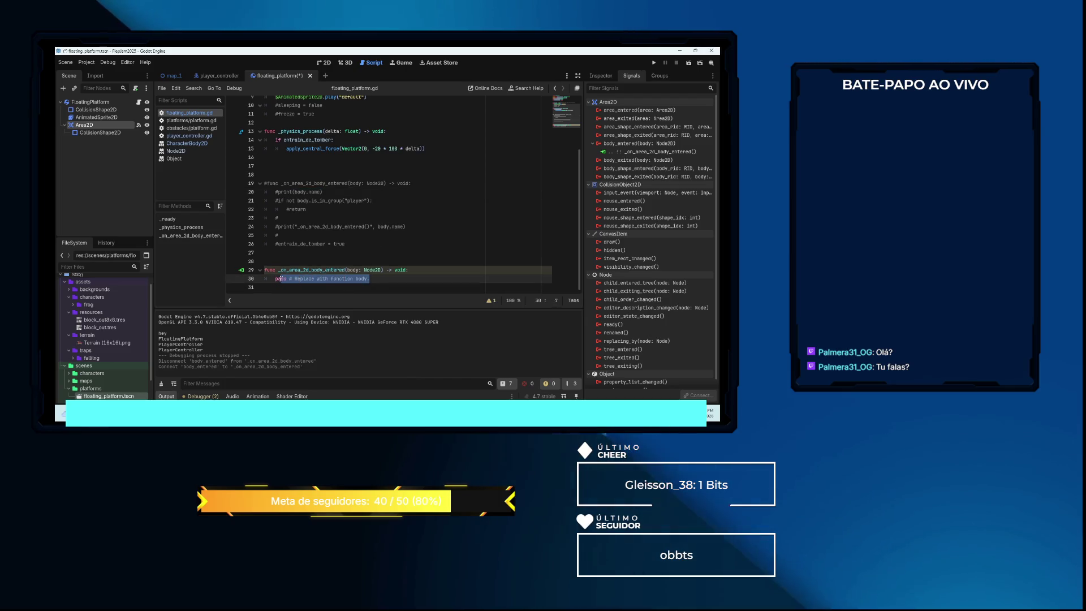
{"action": "type", "text": "print(body.name)"}
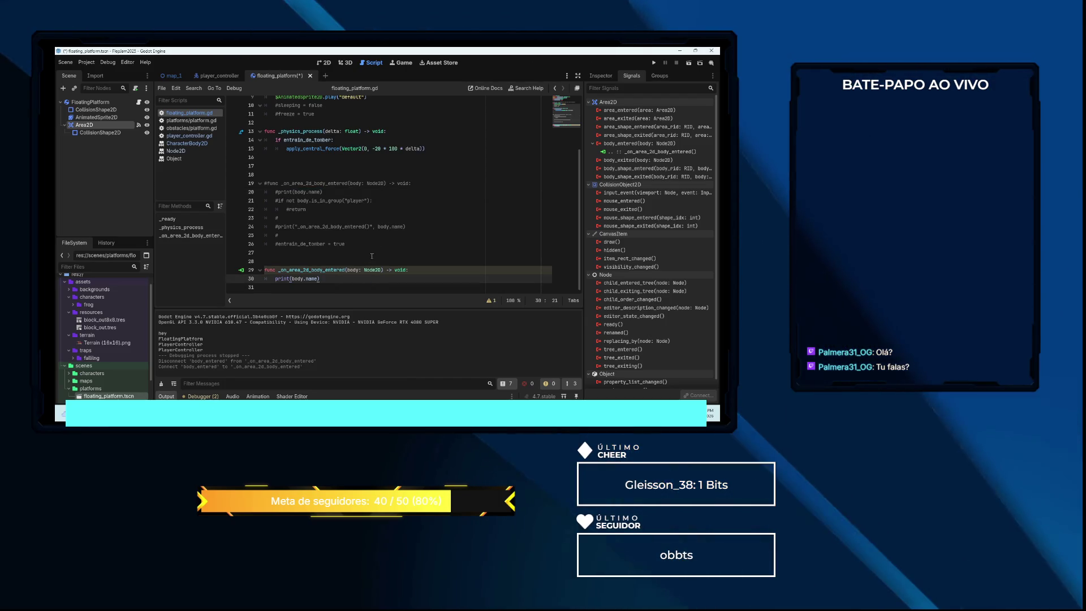
{"action": "scroll", "coordinate": [426, 222], "scroll_direction": "up", "scroll_amount": 1}
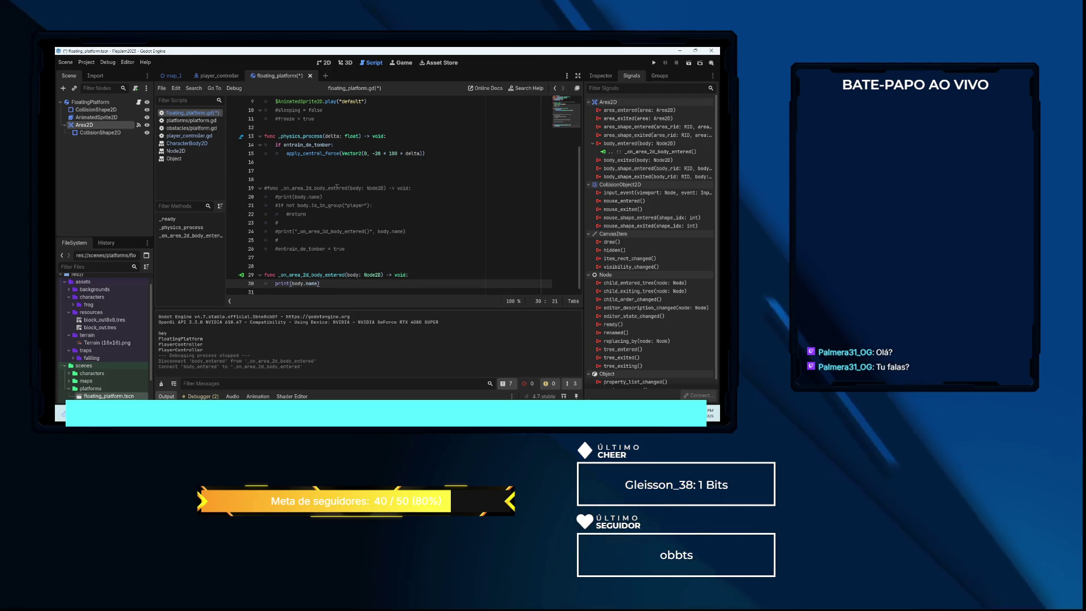
{"action": "left_click", "coordinate": [653, 62]}
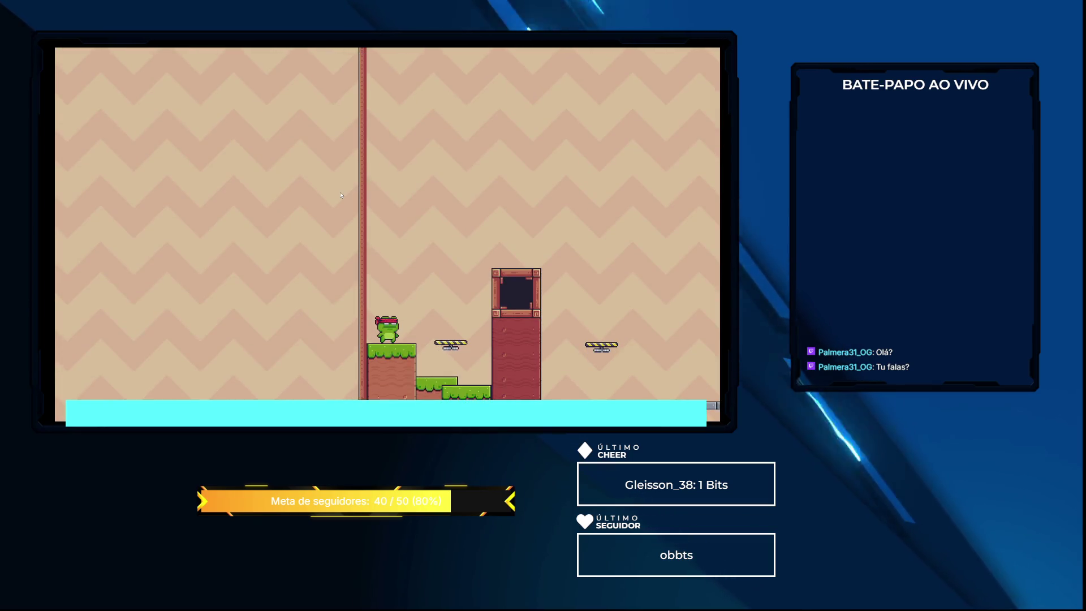
Close the running game and select the FloatingPlatform root node in the 2D view
{"action": "key", "text": "alt+F4"}
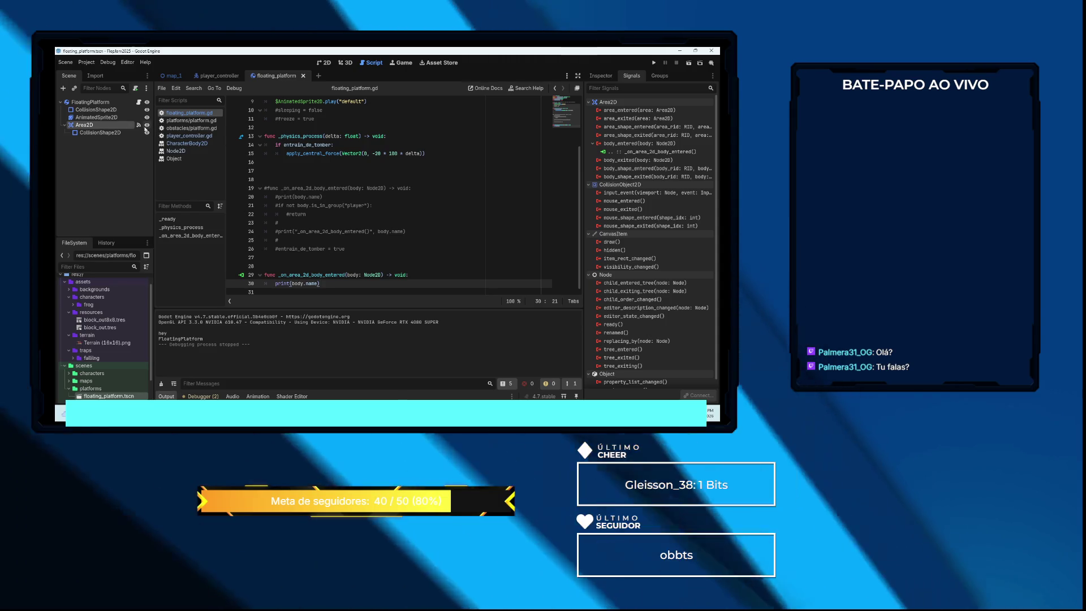
{"action": "left_click", "coordinate": [324, 62]}
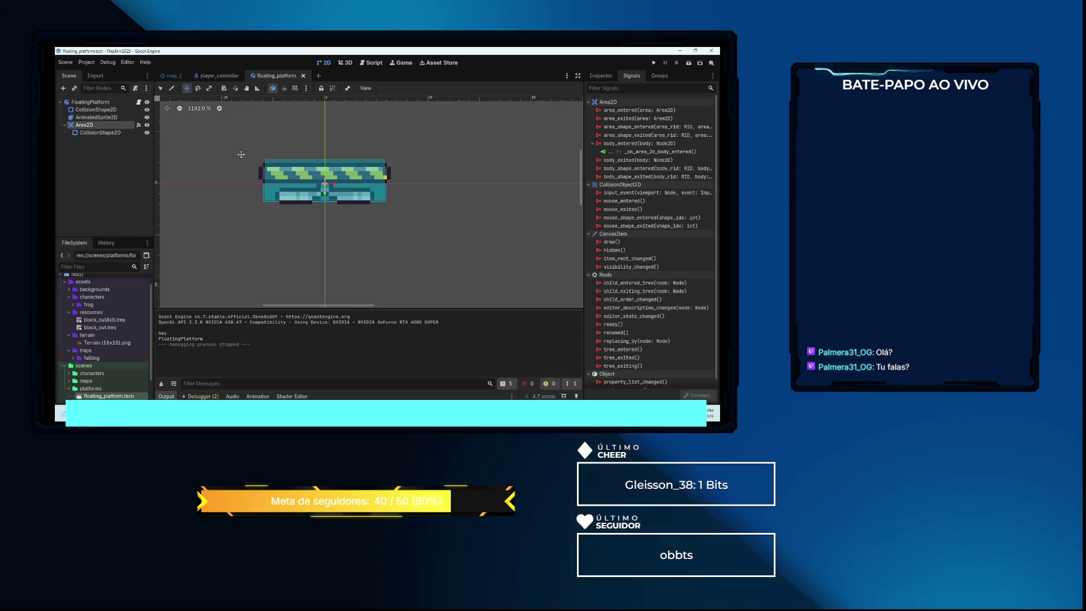
{"action": "left_click", "coordinate": [111, 103]}
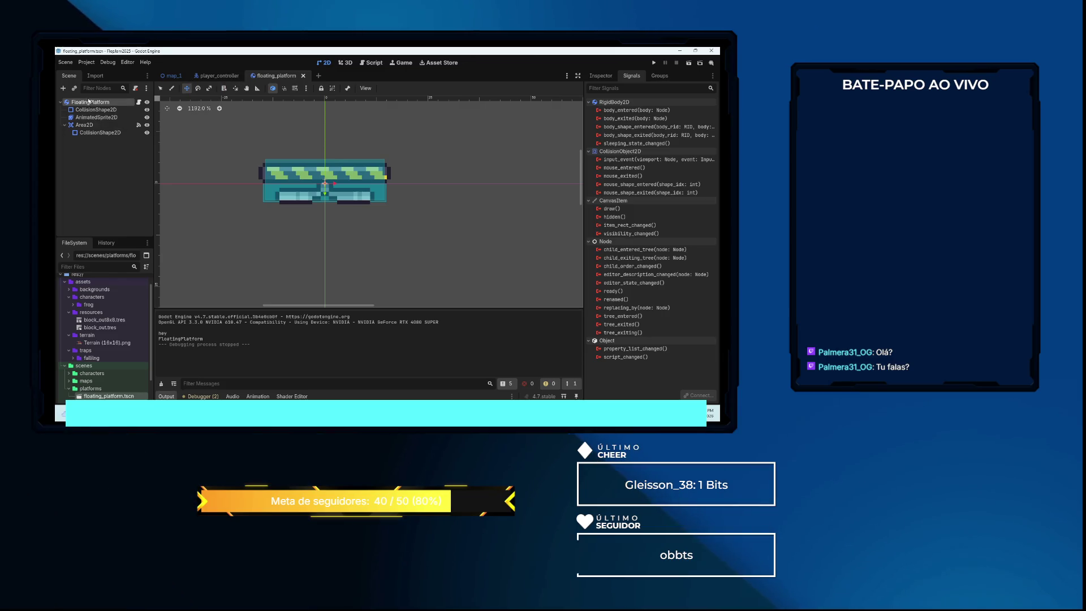
{"action": "left_click", "coordinate": [171, 75]}
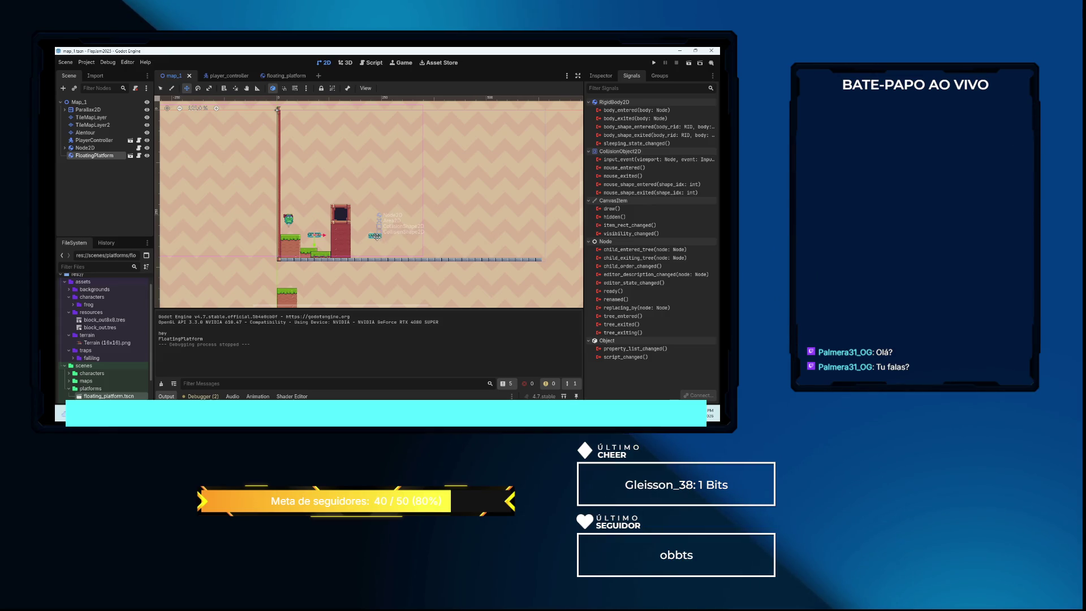
Delete FloatingPlatform, then the Node2D with its Area2D and AnimatedSprite2D children, from map_1
{"action": "key", "text": "Delete"}
{"action": "key", "text": "Delete"}
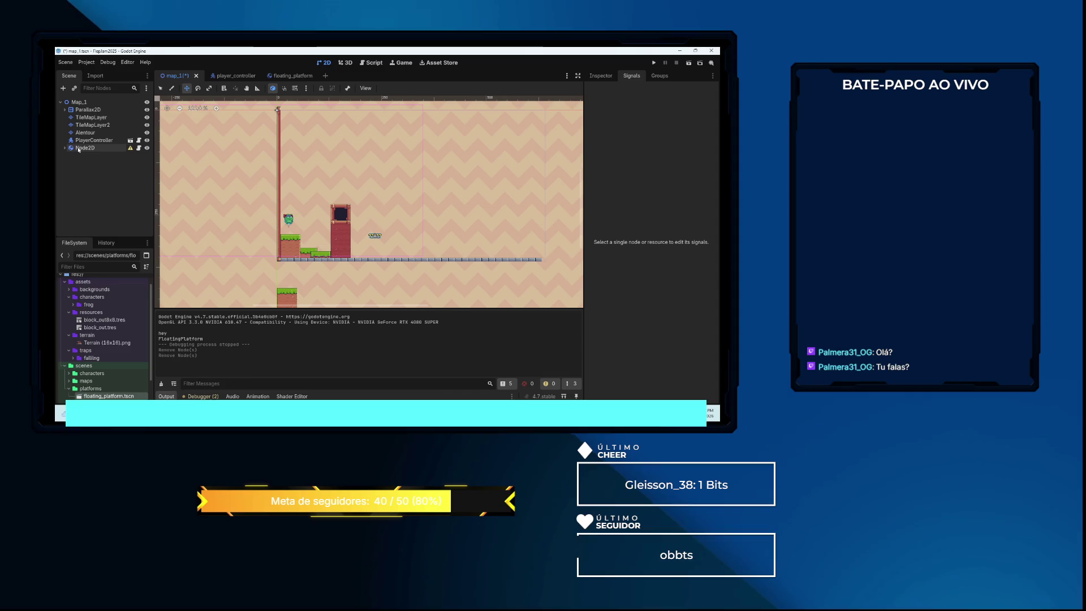
{"action": "left_click", "coordinate": [85, 141]}
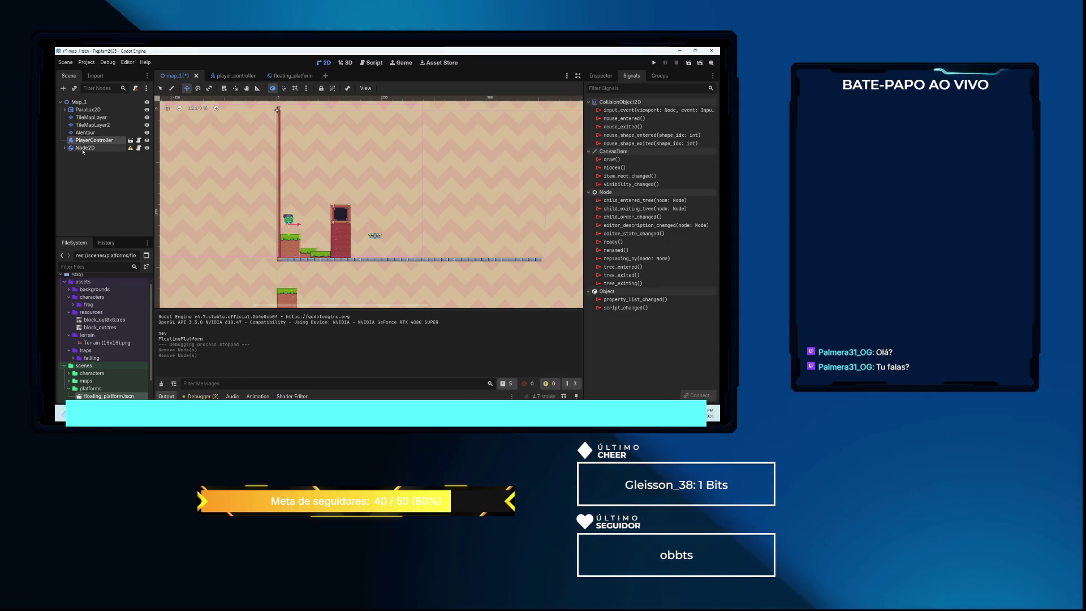
{"action": "left_click", "coordinate": [84, 147]}
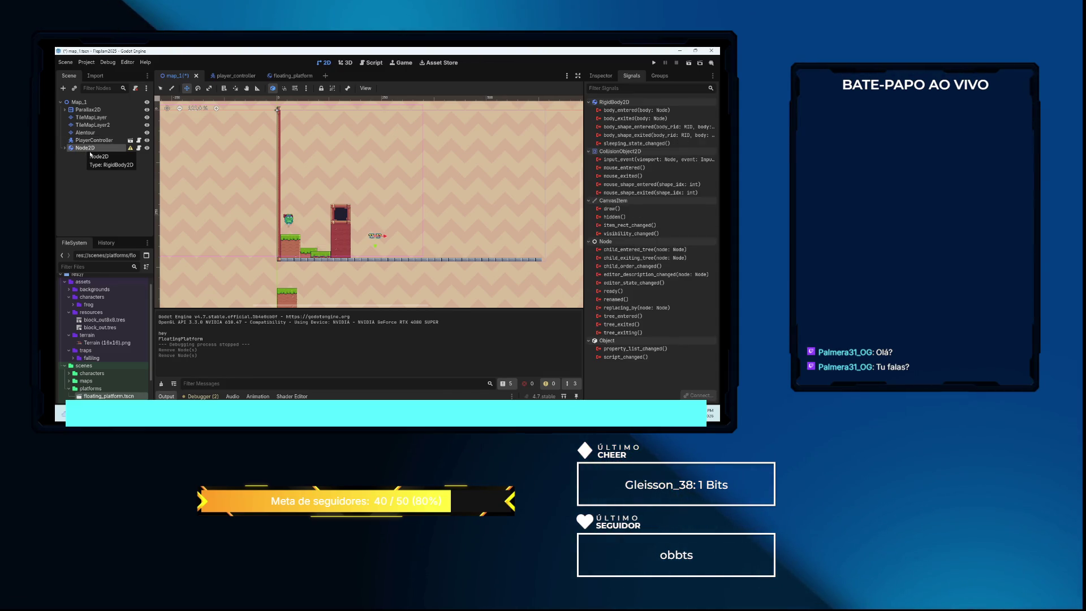
{"action": "key", "text": "Delete"}
{"action": "left_click", "coordinate": [364, 240]}
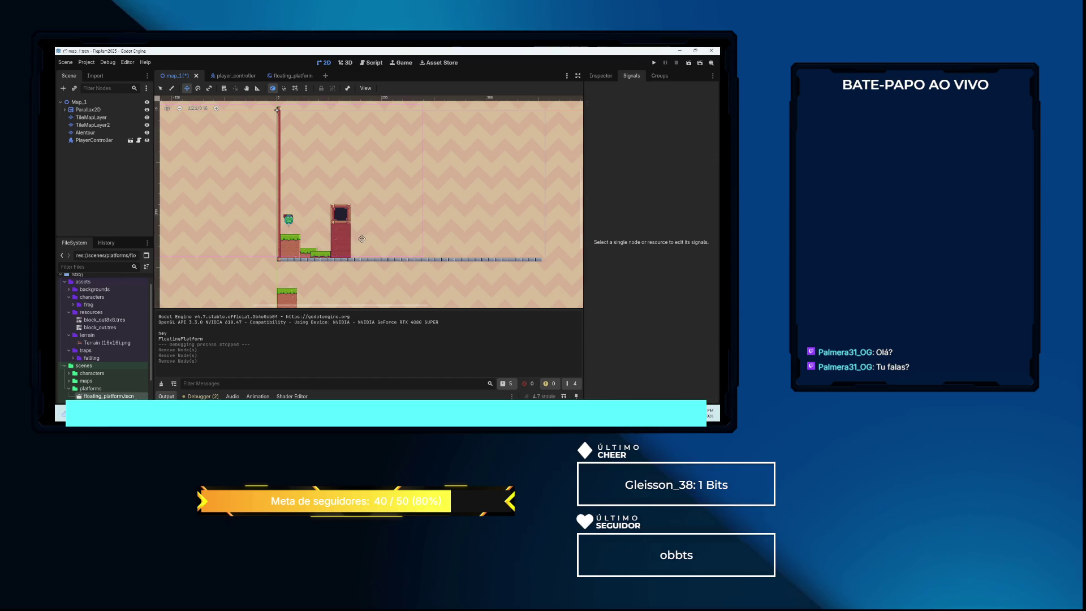
Add an Area2D child to Map_1 and give it a CollisionShape2D child
{"action": "left_click", "coordinate": [91, 104]}
{"action": "right_click", "coordinate": [87, 102]}
{"action": "left_click", "coordinate": [113, 107]}
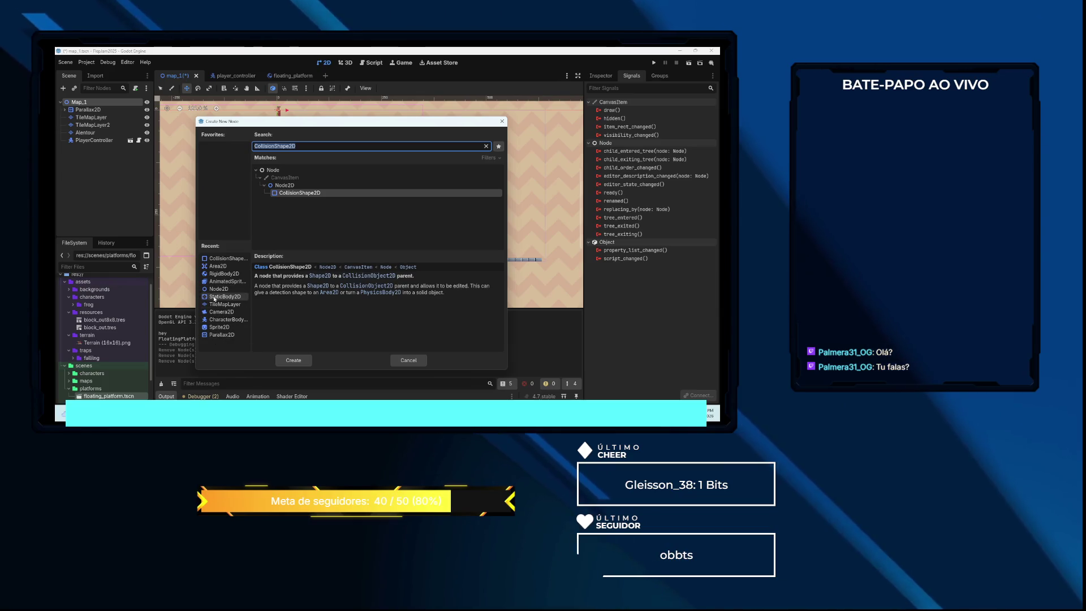
{"action": "double_click", "coordinate": [220, 264]}
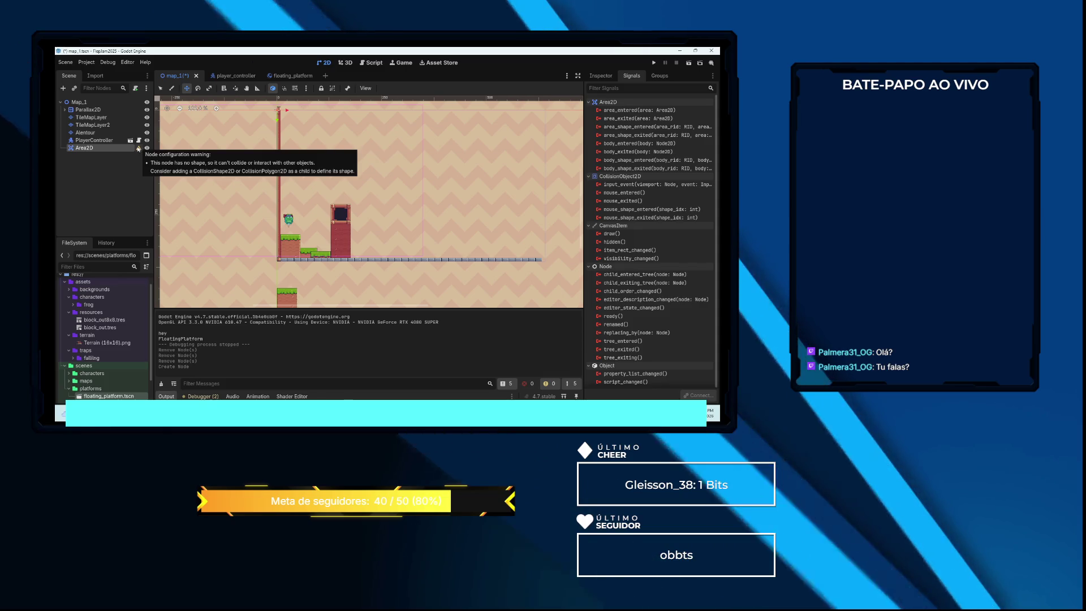
{"action": "right_click", "coordinate": [92, 149]}
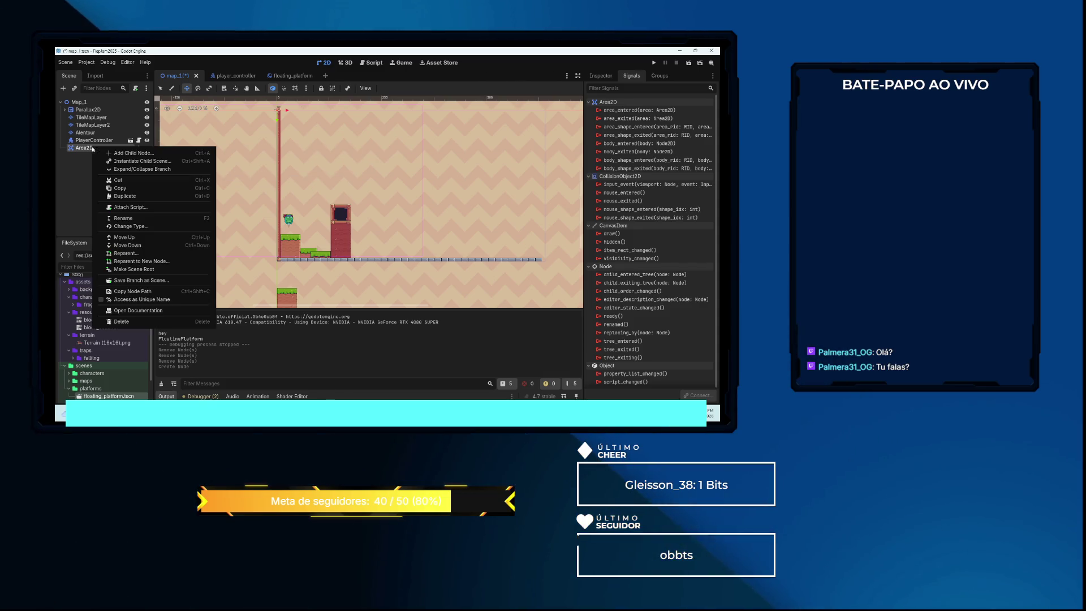
{"action": "left_click", "coordinate": [123, 154]}
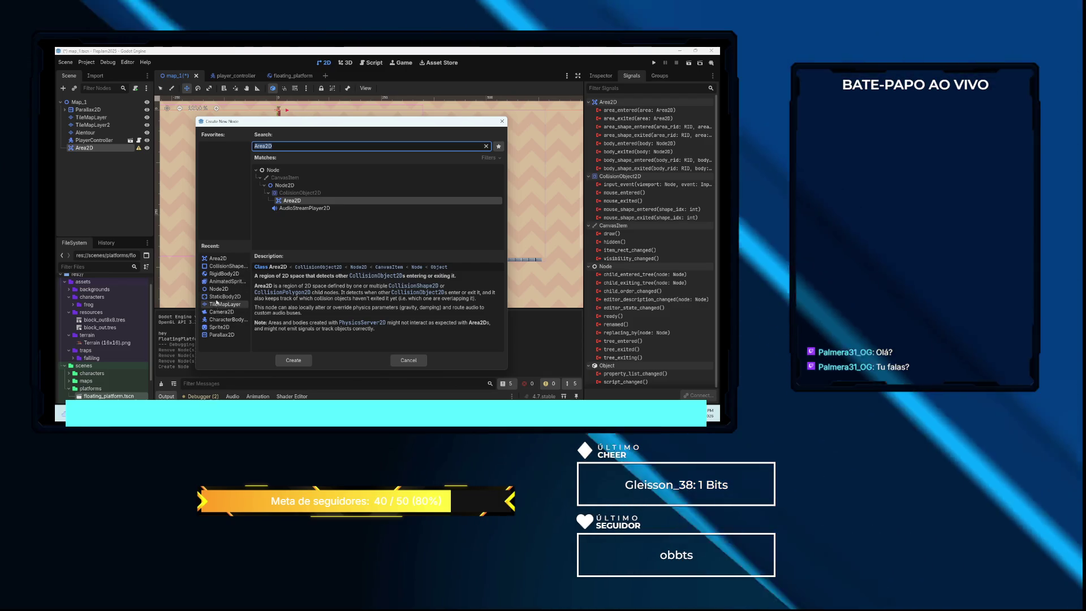
{"action": "double_click", "coordinate": [228, 266]}
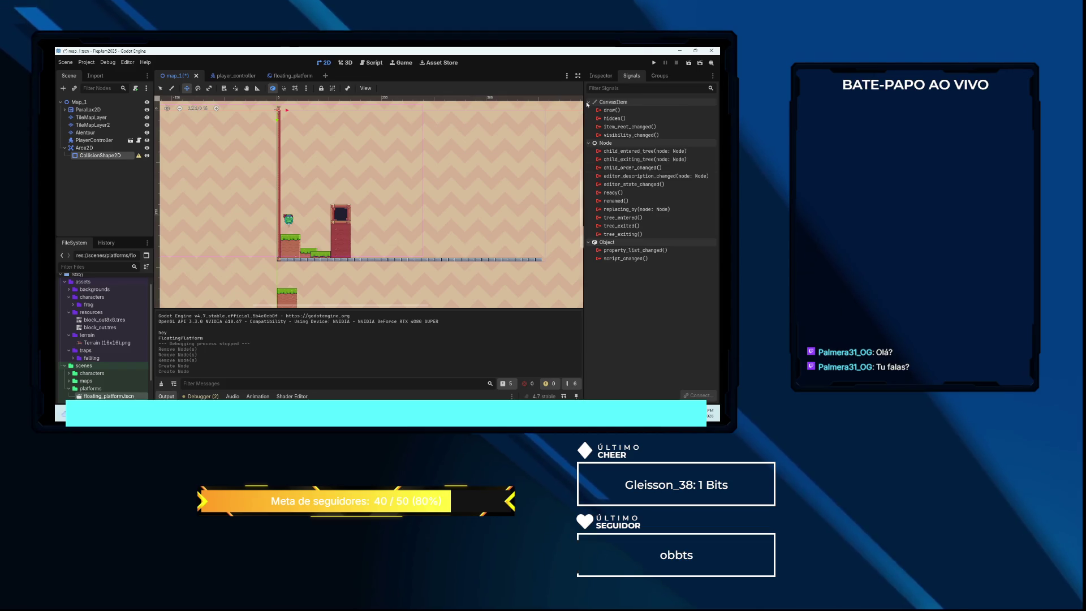
Set the CollisionShape2D's Shape to a new RectangleShape2D
{"action": "left_click", "coordinate": [600, 75]}
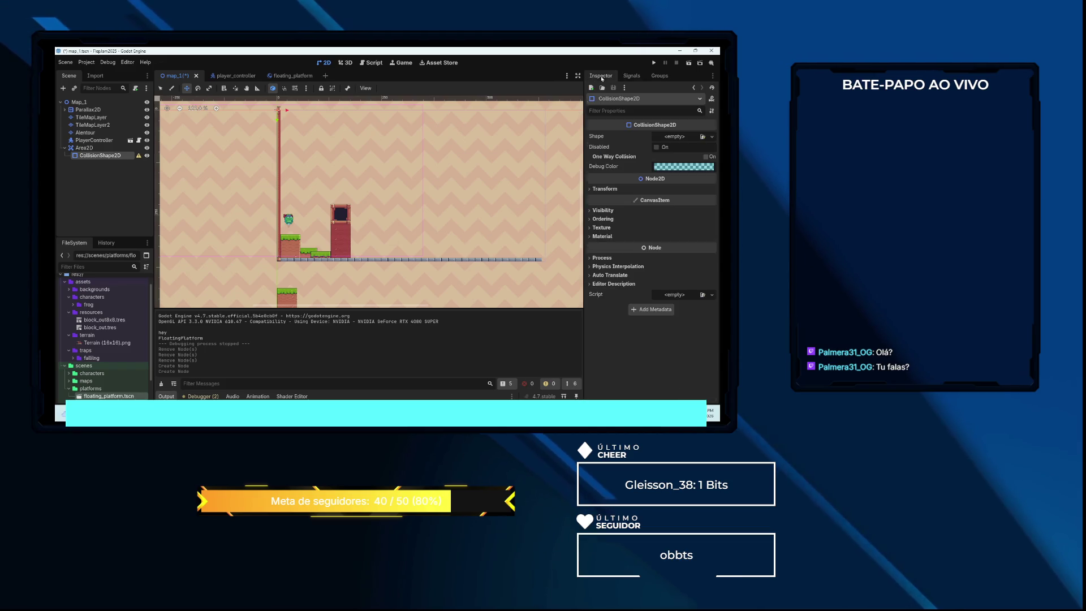
{"action": "left_click", "coordinate": [675, 137]}
{"action": "left_click", "coordinate": [663, 202]}
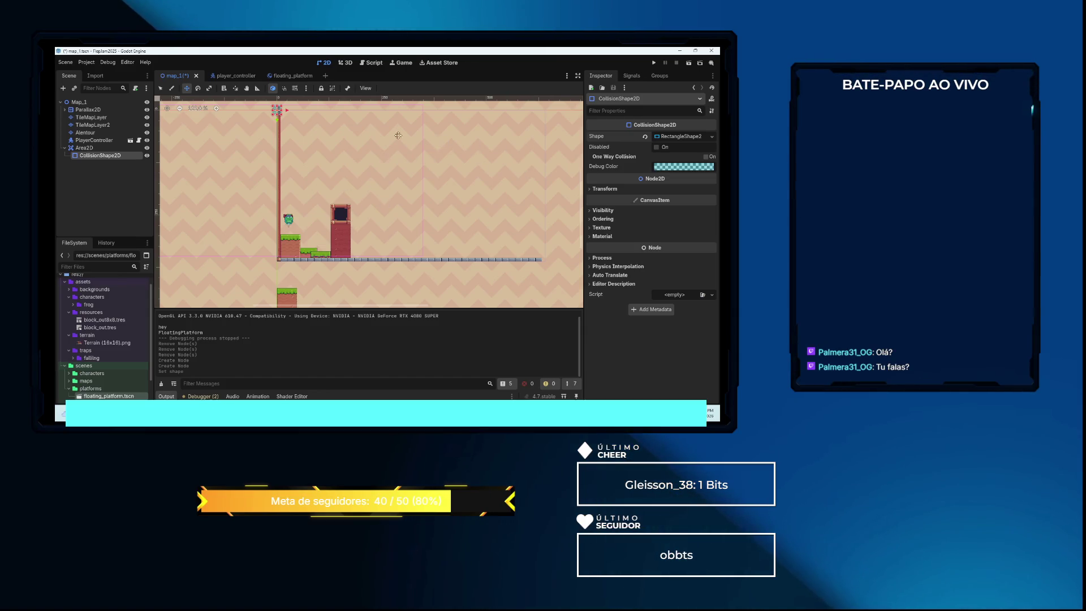
{"action": "left_click", "coordinate": [94, 148]}
Move the Area2D trap beside the pillar and add an AnimatedSprite2D child to it
{"action": "mouse_move", "coordinate": [279, 108]}
{"action": "left_mouse_down"}
{"action": "mouse_move", "coordinate": [293, 228]}
{"action": "mouse_move", "coordinate": [311, 231]}
{"action": "left_mouse_up"}
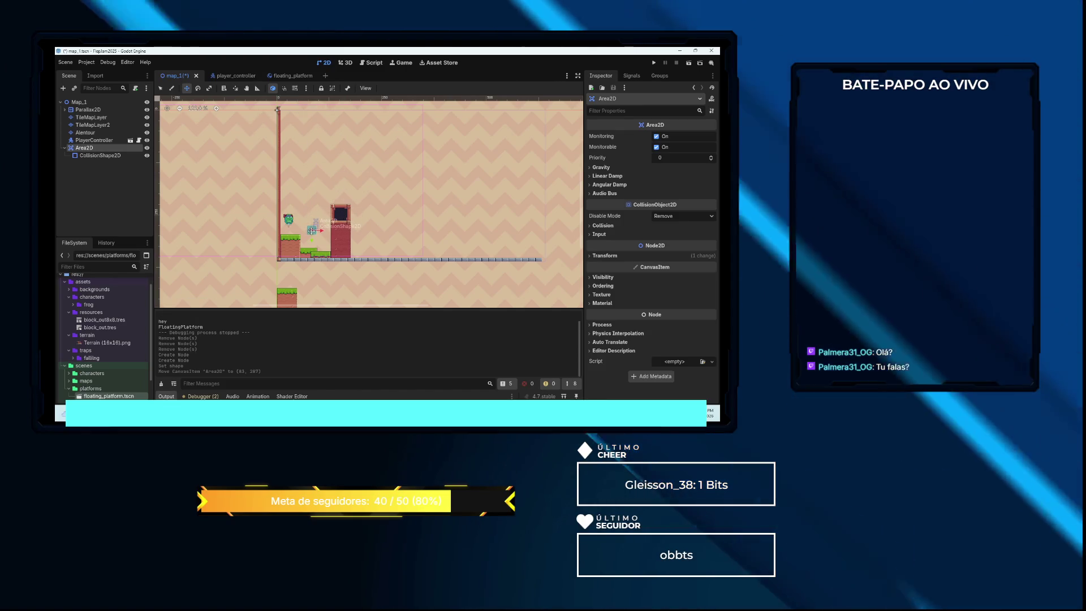
{"action": "right_click", "coordinate": [96, 148]}
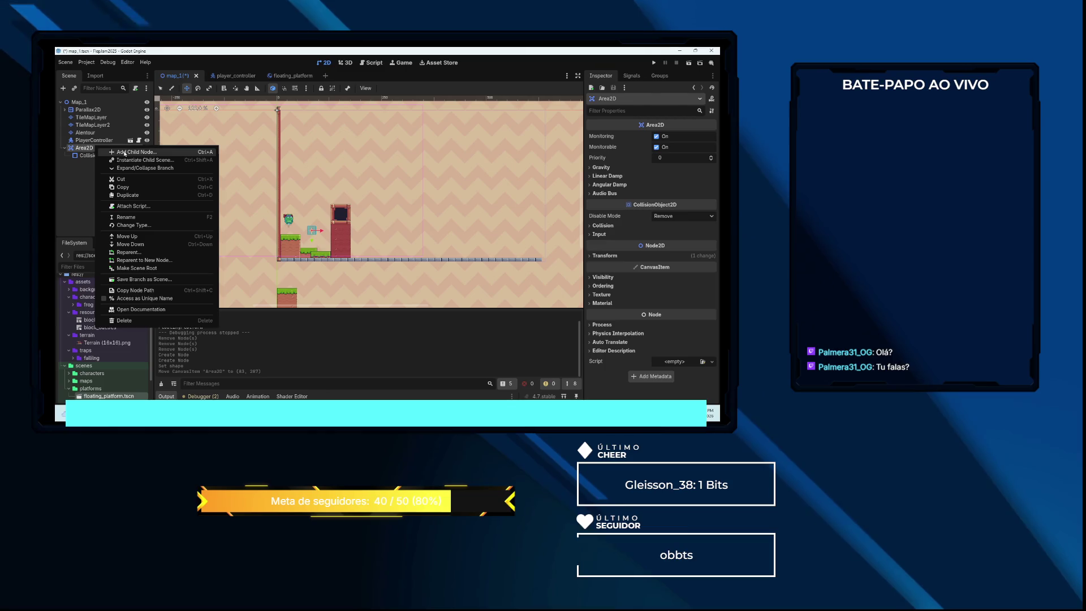
{"action": "left_click", "coordinate": [113, 151]}
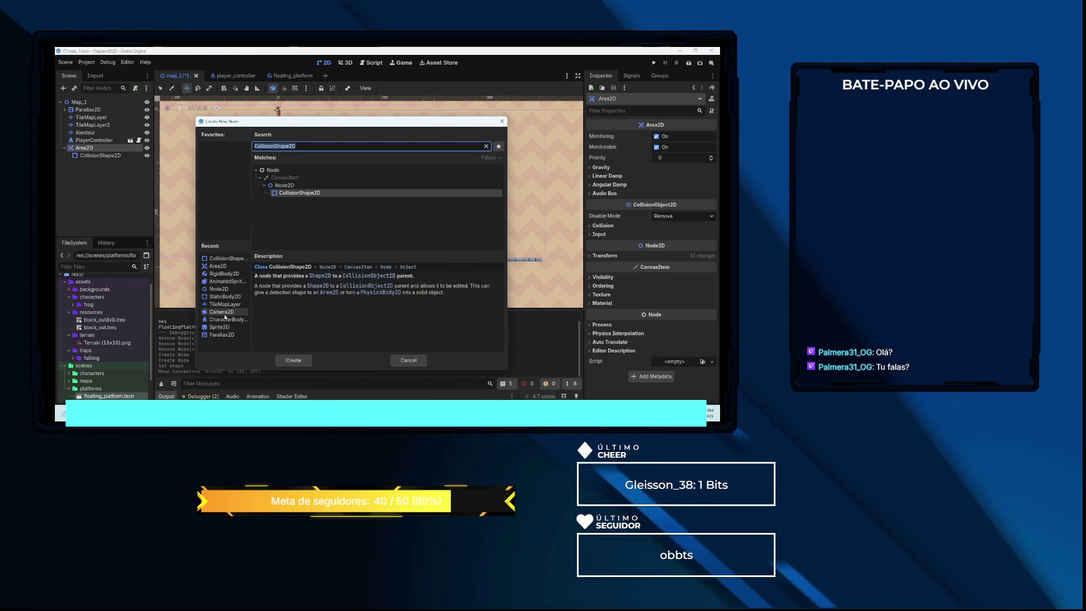
{"action": "double_click", "coordinate": [229, 281]}
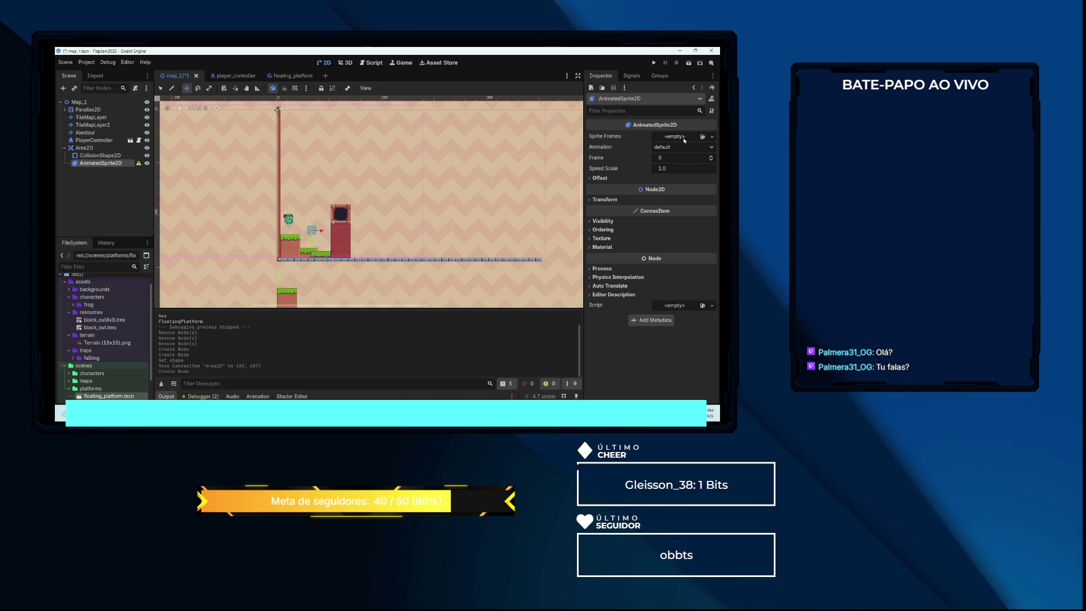
Give the sprite new SpriteFrames built from all four frames of On (32x10).png
{"action": "left_click", "coordinate": [686, 157]}
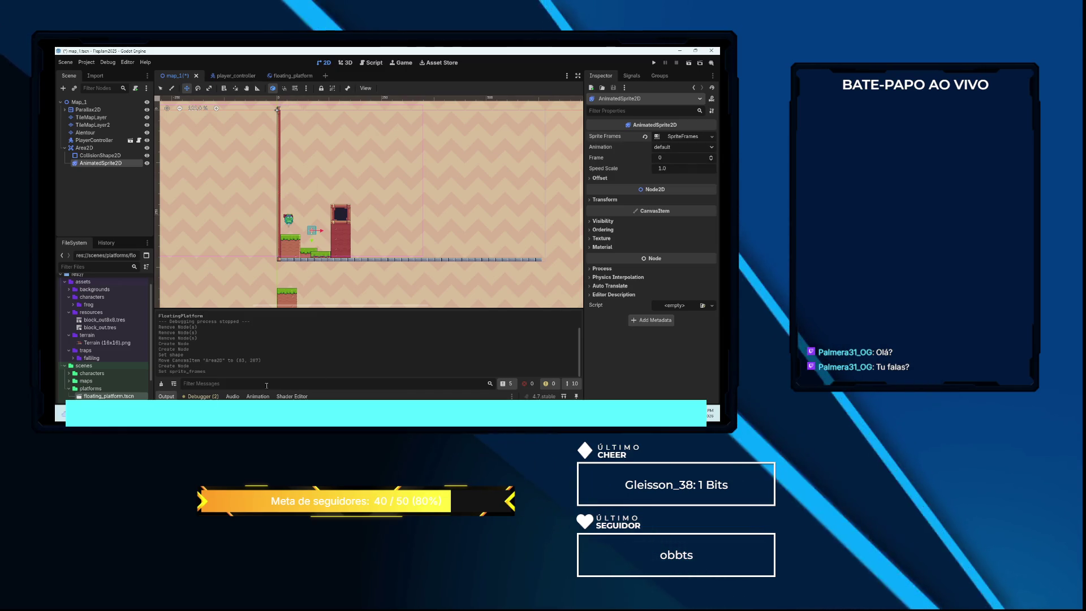
{"action": "left_click", "coordinate": [681, 136]}
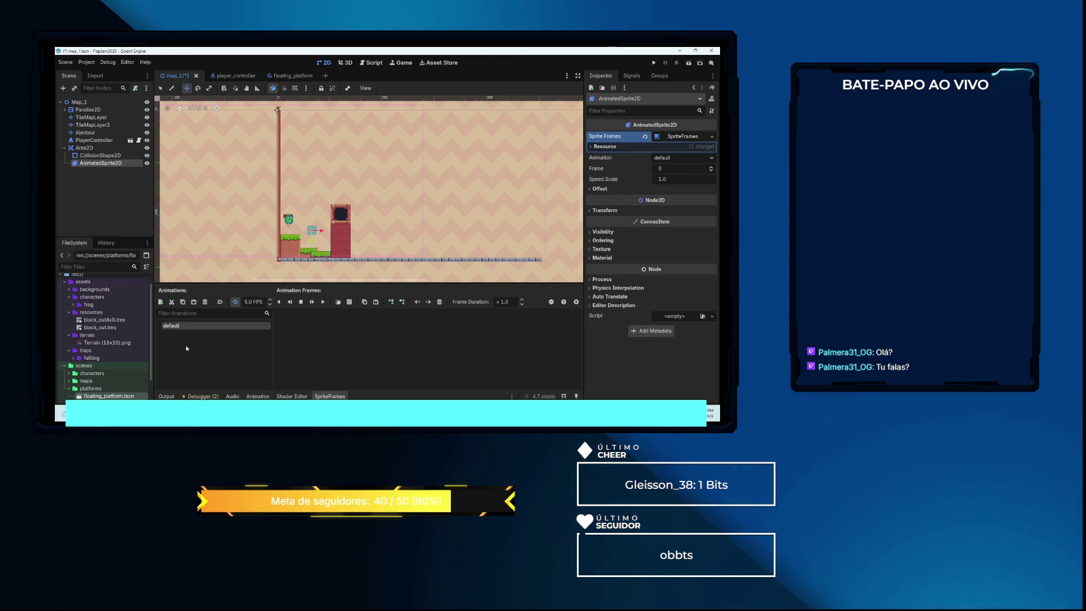
{"action": "left_click", "coordinate": [349, 301]}
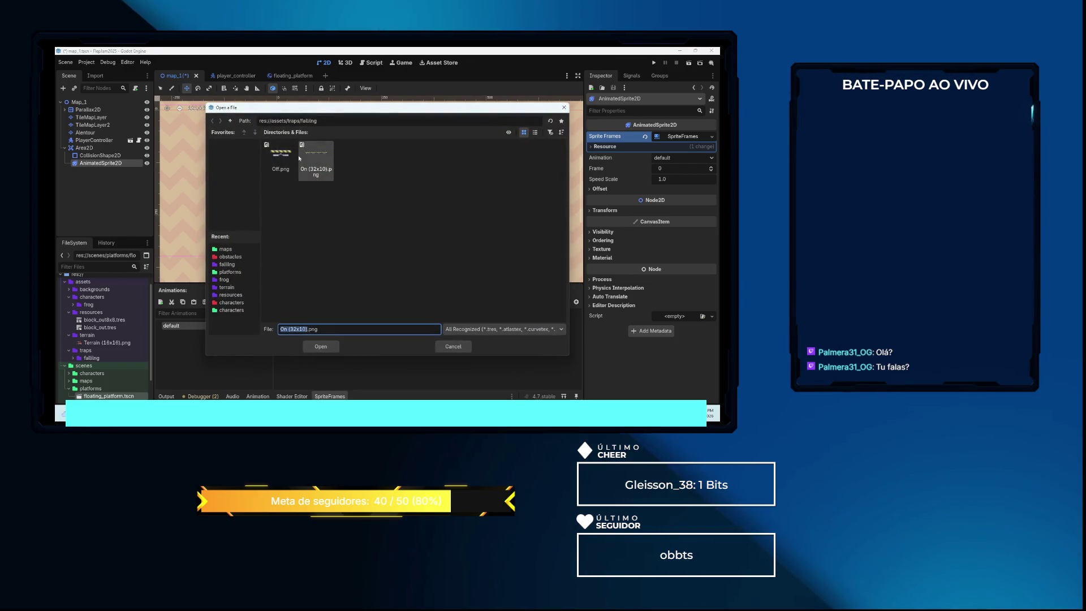
{"action": "left_click", "coordinate": [320, 347]}
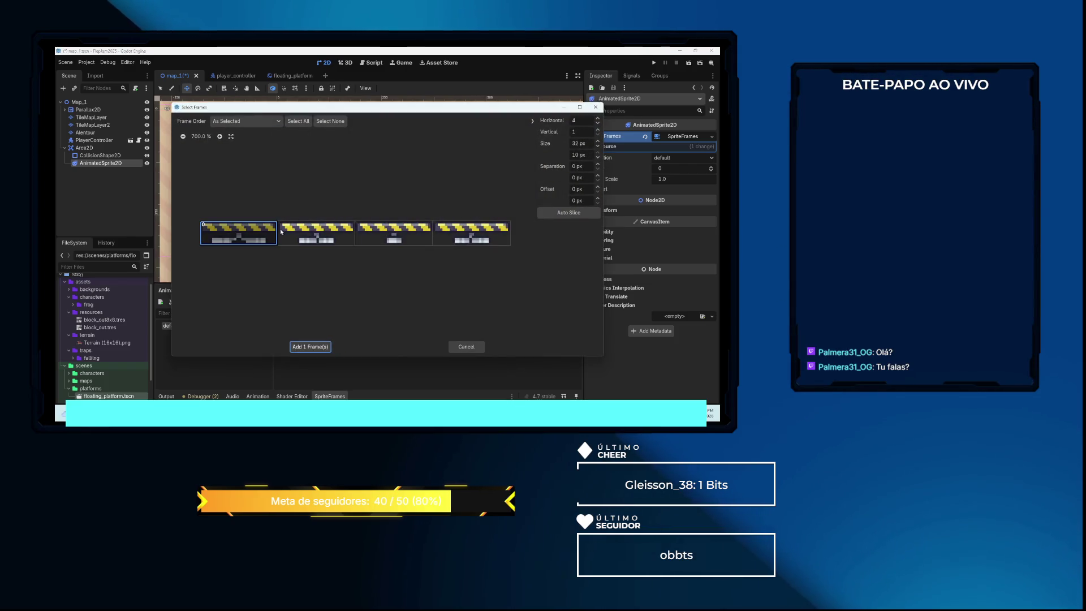
{"action": "left_click_drag", "start_coordinate": [275, 231], "coordinate": [475, 232]}
{"action": "left_click", "coordinate": [317, 347]}
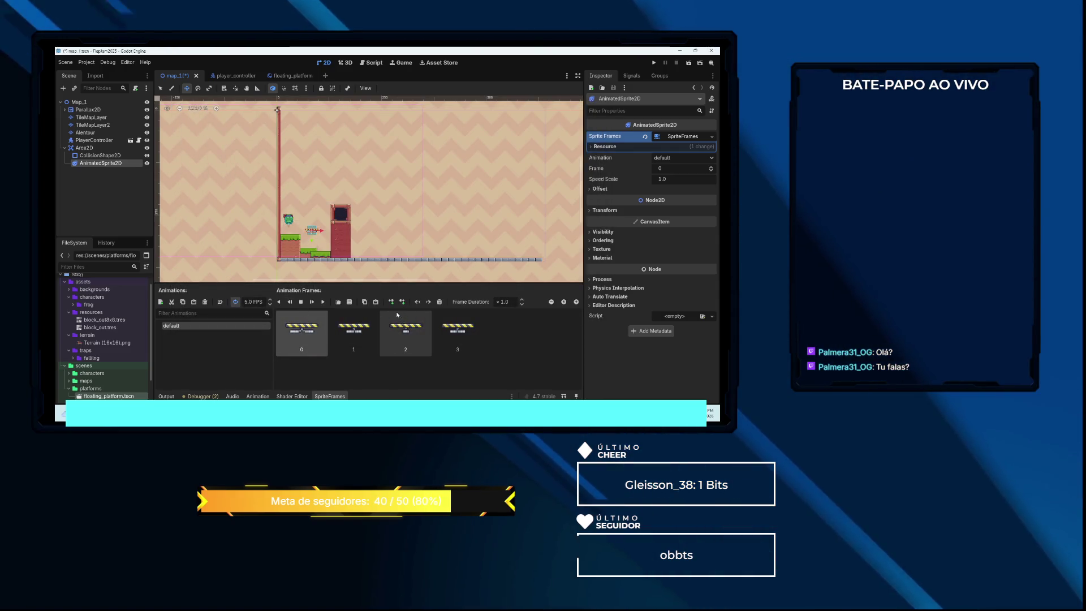
Select Area2D and bring up its script options with the quick-load list of existing scripts
{"action": "left_click", "coordinate": [107, 149]}
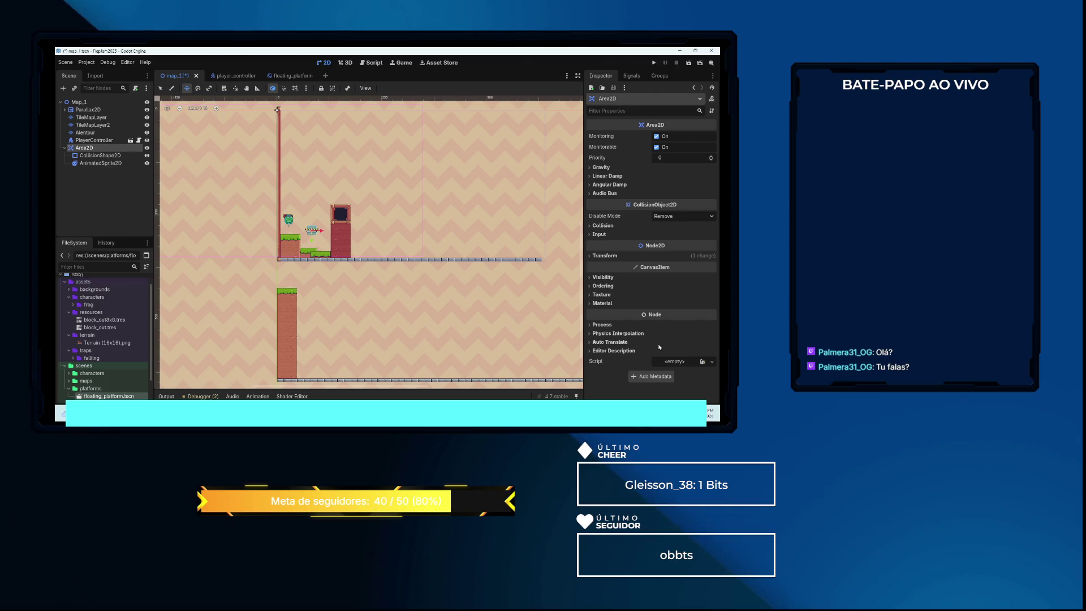
{"action": "left_click", "coordinate": [712, 361]}
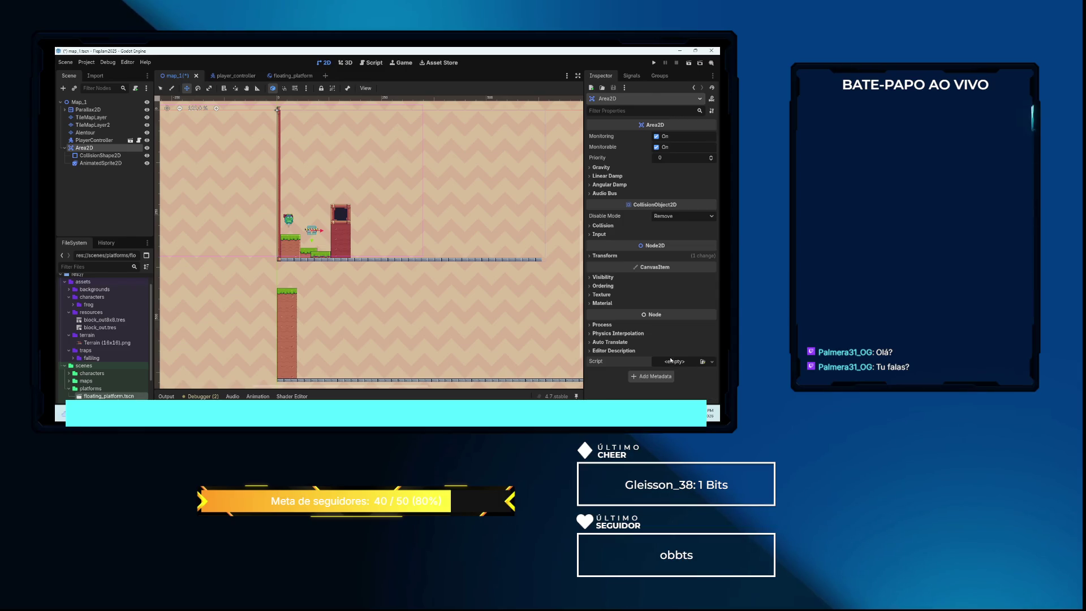
{"action": "left_click", "coordinate": [703, 364]}
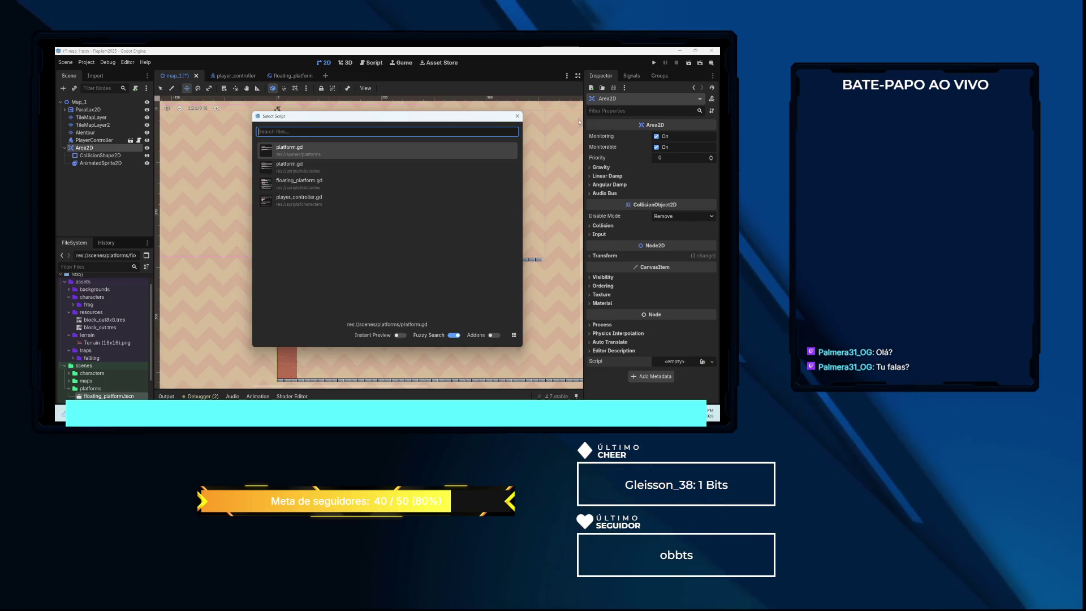
Attach a new script area_2d.gd to Area2D, saved under res://scripts/obstacles
{"action": "key", "text": "Escape"}
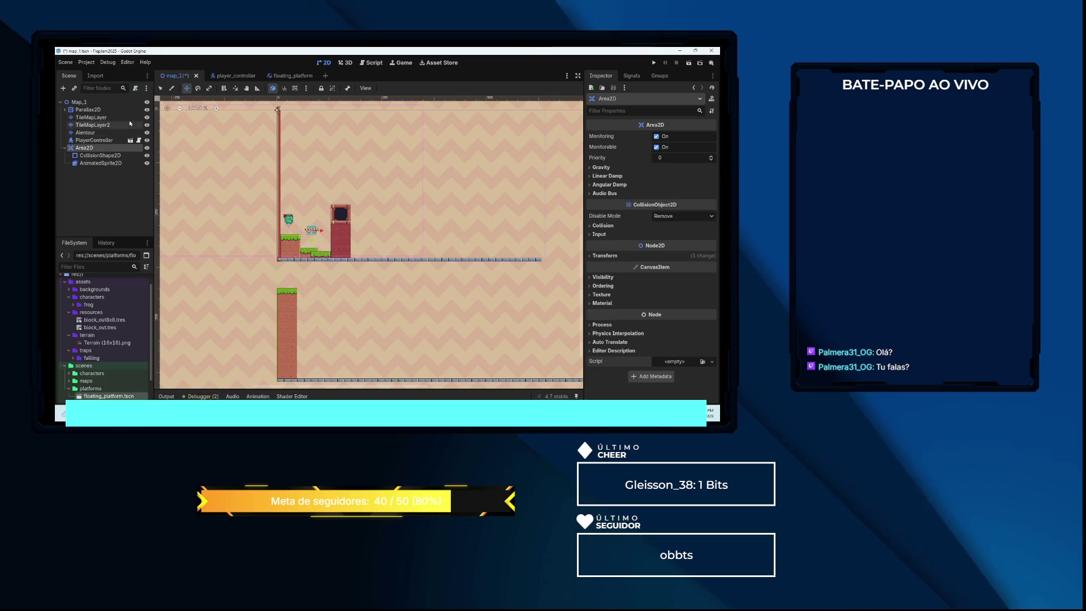
{"action": "left_click", "coordinate": [135, 89]}
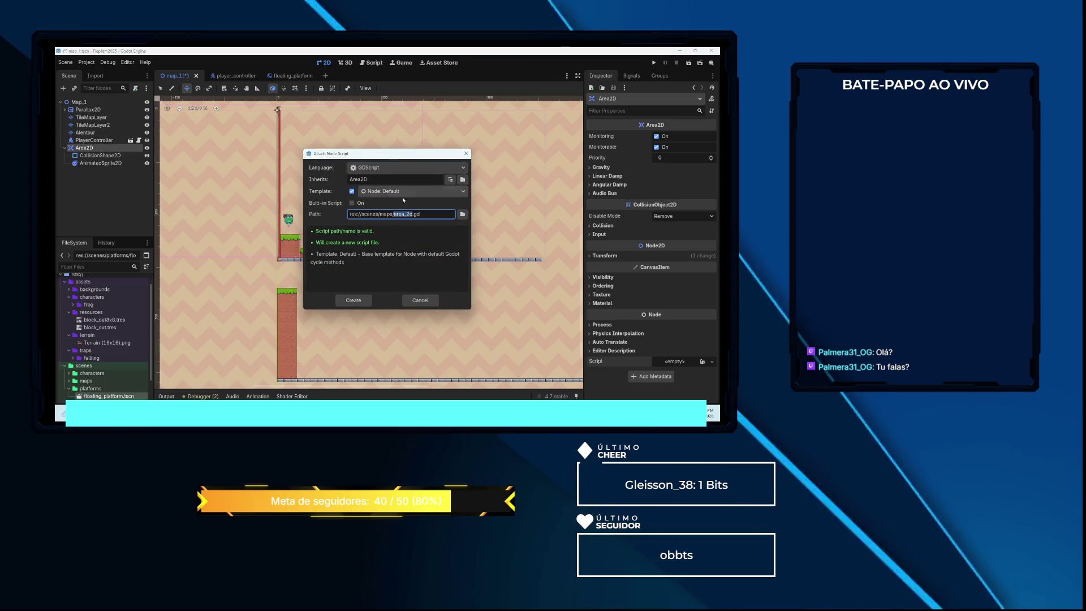
{"action": "left_click", "coordinate": [462, 213]}
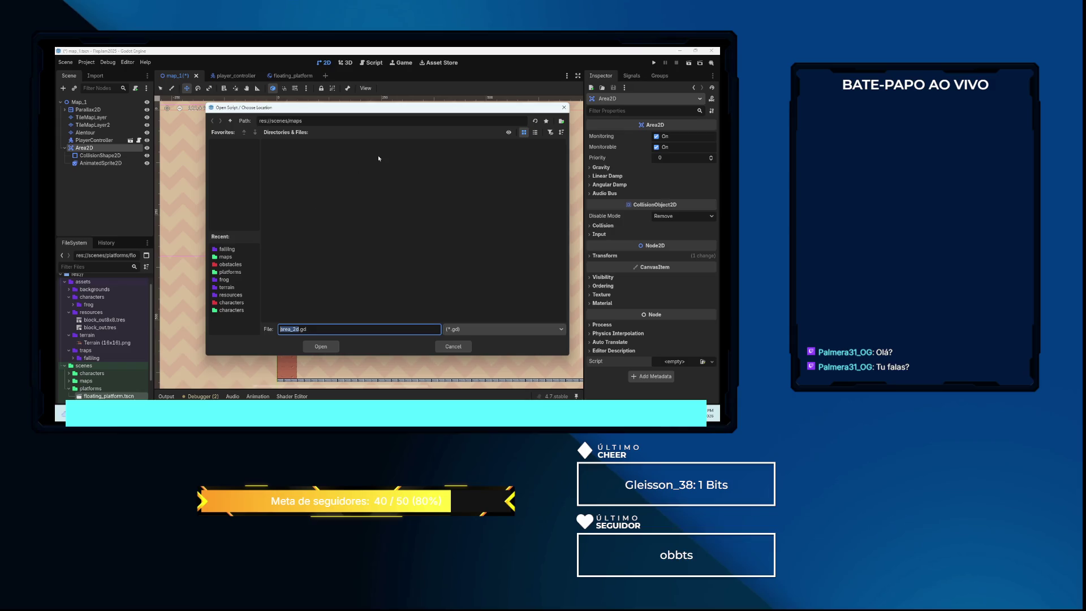
{"action": "left_click", "coordinate": [230, 121]}
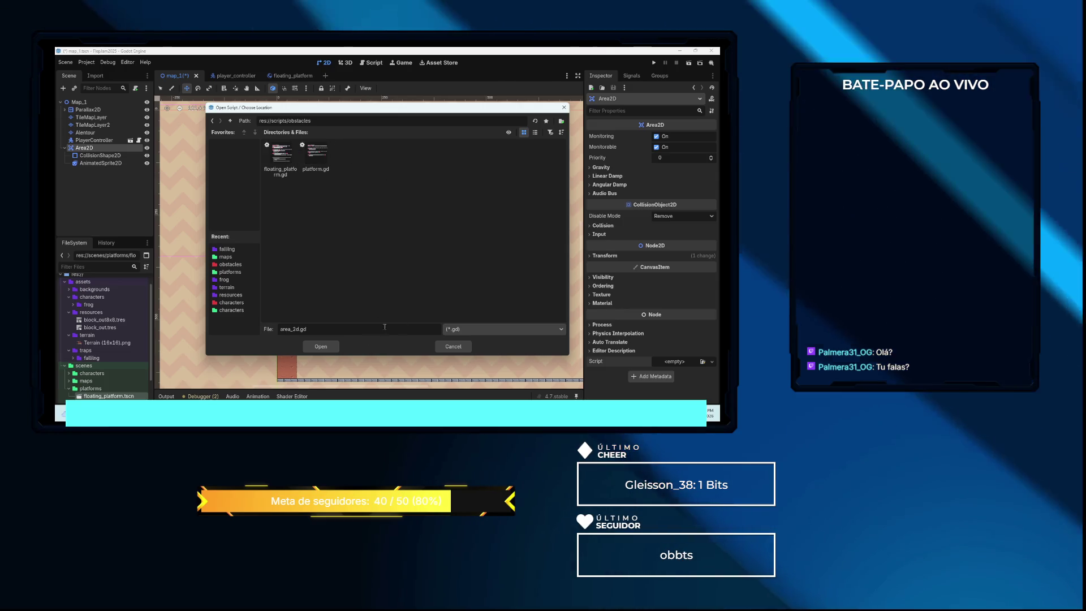
{"action": "left_click", "coordinate": [327, 347]}
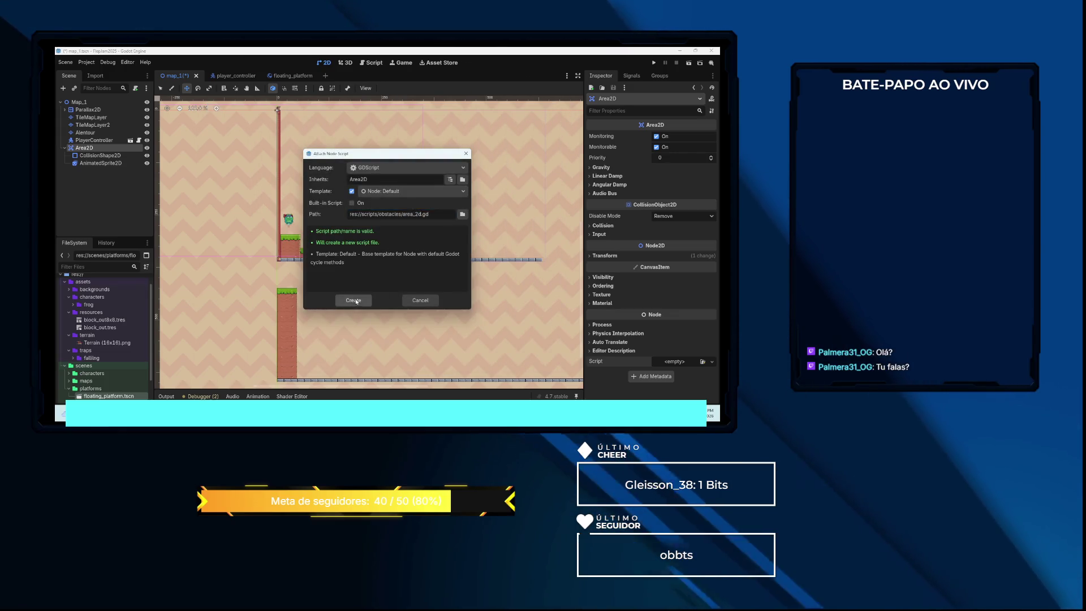
{"action": "left_click", "coordinate": [356, 301]}
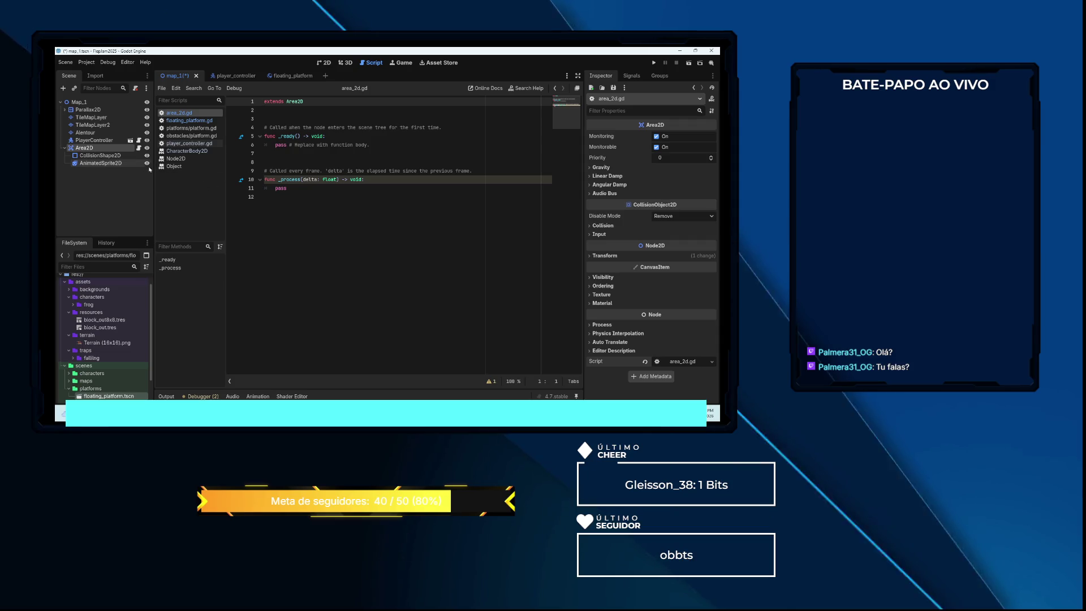
Connect Area2D's body_entered signal to an _on_body_entered method in area_2d.gd
{"action": "left_click", "coordinate": [112, 164]}
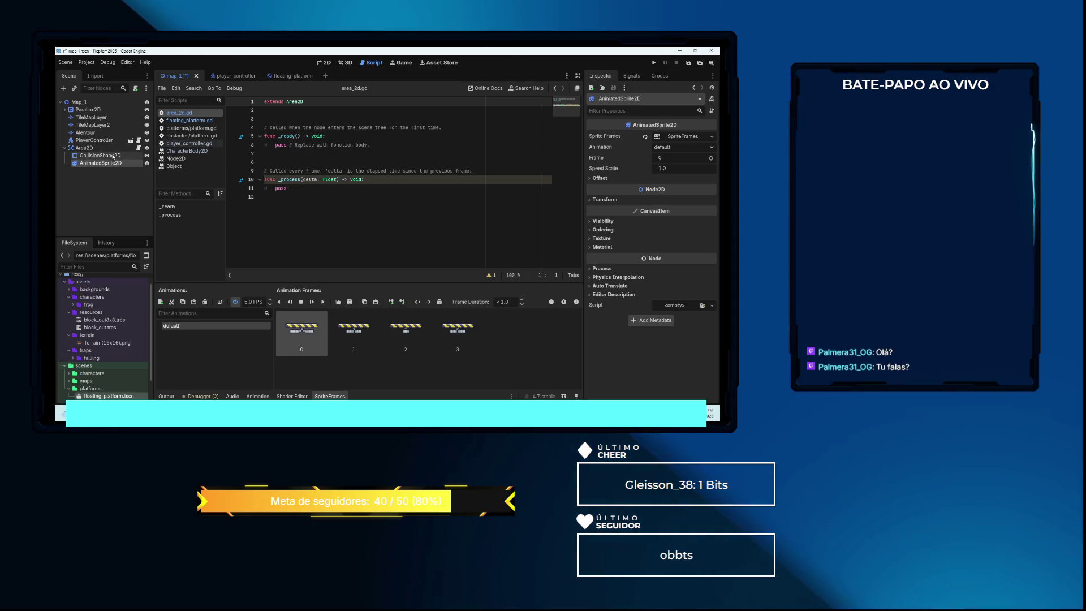
{"action": "left_click", "coordinate": [89, 148]}
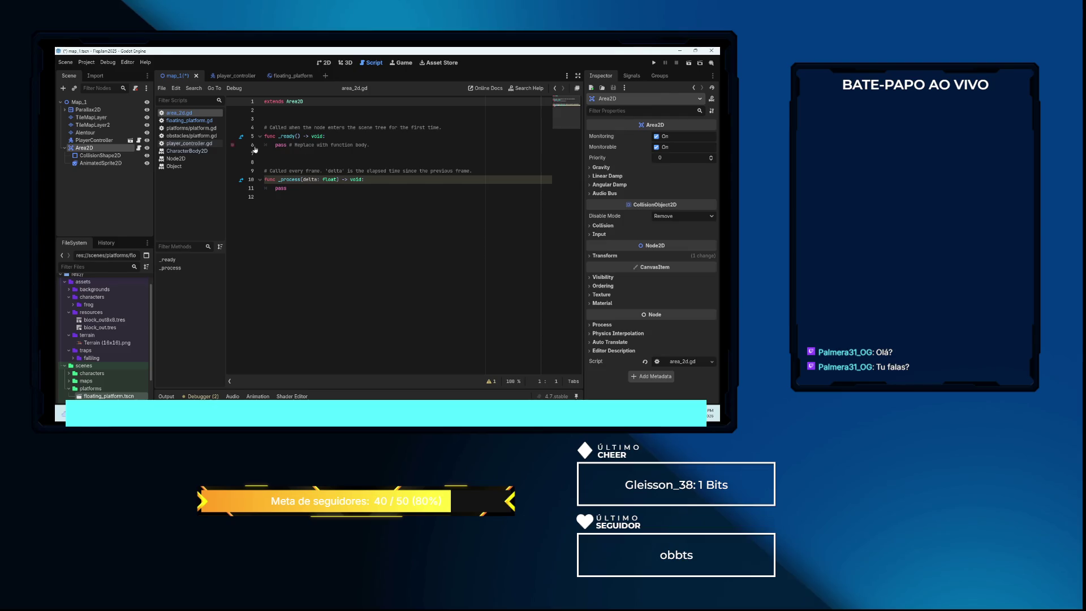
{"action": "left_click", "coordinate": [631, 75]}
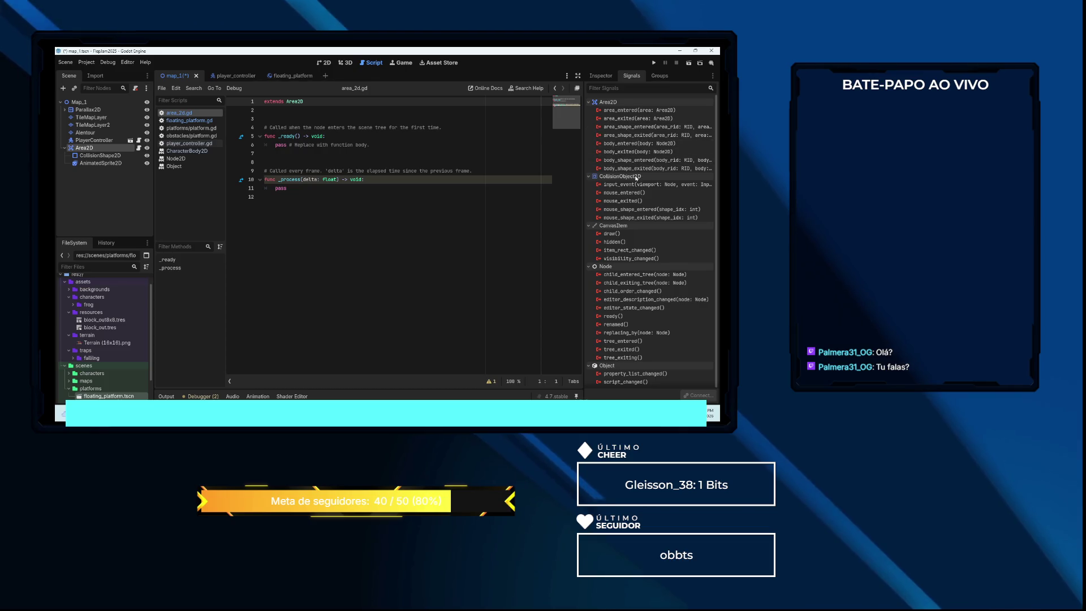
{"action": "mouse_move", "coordinate": [635, 178]}
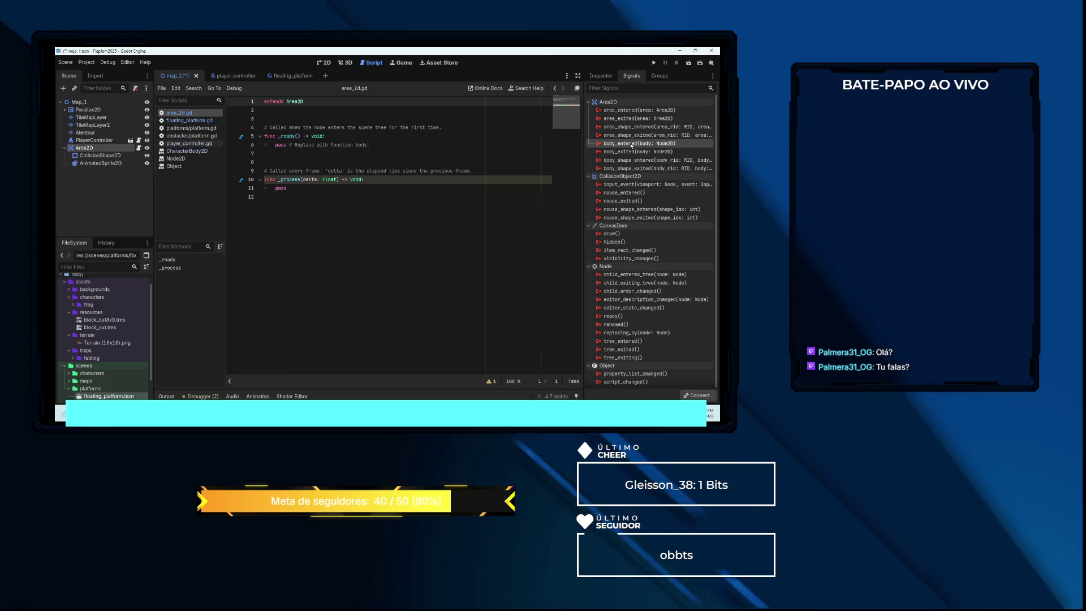
{"action": "double_click", "coordinate": [631, 144]}
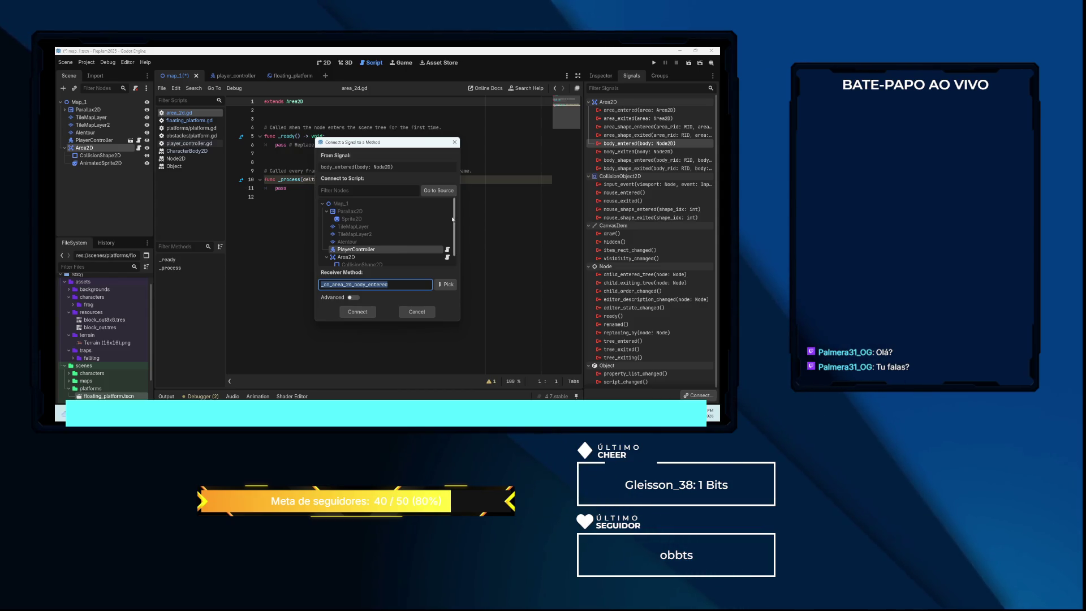
{"action": "scroll", "coordinate": [444, 219], "scroll_direction": "down", "scroll_amount": 1}
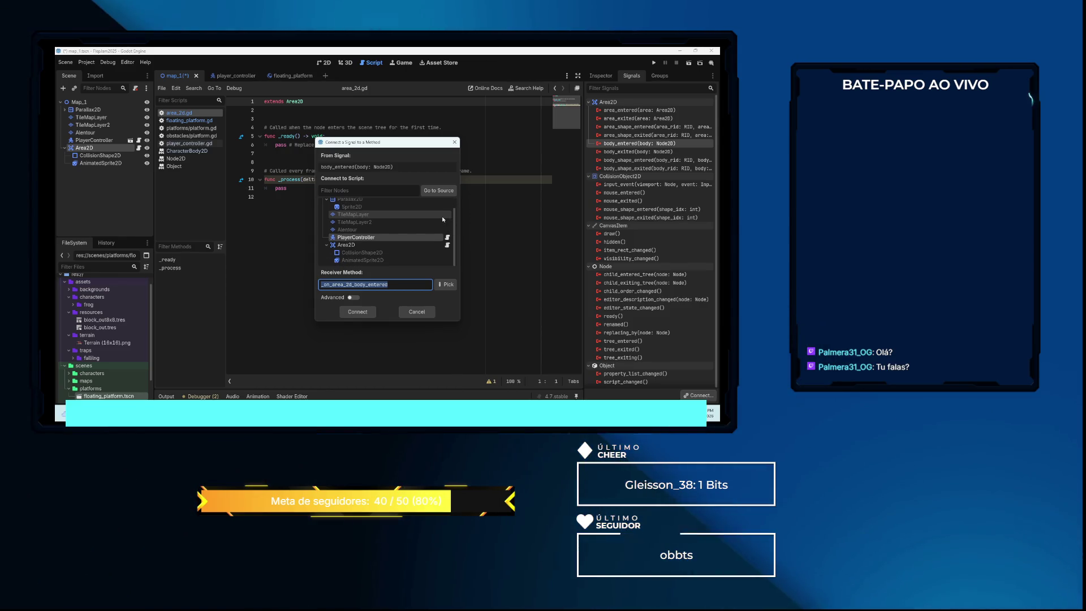
{"action": "left_click", "coordinate": [355, 245]}
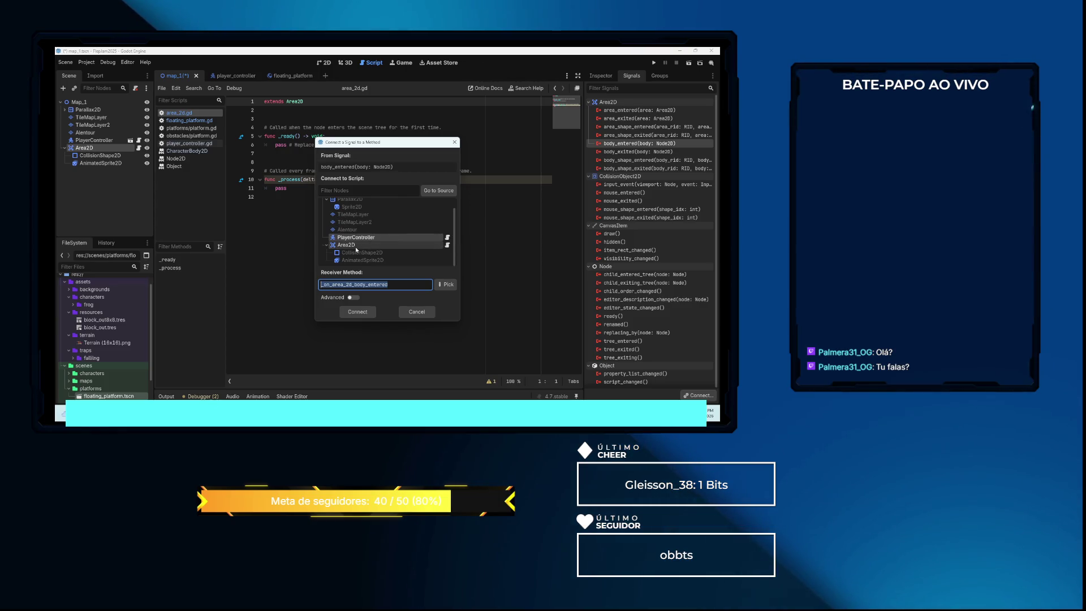
{"action": "left_click", "coordinate": [358, 311]}
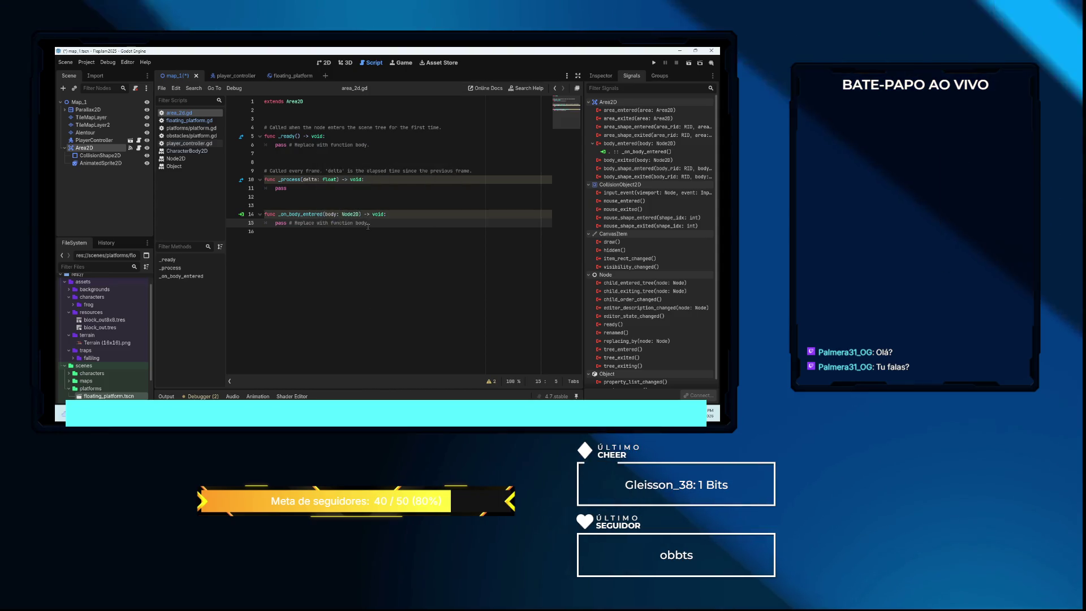
Replace the pass line in _on_body_entered with print(body.name) and save
{"action": "left_click_drag", "start_coordinate": [347, 235], "coordinate": [275, 222]}
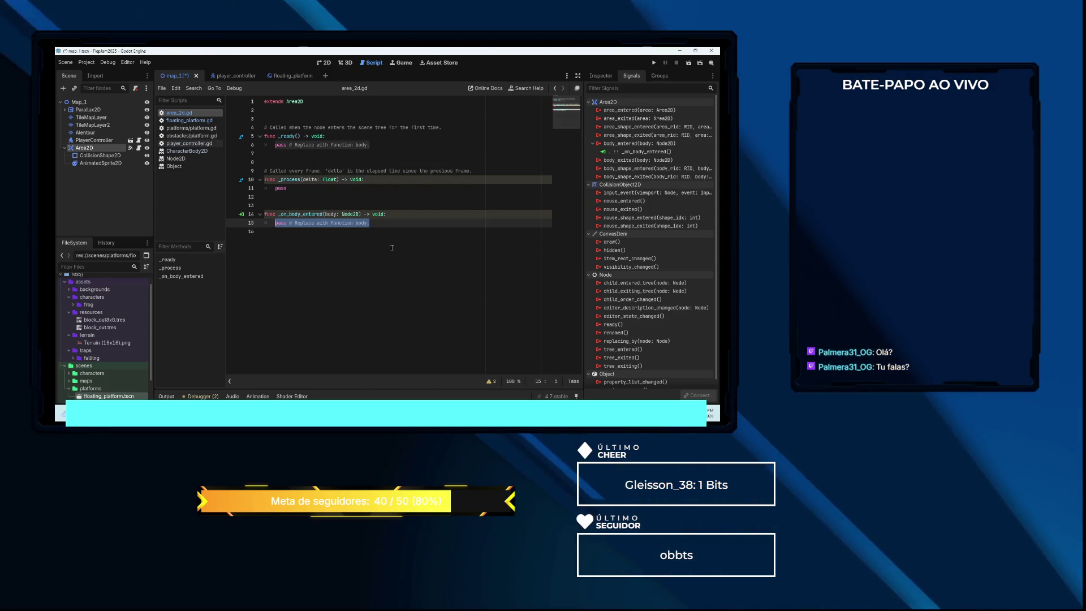
{"action": "type", "text": "print(body"}
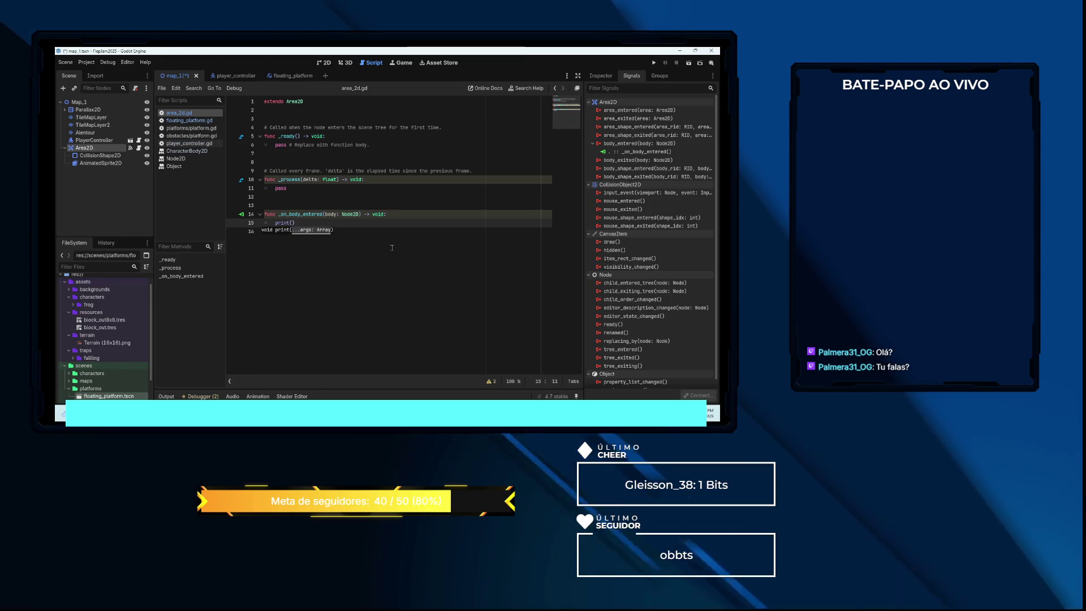
{"action": "type", "text": ".name"}
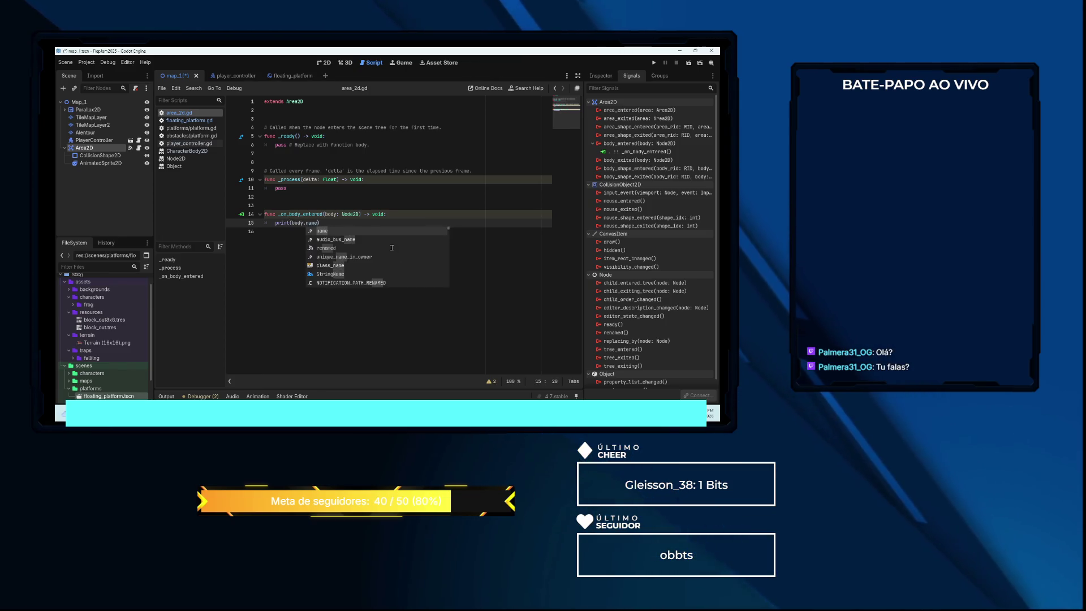
{"action": "key", "text": "ctrl+s"}
Run the game, walk the frog onto the hovering platform, then stop it
{"action": "key", "text": "F5"}
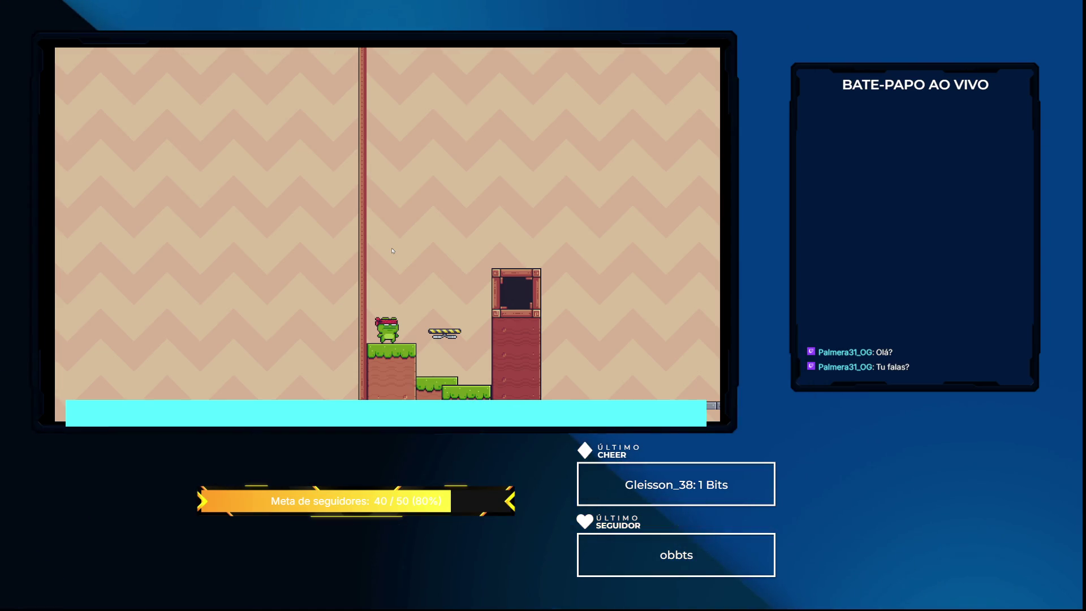
{"action": "key", "text": "Right"}
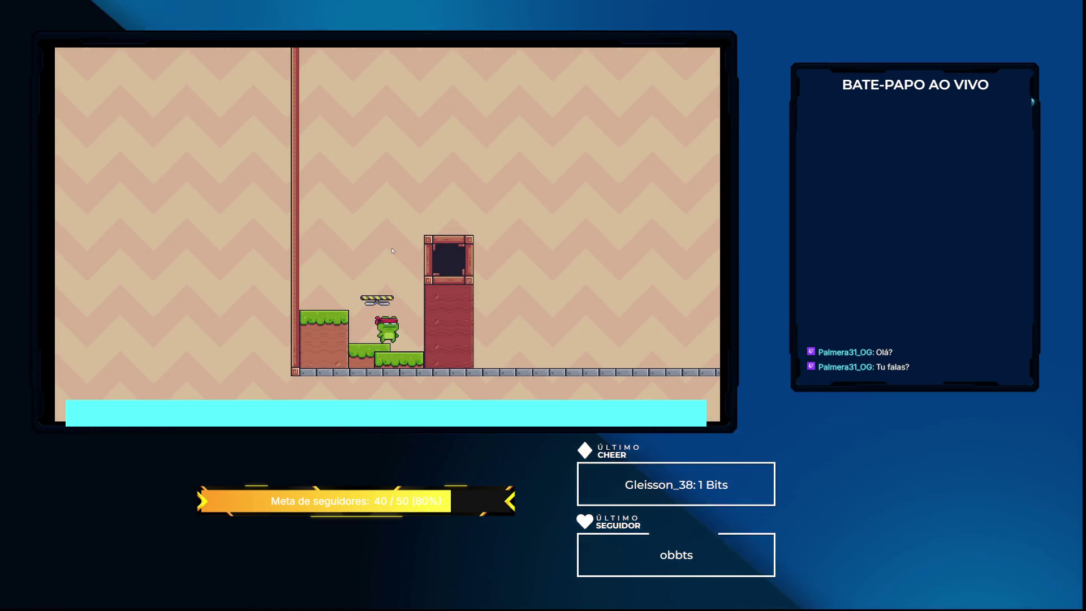
{"action": "key", "text": "F8"}
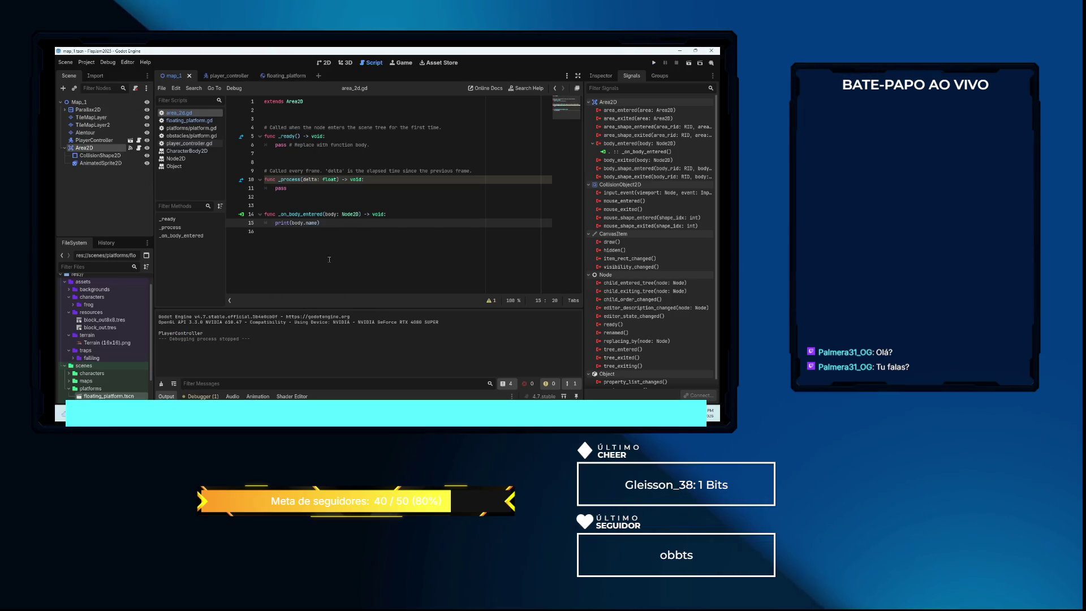
Put print(body.name) under an if is_in_group("player") condition and run the game
{"action": "left_click", "coordinate": [402, 214]}
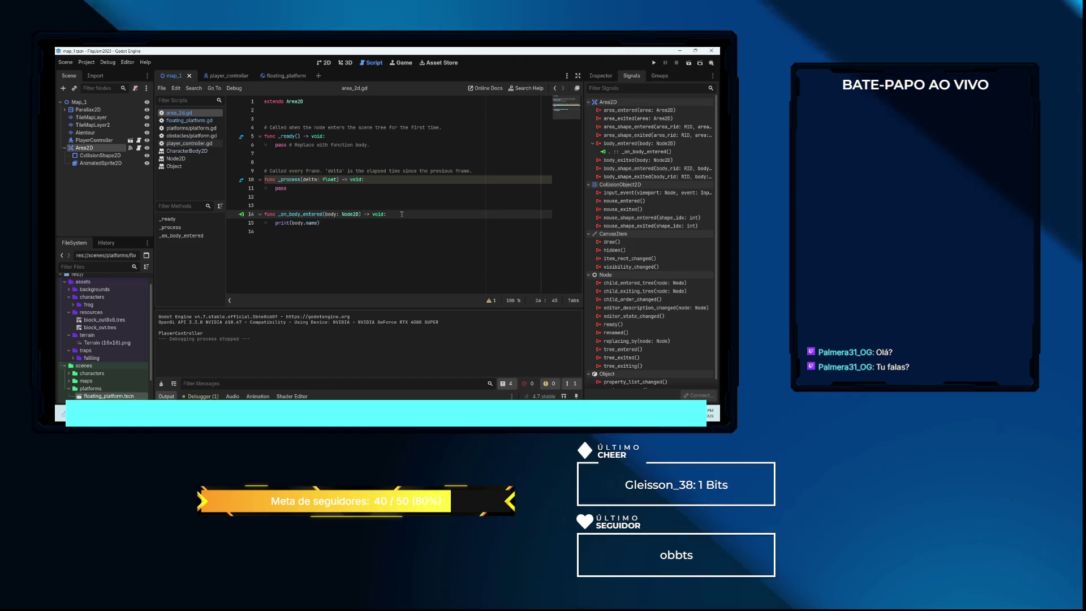
{"action": "key", "text": "Return"}
{"action": "type", "text": "if"}
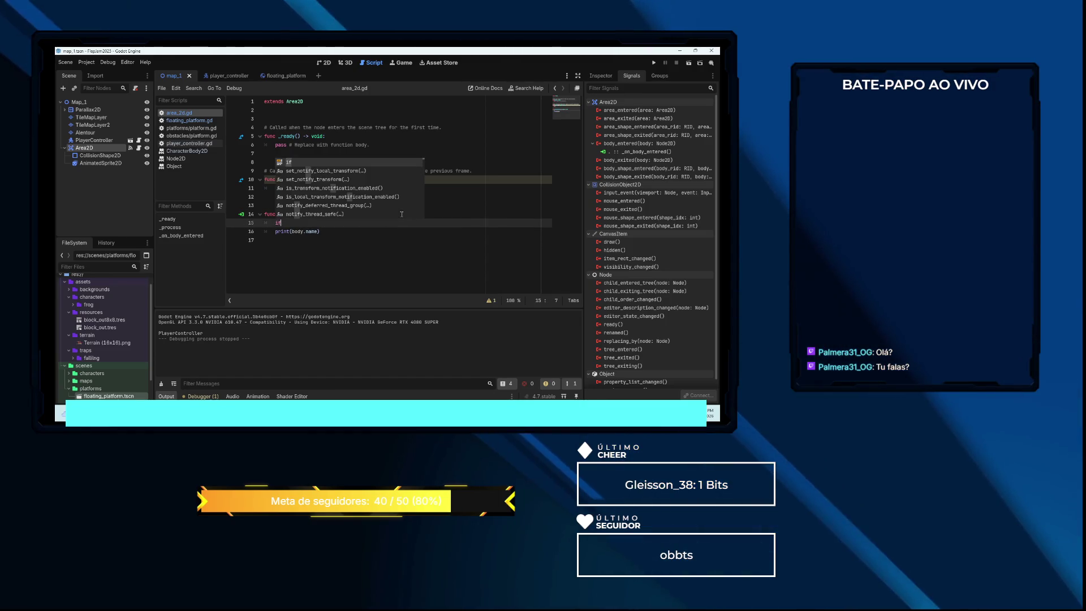
{"action": "type", "text": " is_i"}
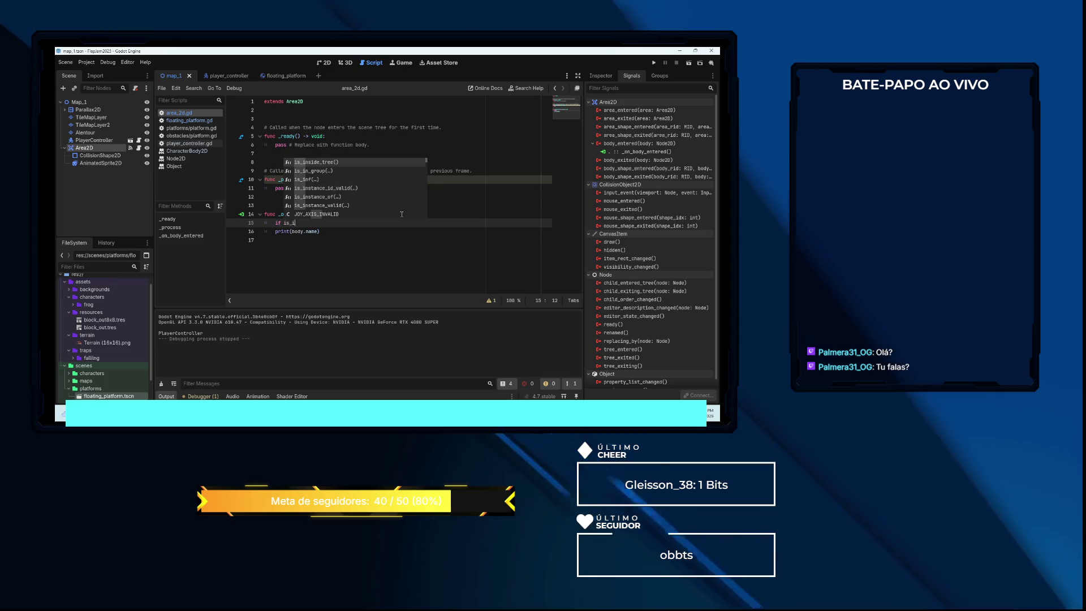
{"action": "type", "text": "n_g"}
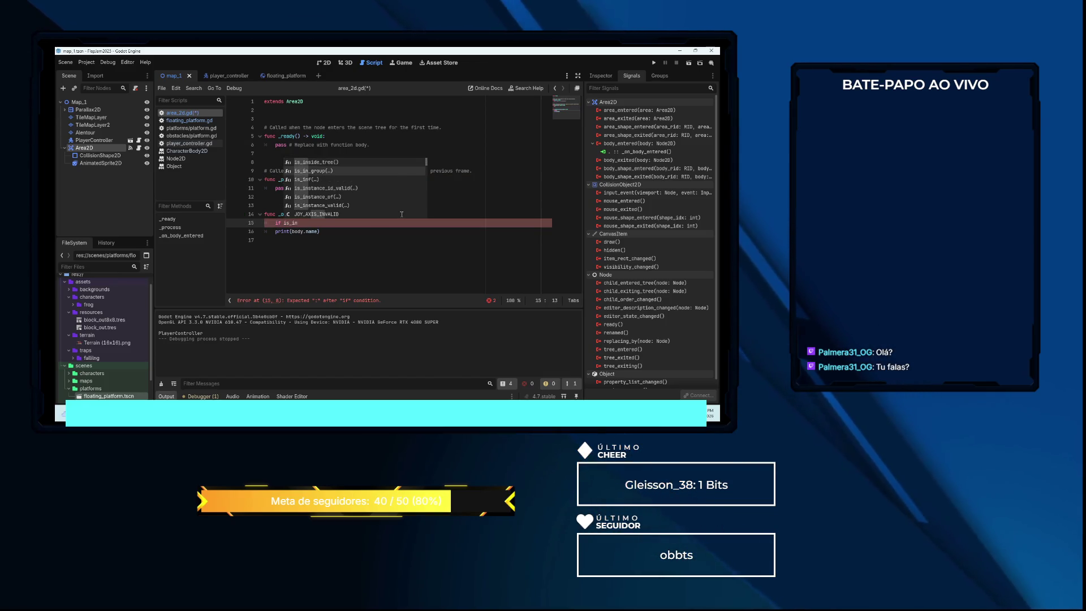
{"action": "key", "text": "Return"}
{"action": "type", "text": "\"player"}
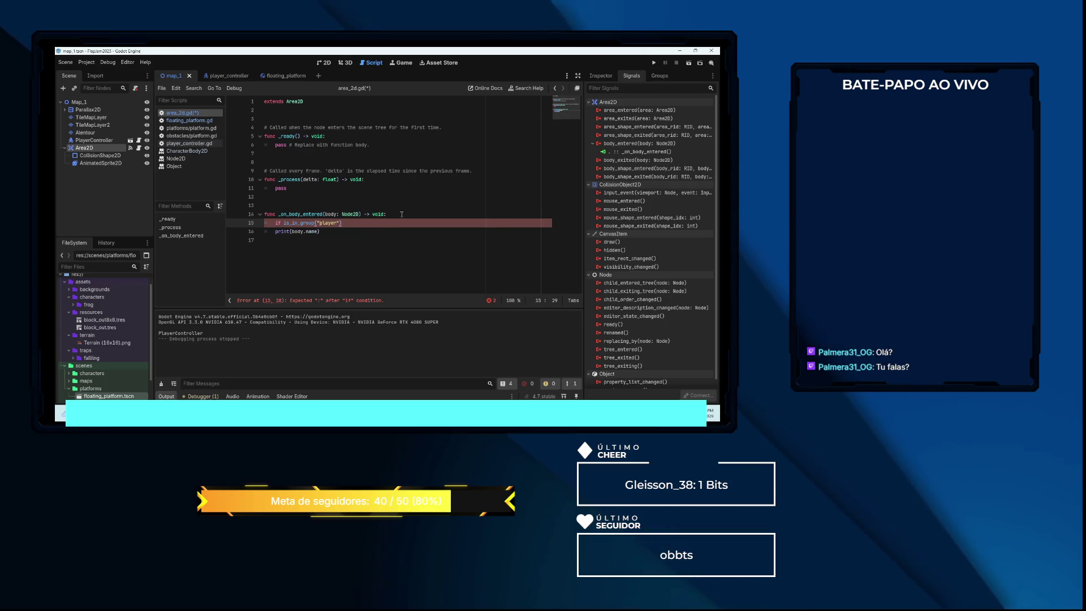
{"action": "type", "text": ":"}
{"action": "key", "text": "Down"}
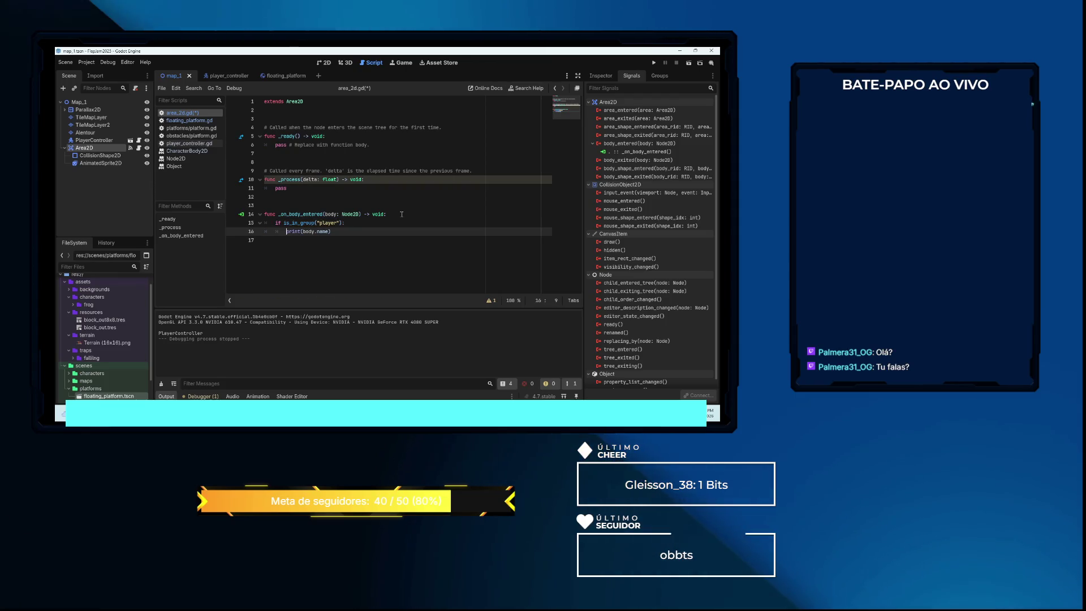
{"action": "key", "text": "F5"}
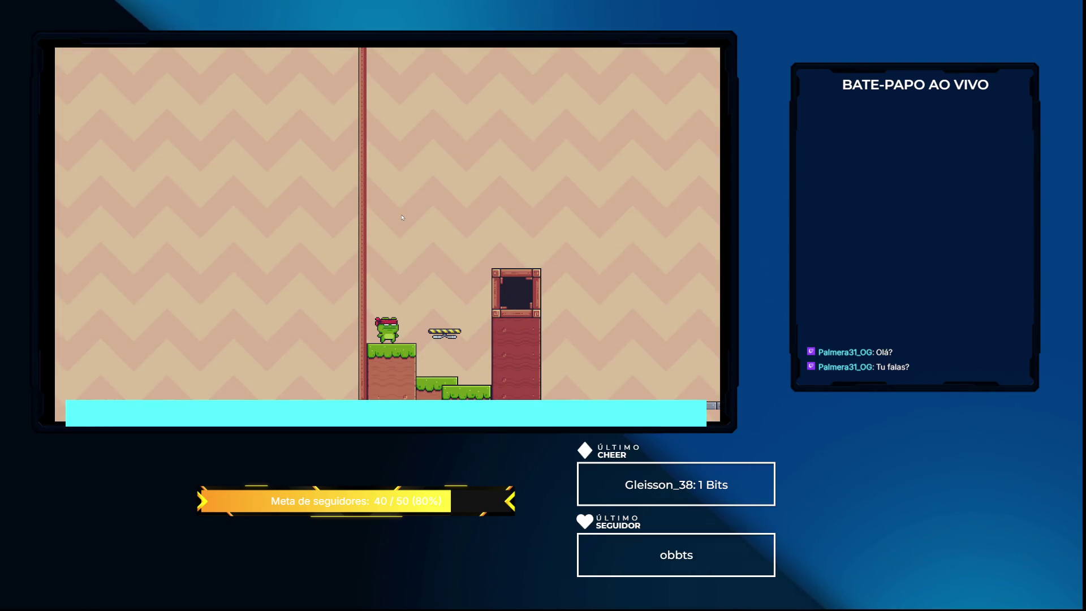
Move the frog right and jump, then stop the game with F8
{"action": "key", "text": "Right"}
{"action": "key", "text": "space"}
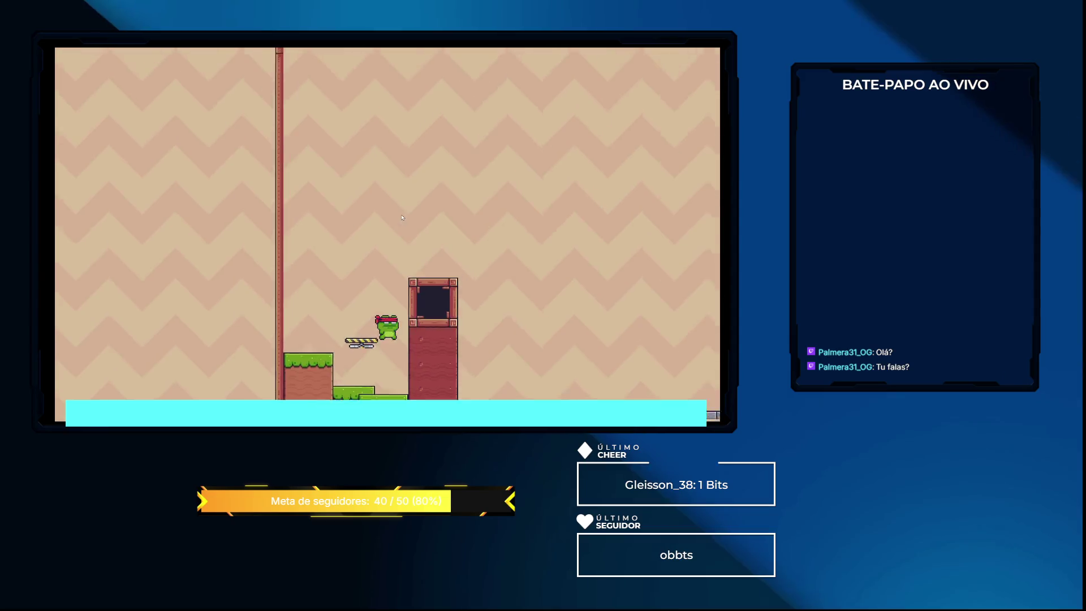
{"action": "key", "text": "F8"}
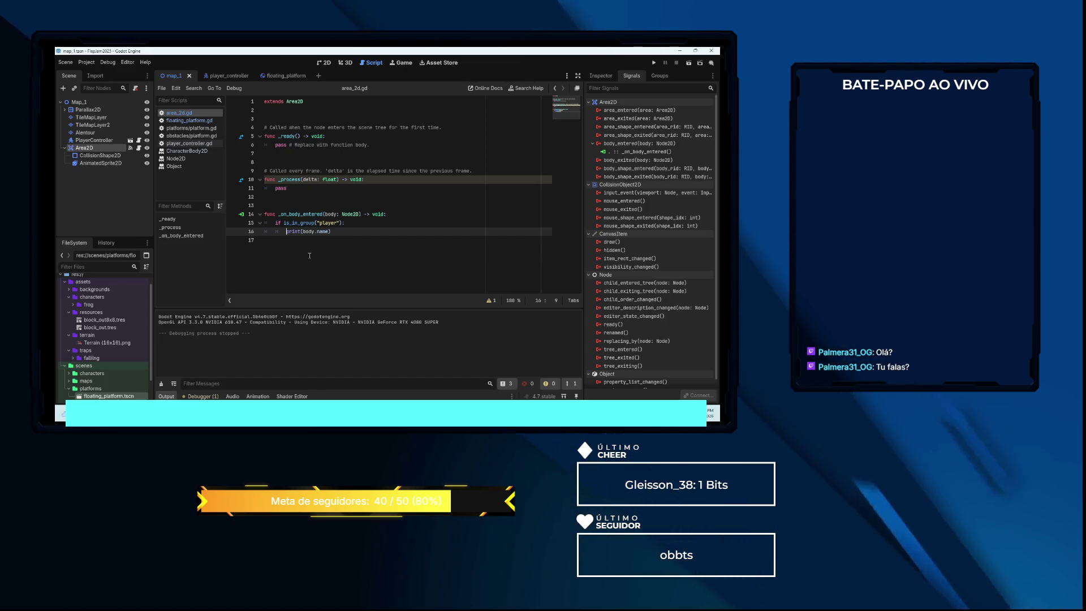
Check the player_controller's groups, then edit area_2d.gd's check to read body.is_in_group("player")
{"action": "left_click", "coordinate": [221, 75]}
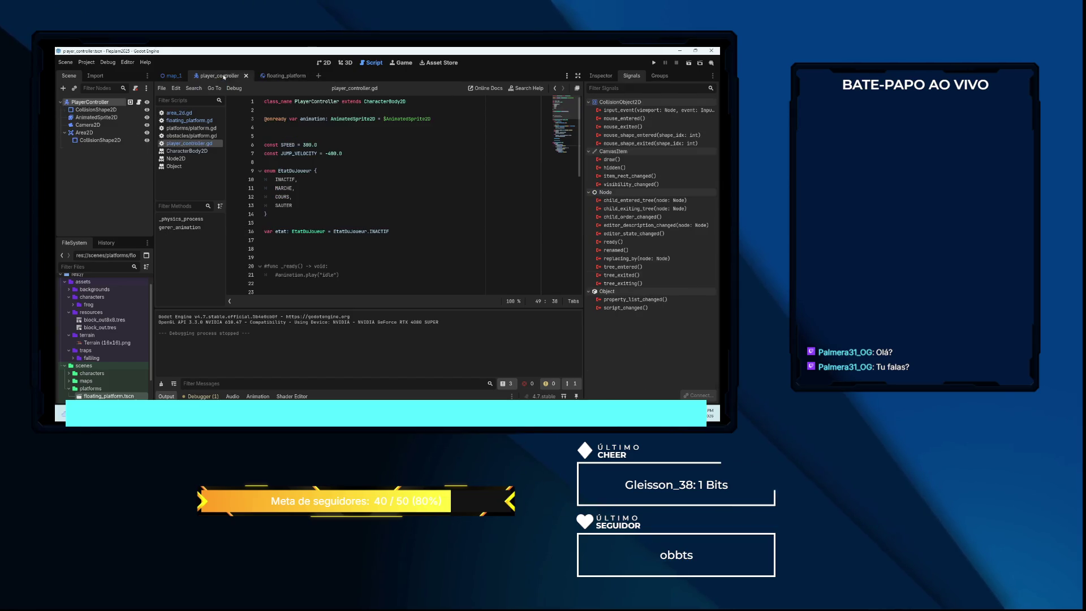
{"action": "left_click", "coordinate": [659, 76]}
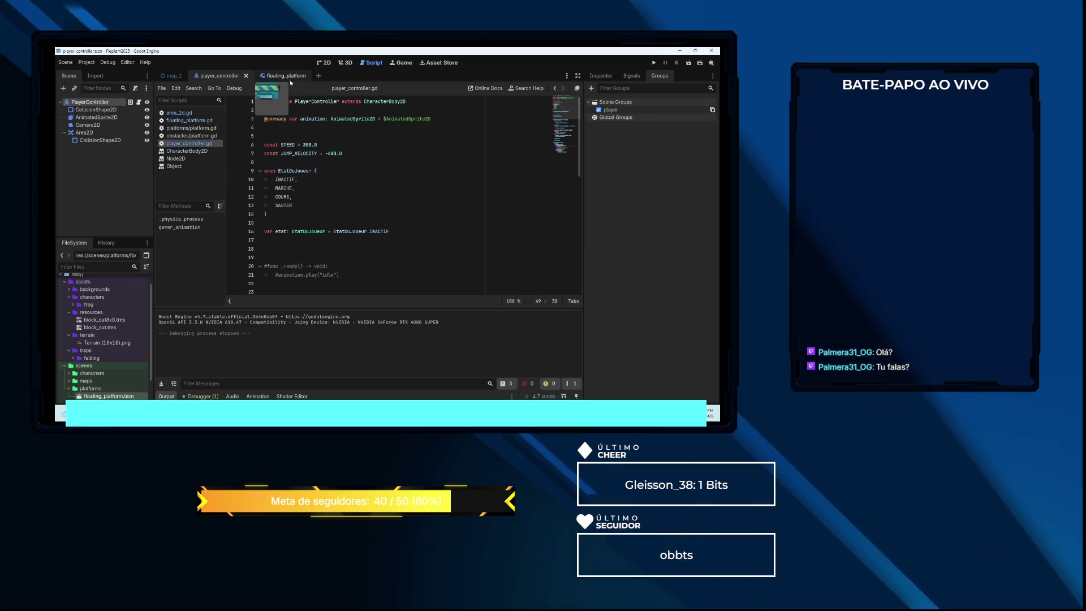
{"action": "left_click", "coordinate": [286, 76]}
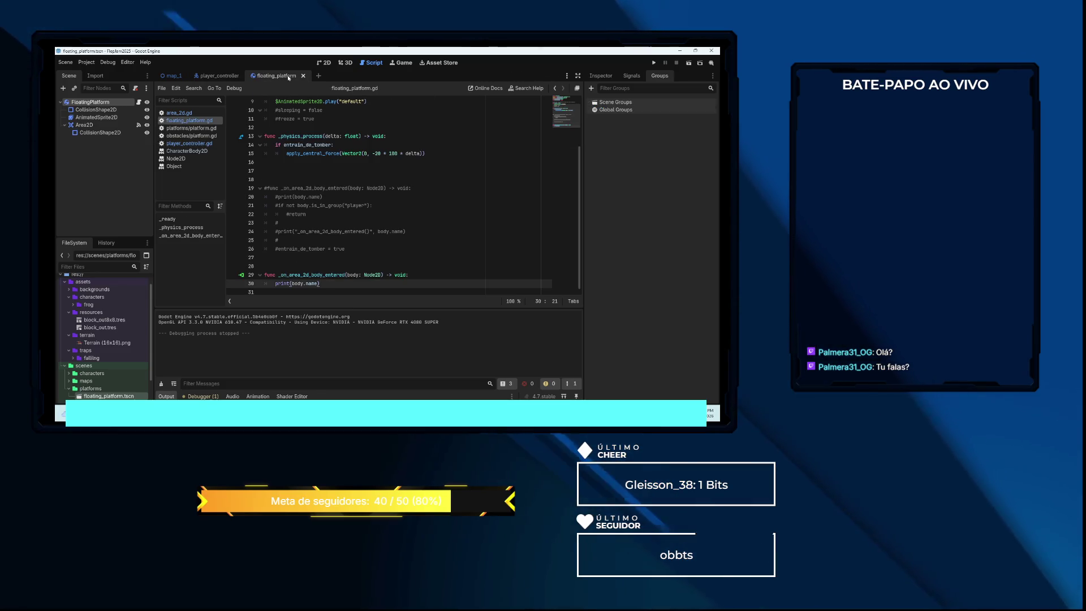
{"action": "left_click", "coordinate": [190, 113]}
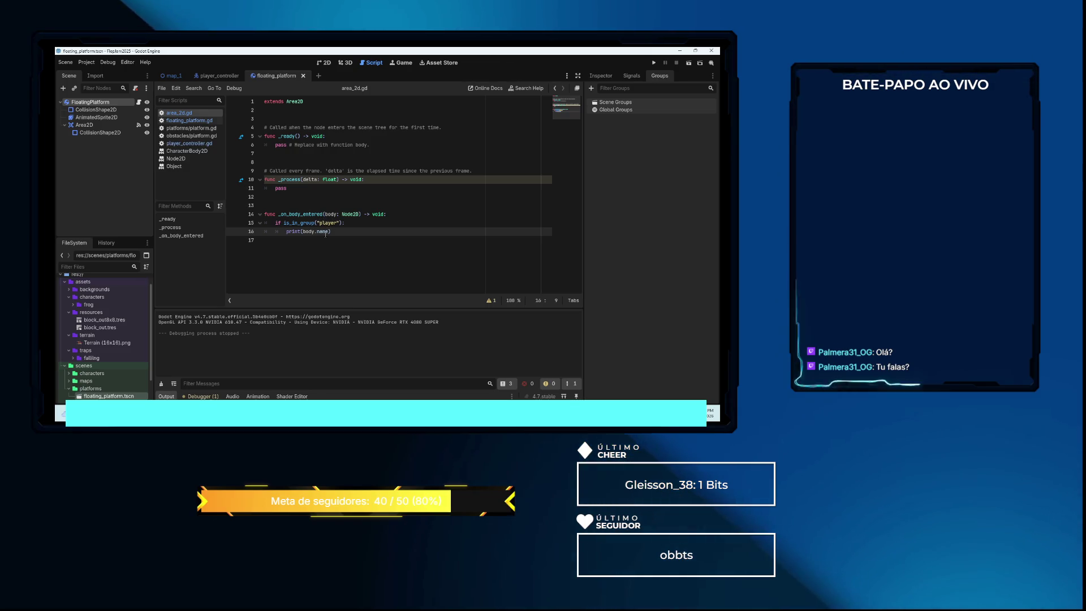
{"action": "left_click", "coordinate": [283, 223]}
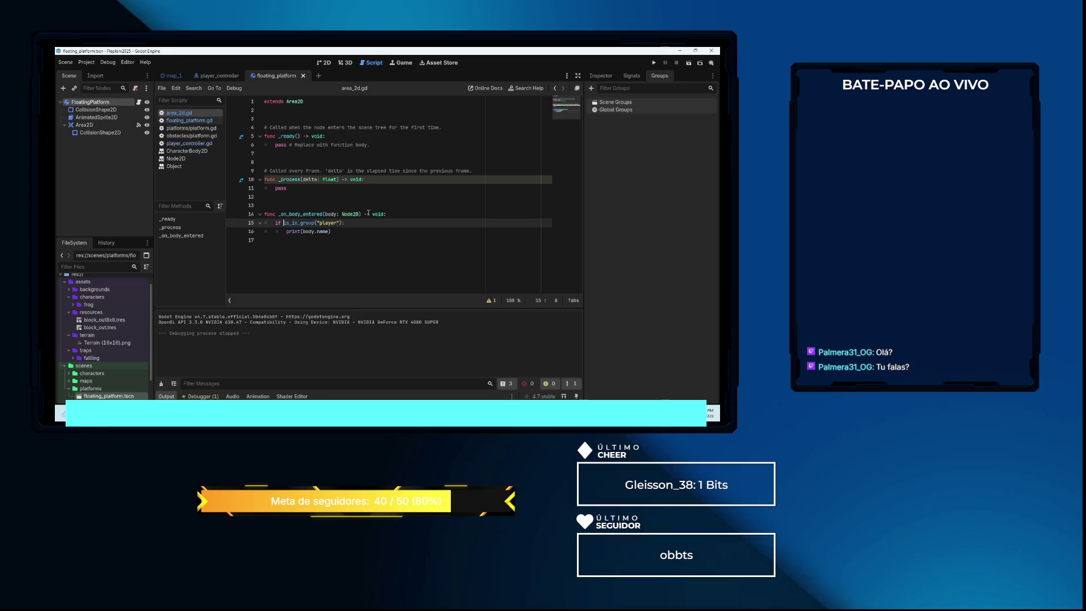
{"action": "type", "text": "body."}
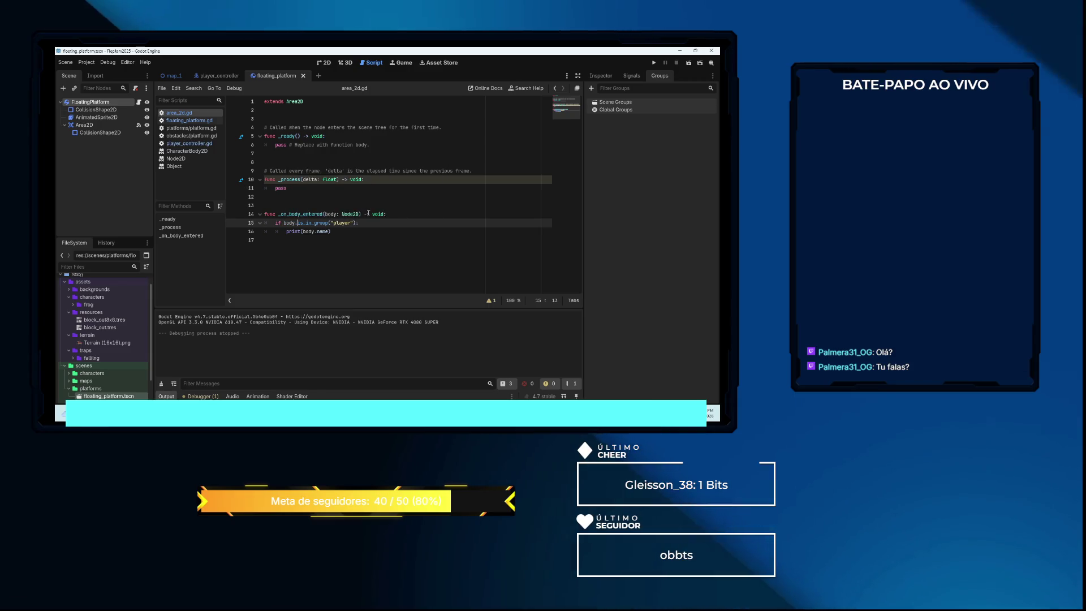
{"action": "key", "text": "F5"}
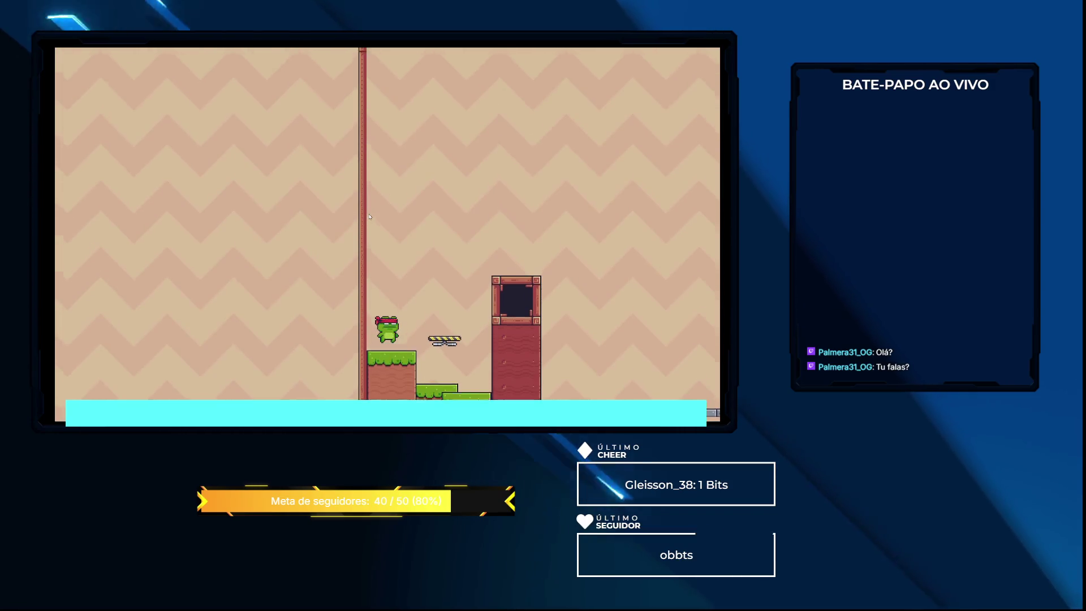
{"action": "key", "text": "Right"}
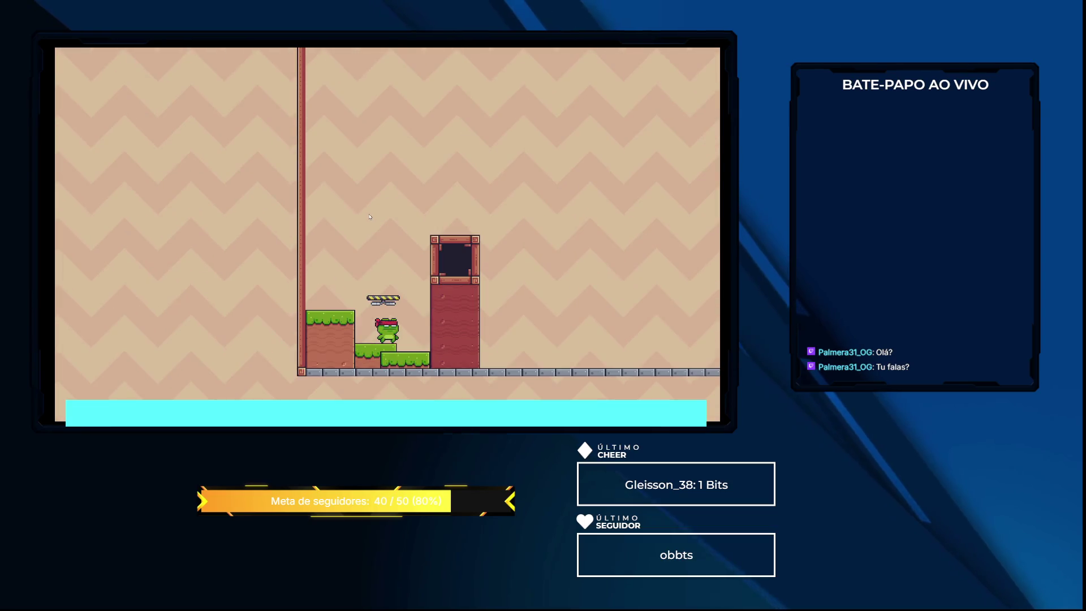
{"action": "key", "text": "F8"}
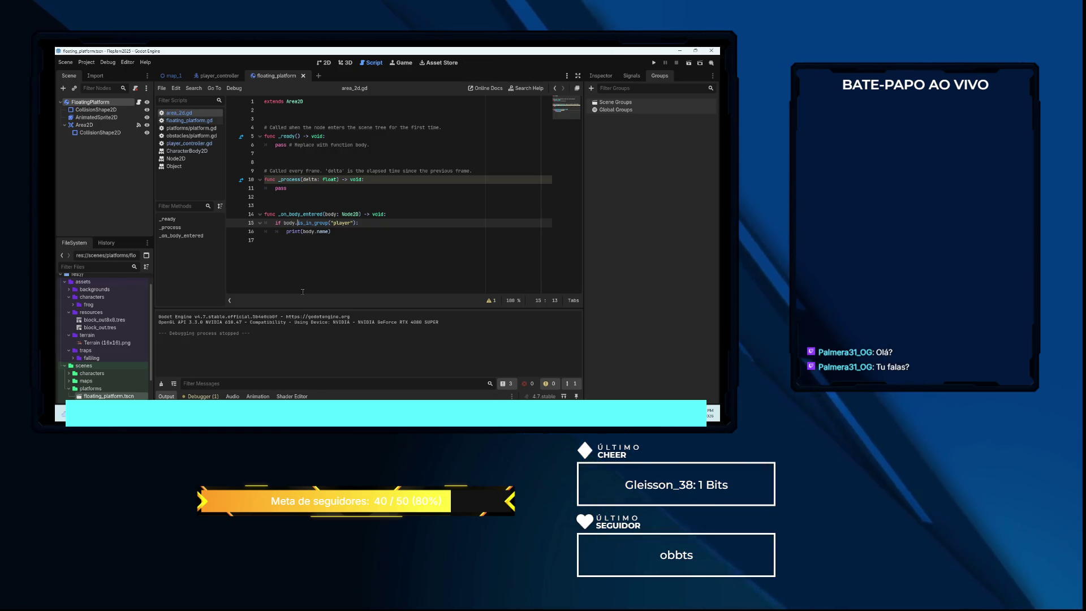
Add an else branch printing body.get_groups() to area_2d.gd, then run the game
{"action": "left_click", "coordinate": [350, 234]}
{"action": "key", "text": "Return"}
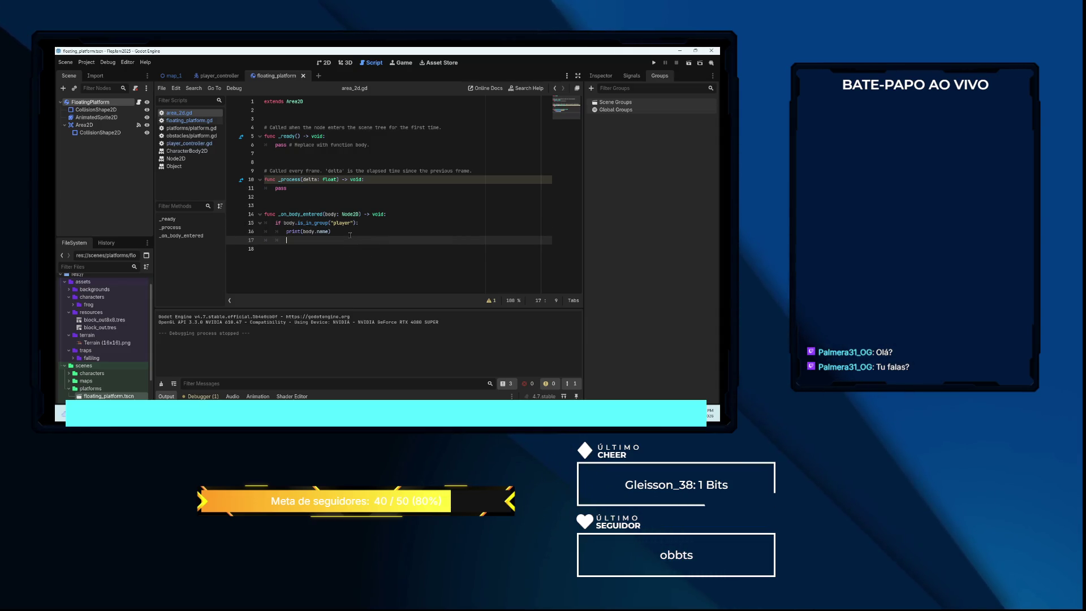
{"action": "type", "text": "else:"}
{"action": "key", "text": "Return"}
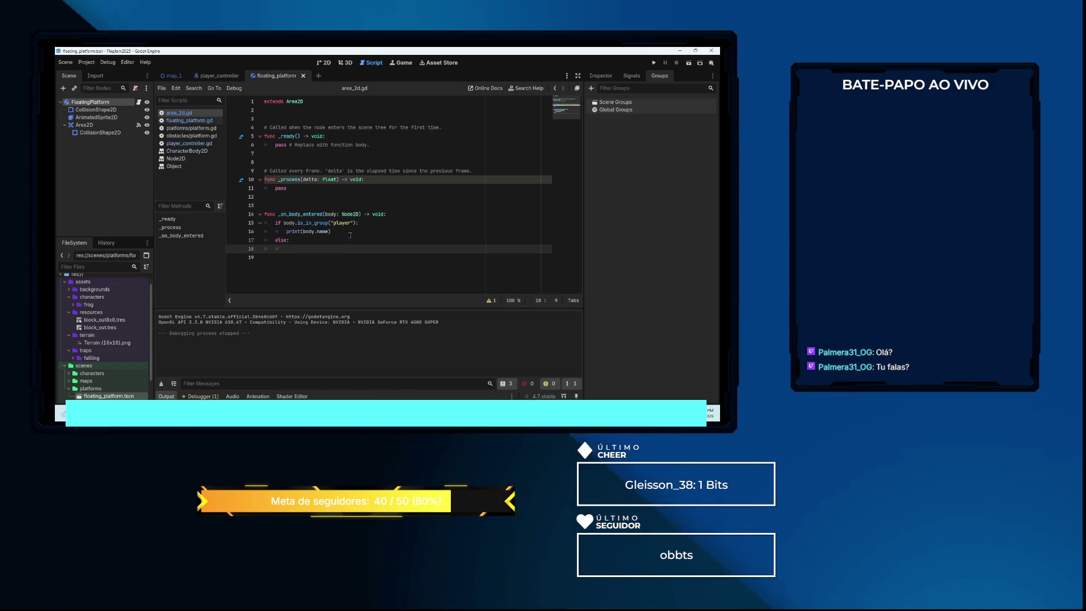
{"action": "type", "text": "print()"}
{"action": "key", "text": "Left"}
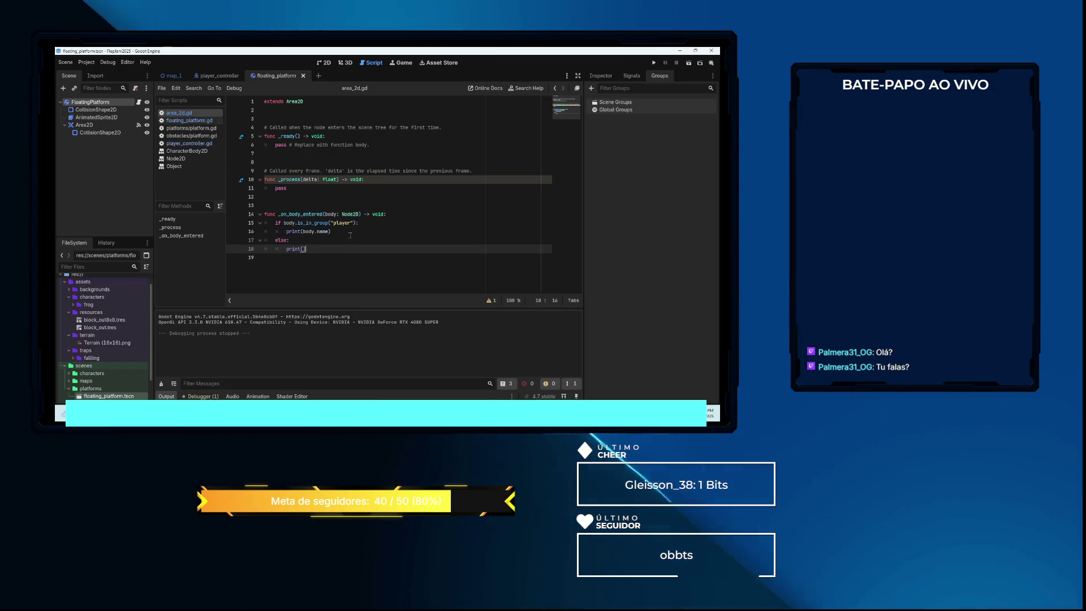
{"action": "type", "text": "."}
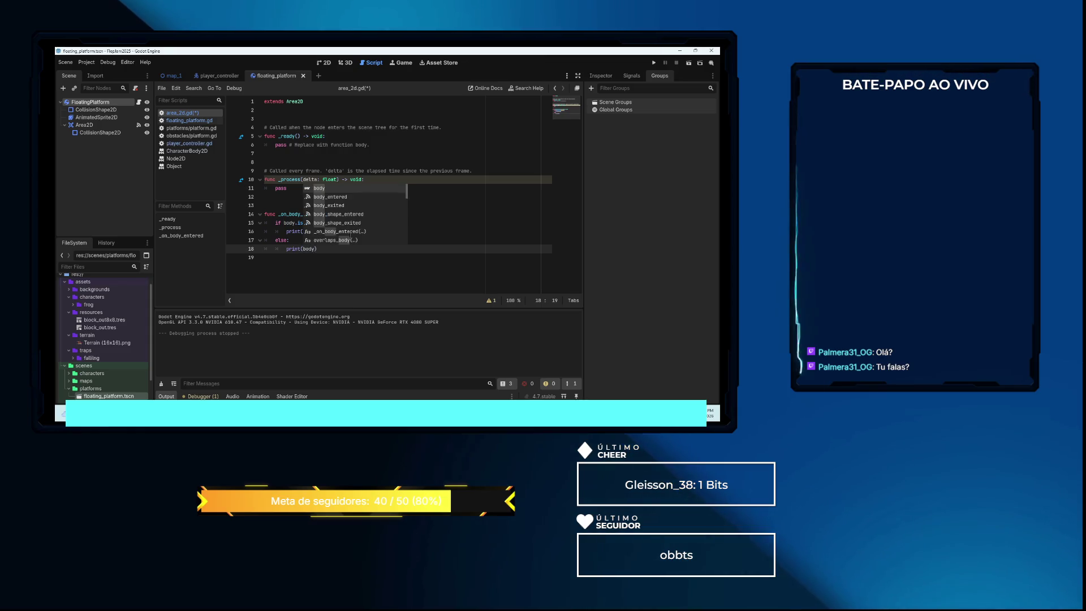
{"action": "type", "text": "gr"}
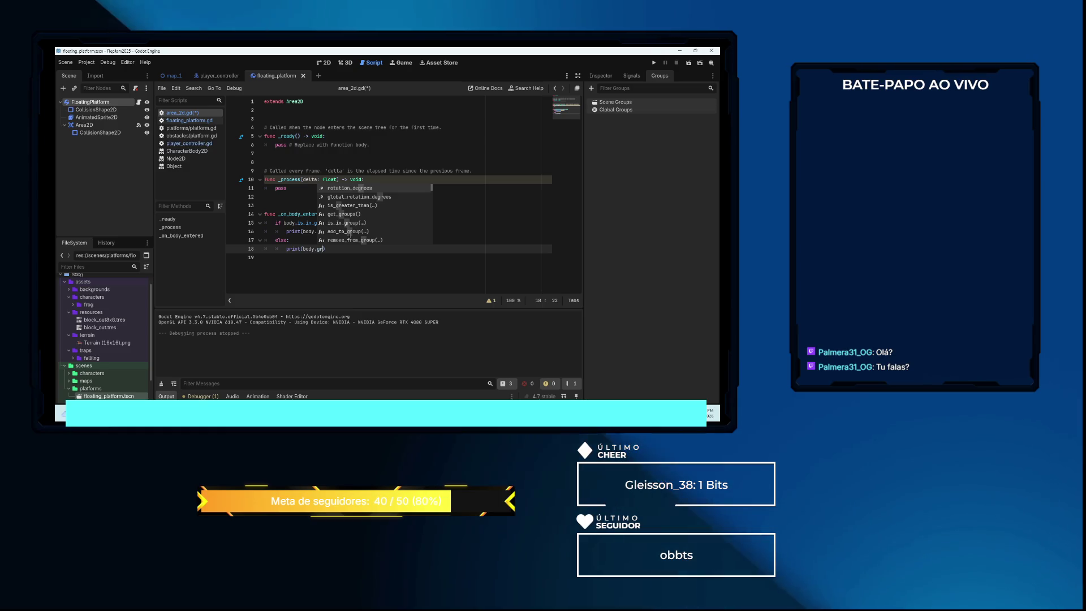
{"action": "key", "text": "BackSpace"}
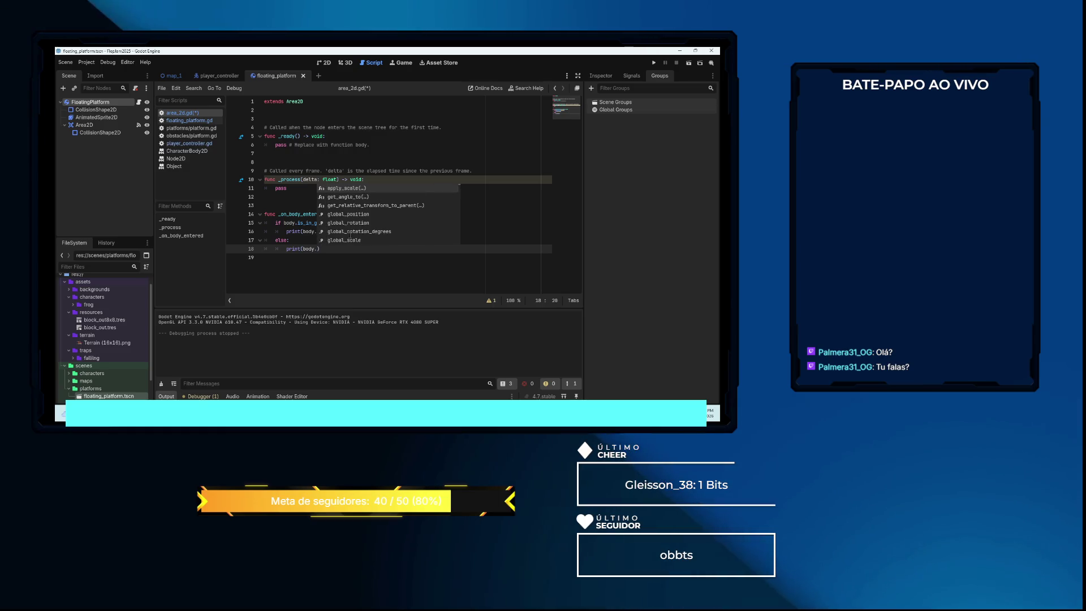
{"action": "type", "text": "et_"}
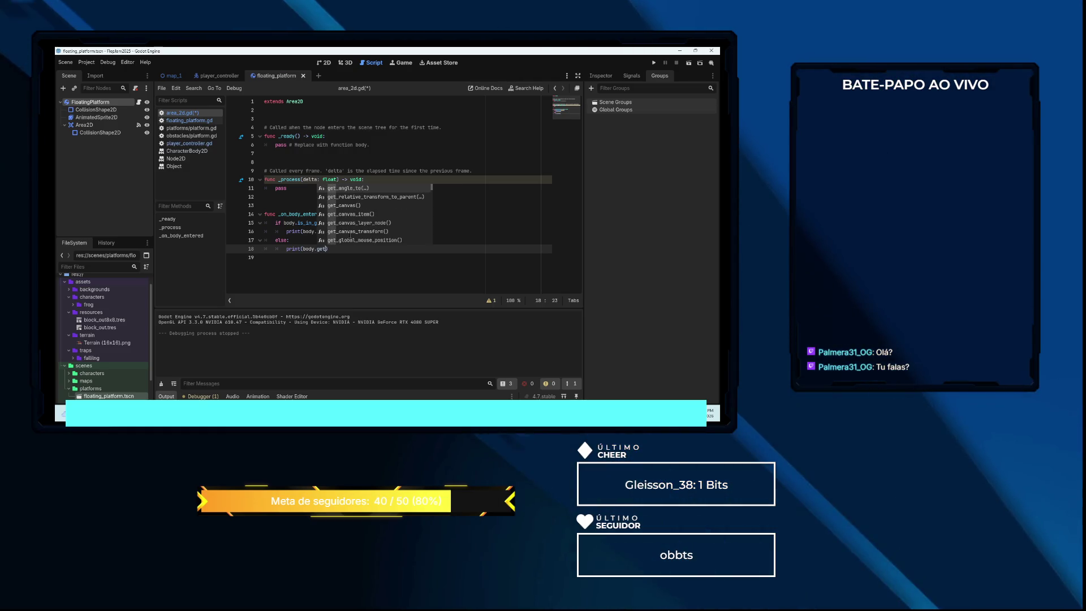
{"action": "type", "text": "gr"}
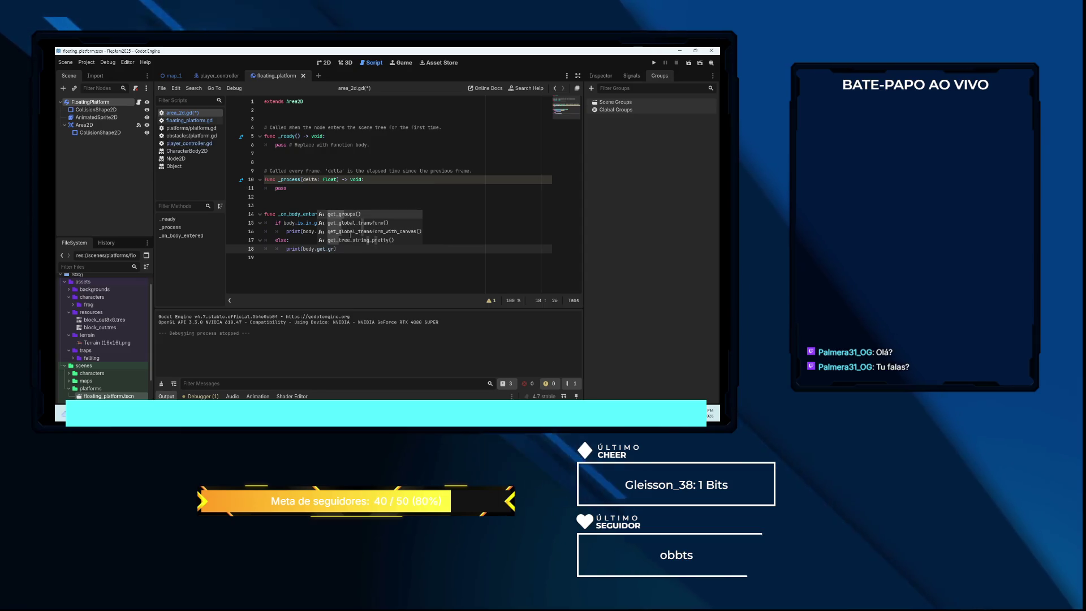
{"action": "key", "text": "Return"}
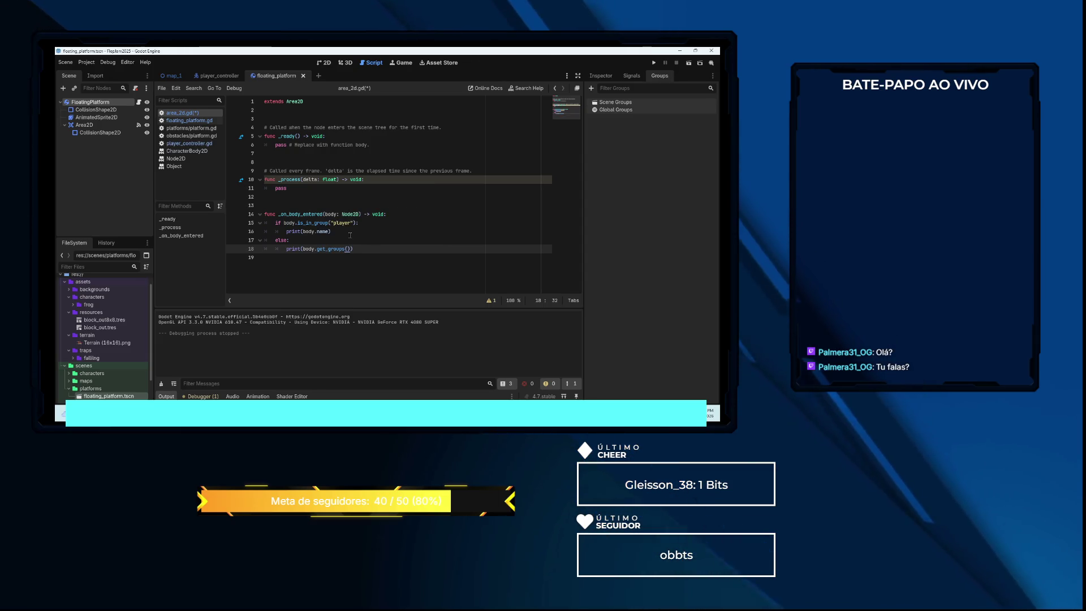
{"action": "type", "text": "."}
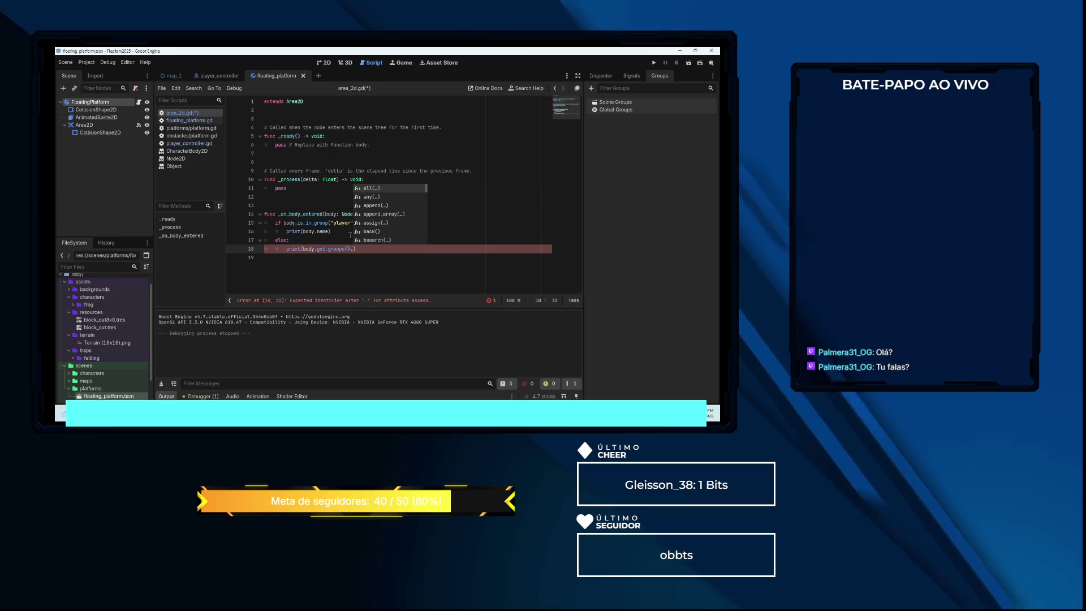
{"action": "key", "text": "BackSpace"}
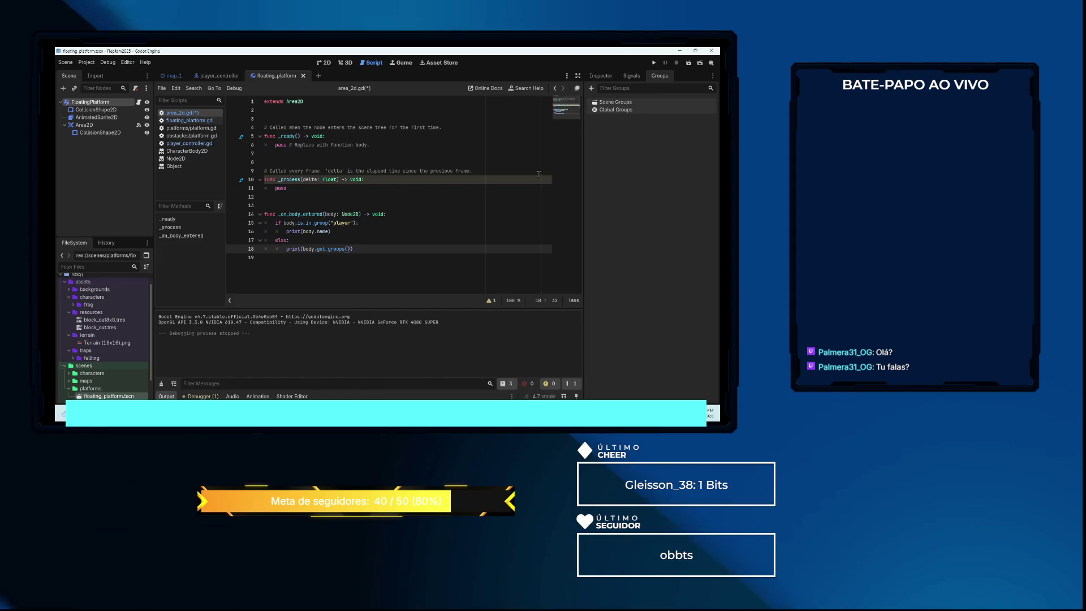
{"action": "key", "text": "F5"}
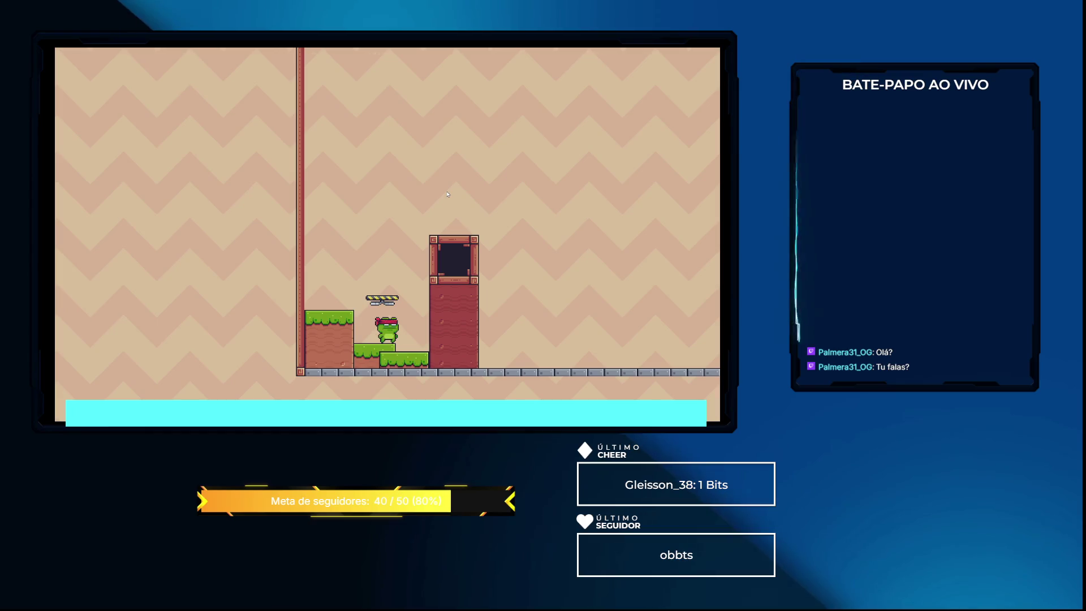
Stop the game after it logs [], then switch to the player_controller scene tab
{"action": "key", "text": "F8"}
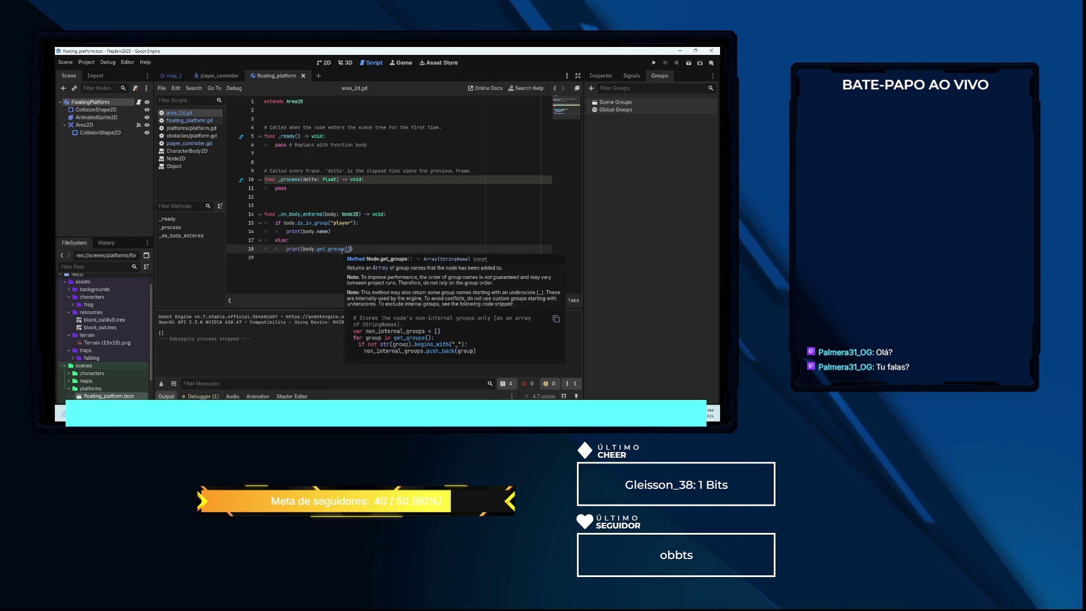
{"action": "mouse_move", "coordinate": [341, 251]}
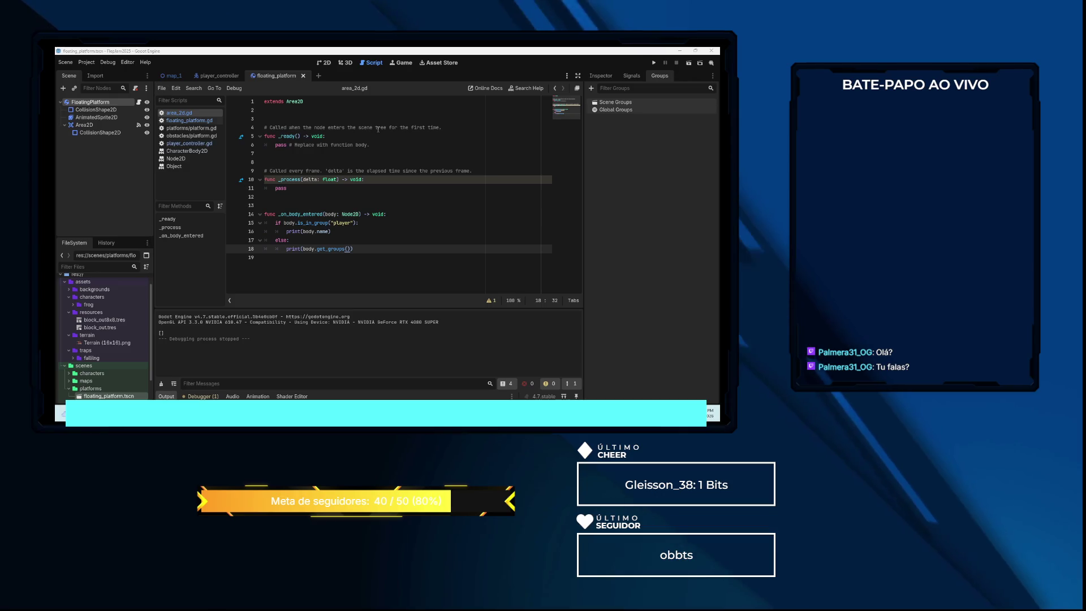
{"action": "key", "text": "ctrl+shift+Tab"}
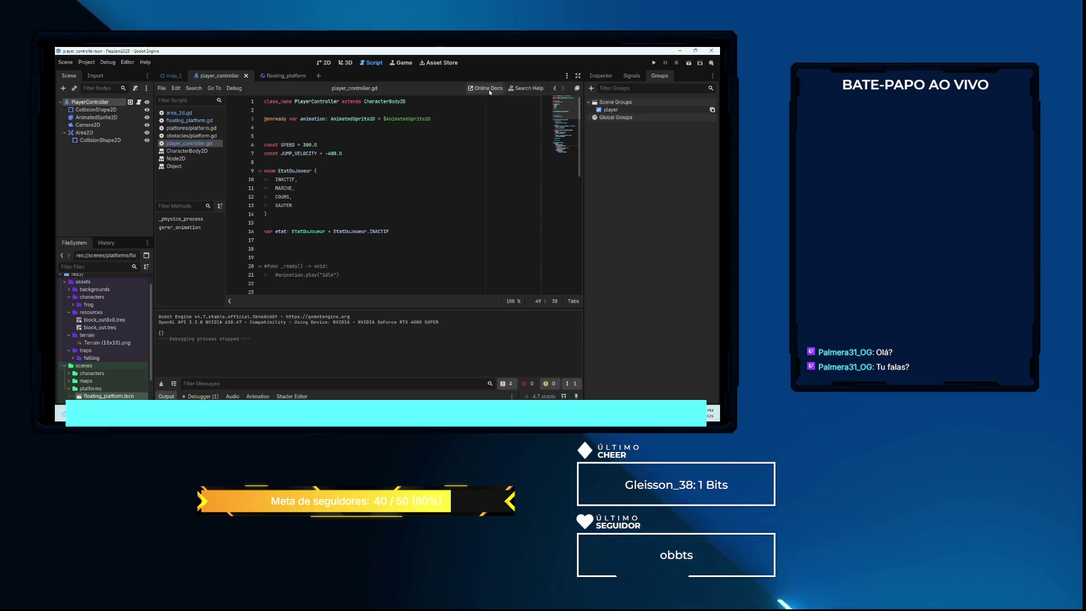
Switch the player_controller scene to the 2D view showing the frog
{"action": "left_click", "coordinate": [326, 62]}
{"action": "scroll", "coordinate": [405, 146], "scroll_direction": "down", "scroll_amount": 5}
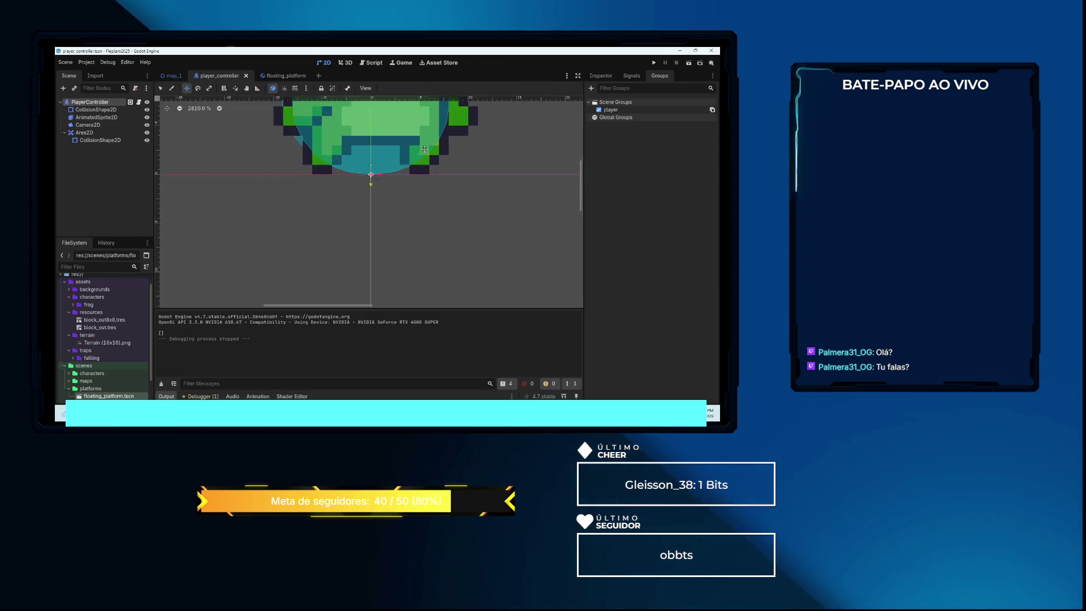
{"action": "scroll", "coordinate": [426, 136], "scroll_direction": "up", "scroll_amount": 3}
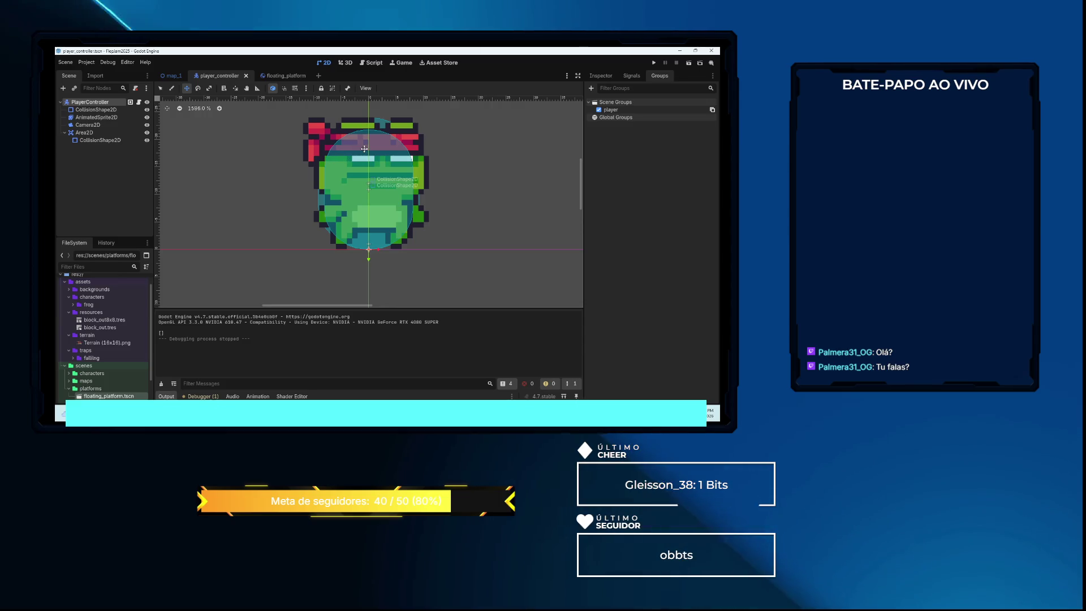
Filter the player's Inspector properties by 'gr', clear the filter, and return to its Groups list
{"action": "left_click", "coordinate": [602, 77]}
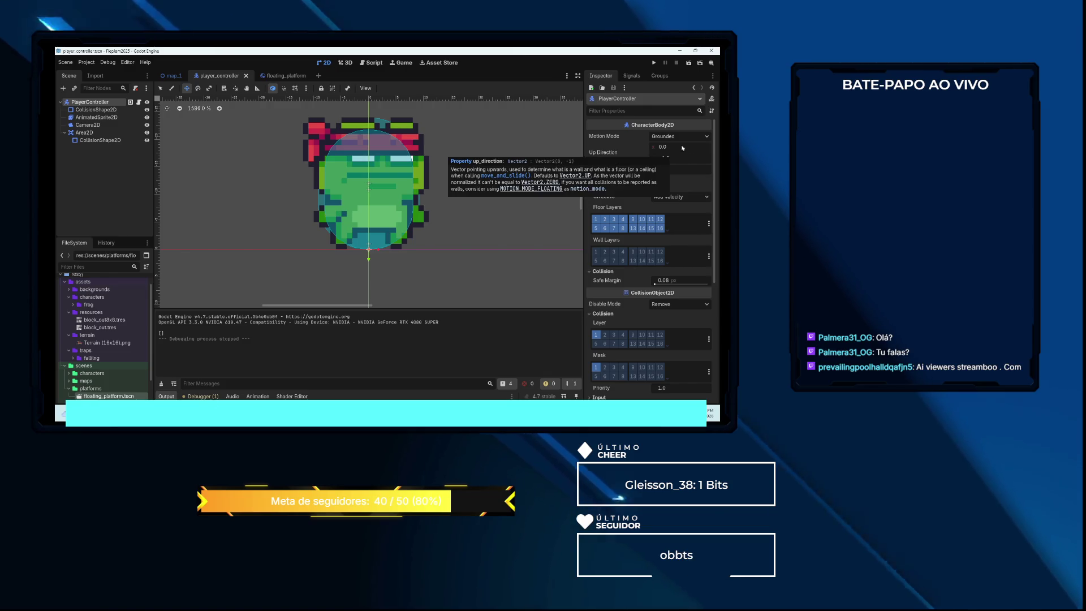
{"action": "scroll", "coordinate": [679, 167], "scroll_direction": "down", "scroll_amount": 3}
{"action": "scroll", "coordinate": [679, 170], "scroll_direction": "down", "scroll_amount": 3}
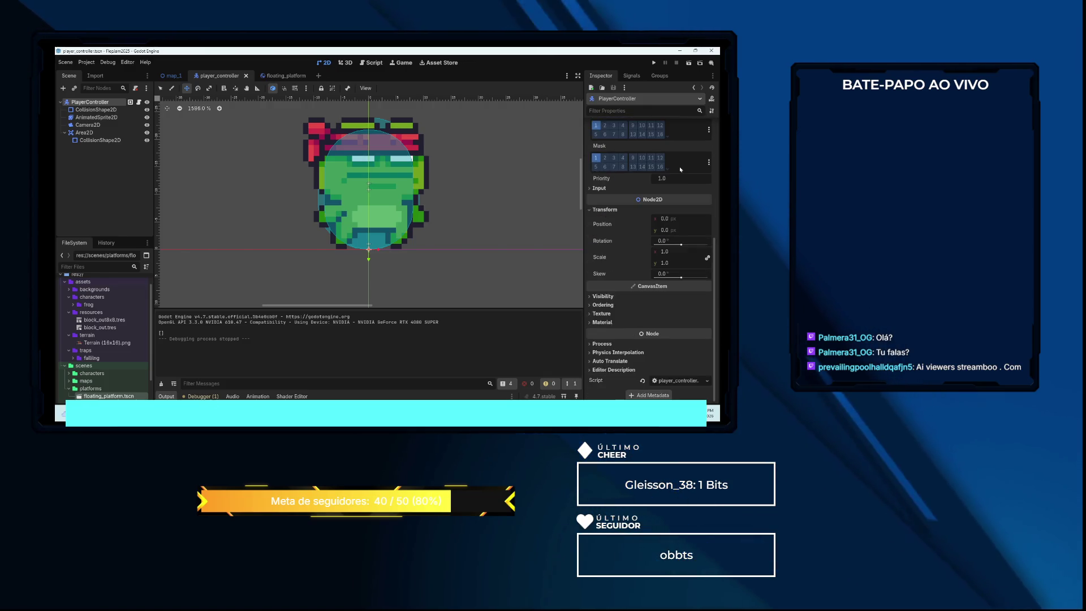
{"action": "scroll", "coordinate": [679, 165], "scroll_direction": "up", "scroll_amount": 6}
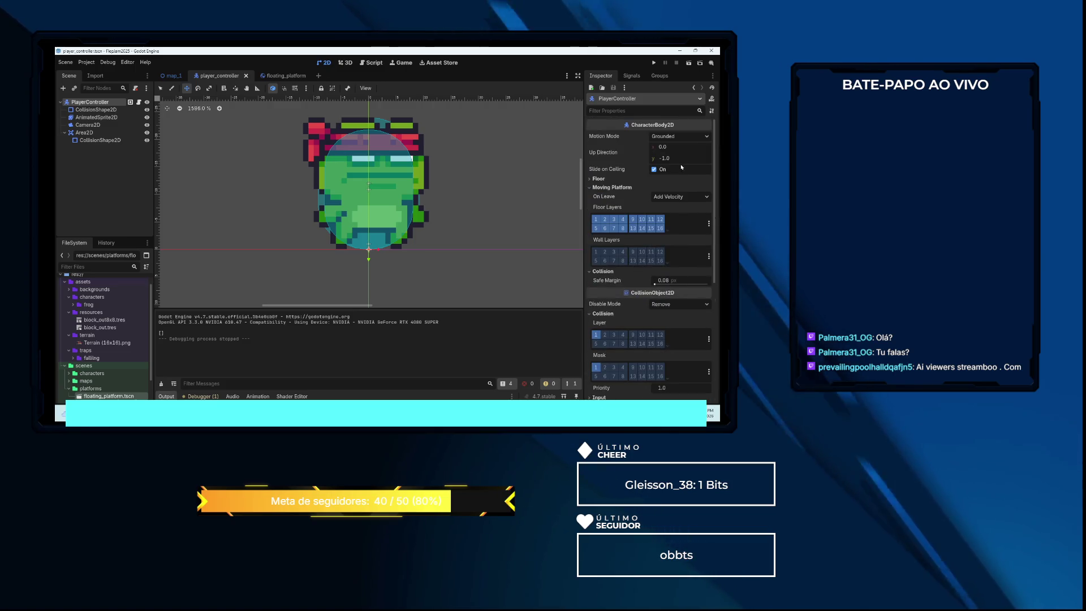
{"action": "left_click", "coordinate": [635, 110]}
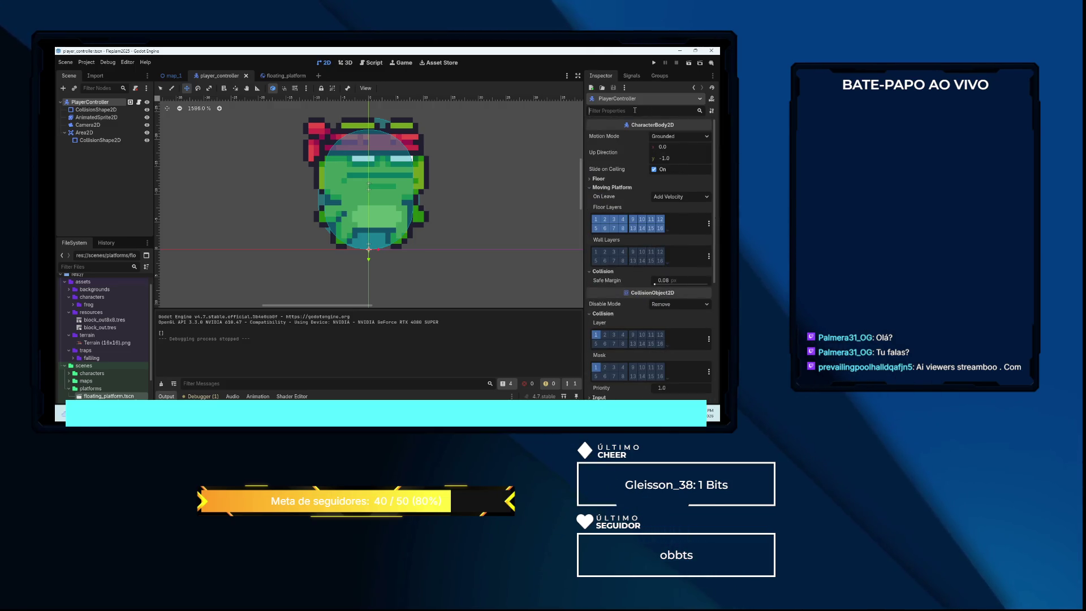
{"action": "type", "text": "gr"}
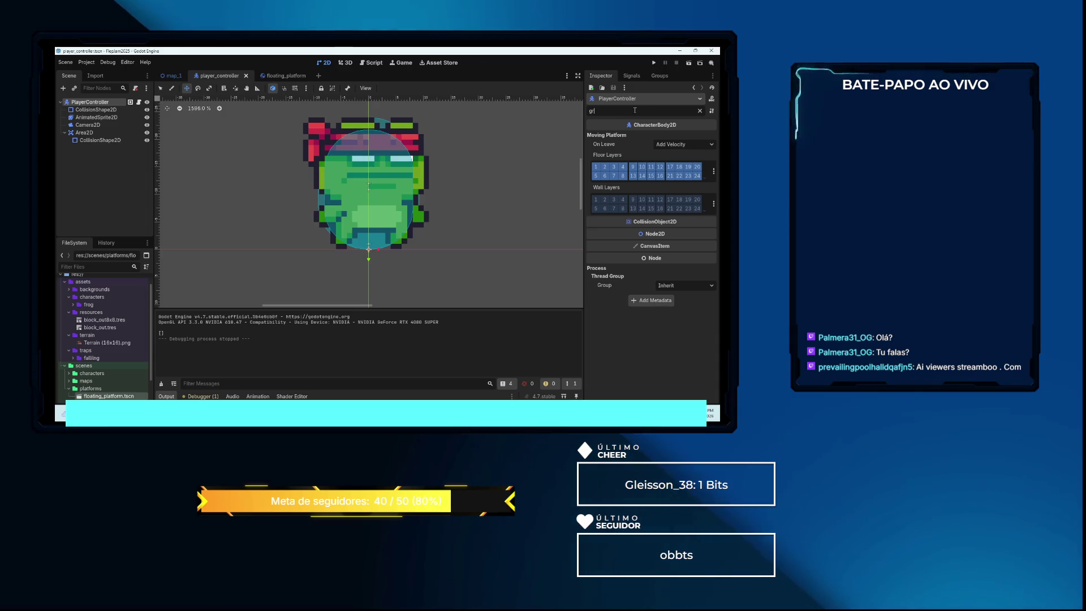
{"action": "left_click", "coordinate": [701, 111]}
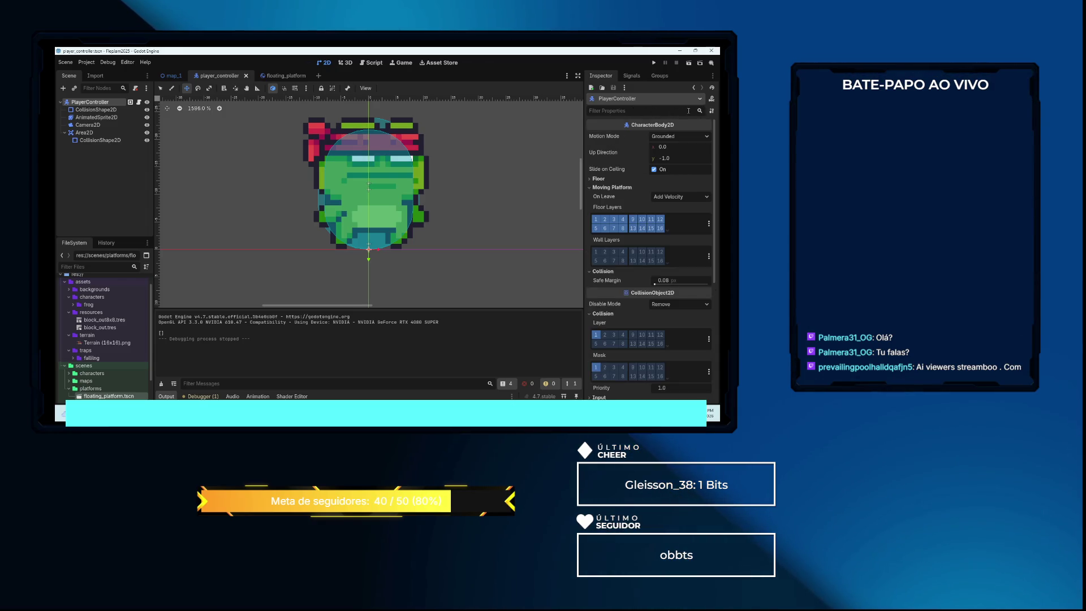
{"action": "left_click", "coordinate": [659, 75]}
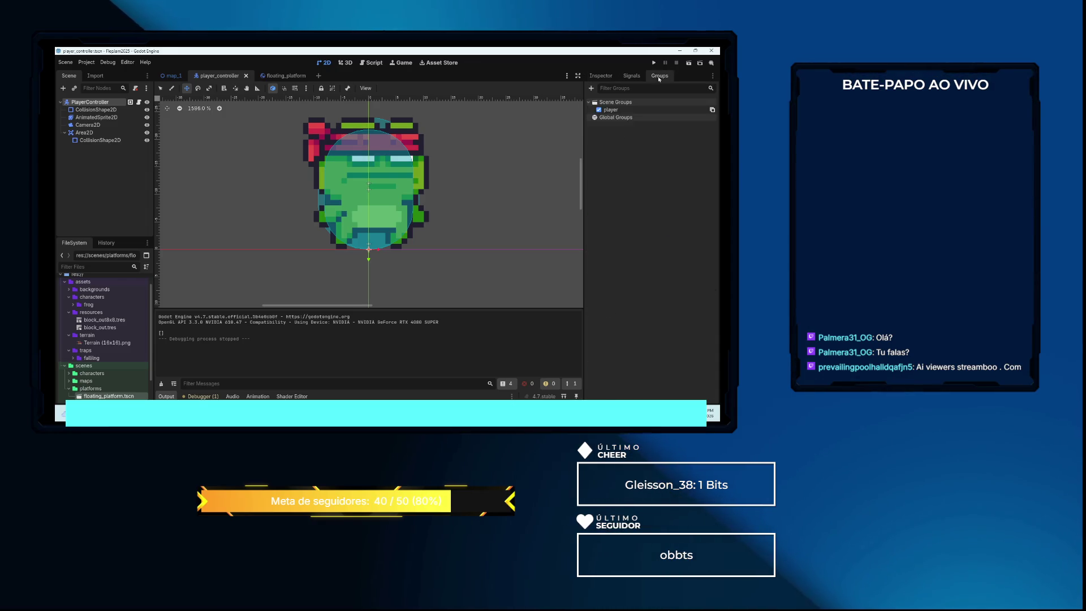
Delete the existing player scene group from PlayerController
{"action": "right_click", "coordinate": [683, 109]}
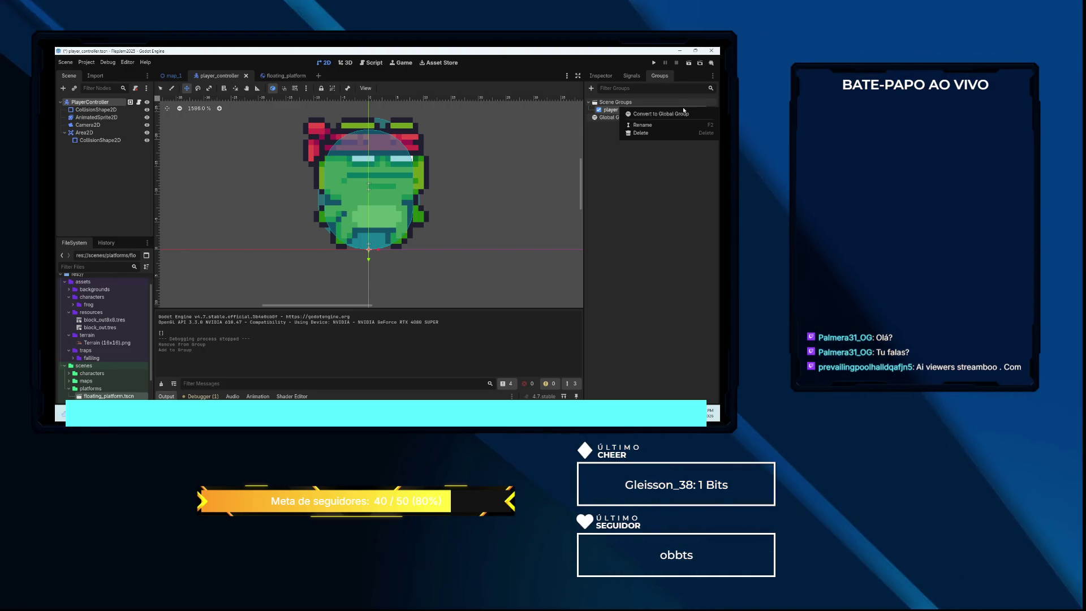
{"action": "left_click", "coordinate": [657, 132]}
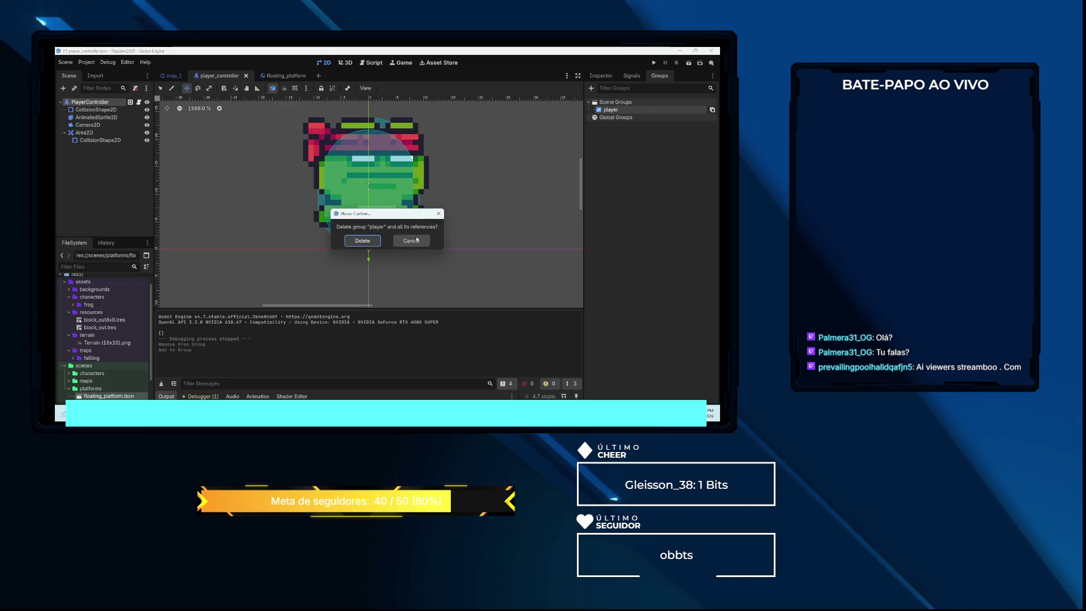
{"action": "left_click", "coordinate": [369, 242]}
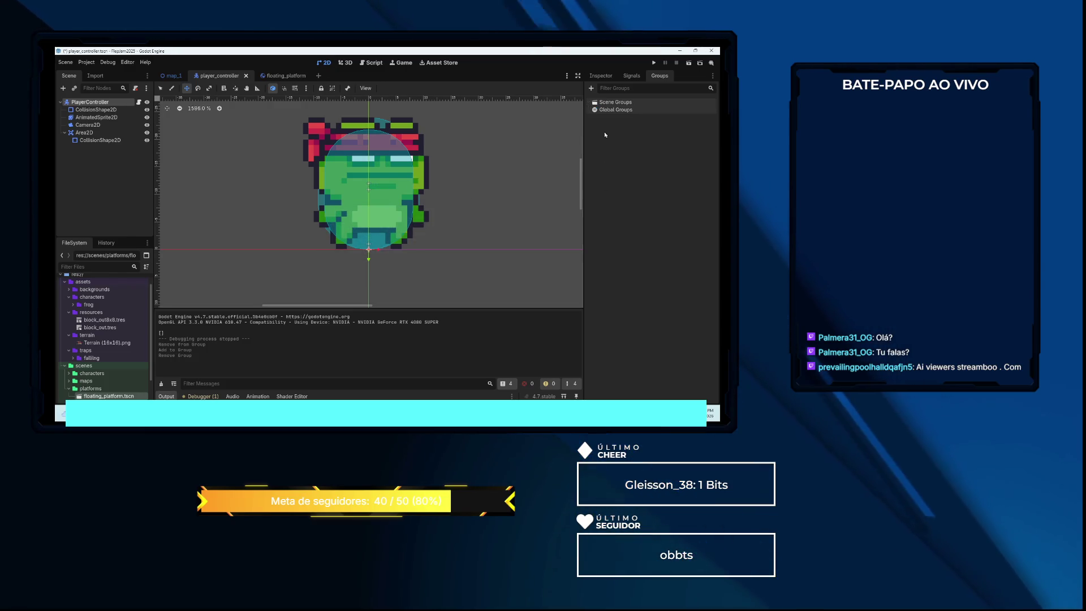
Create a new global group named player, save the scene, and return to floating_platform
{"action": "left_click", "coordinate": [591, 88]}
{"action": "type", "text": "player"}
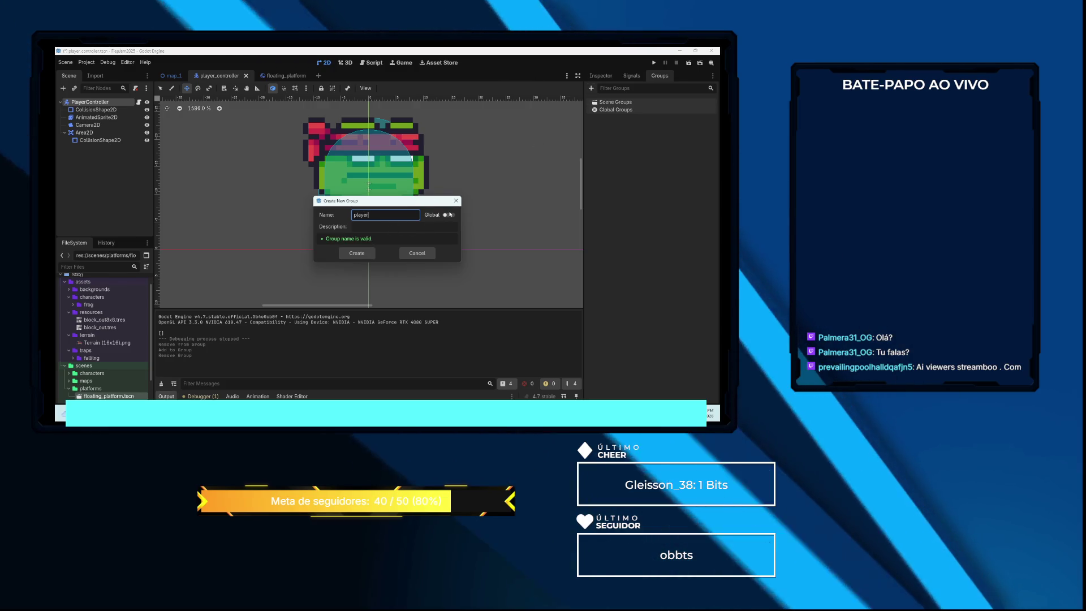
{"action": "left_click", "coordinate": [448, 215]}
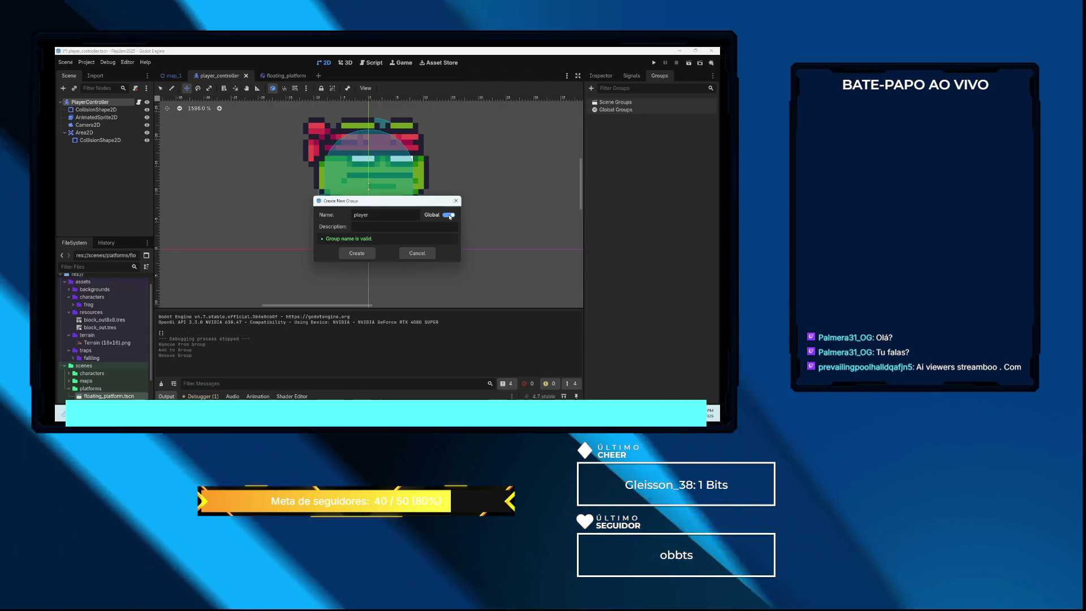
{"action": "left_click", "coordinate": [357, 253]}
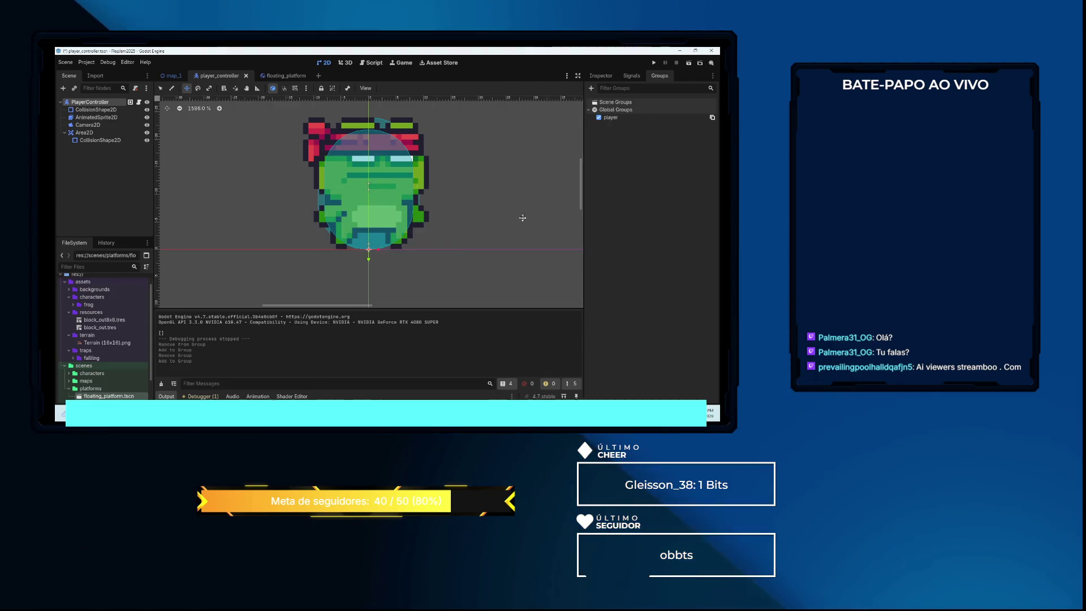
{"action": "key", "text": "ctrl+s"}
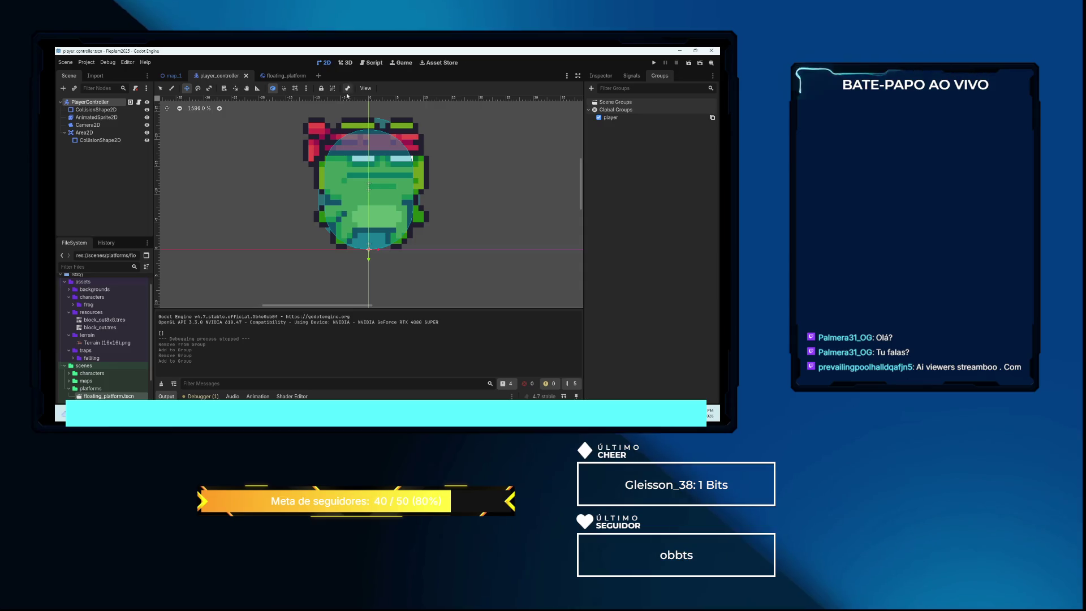
{"action": "left_click", "coordinate": [281, 76]}
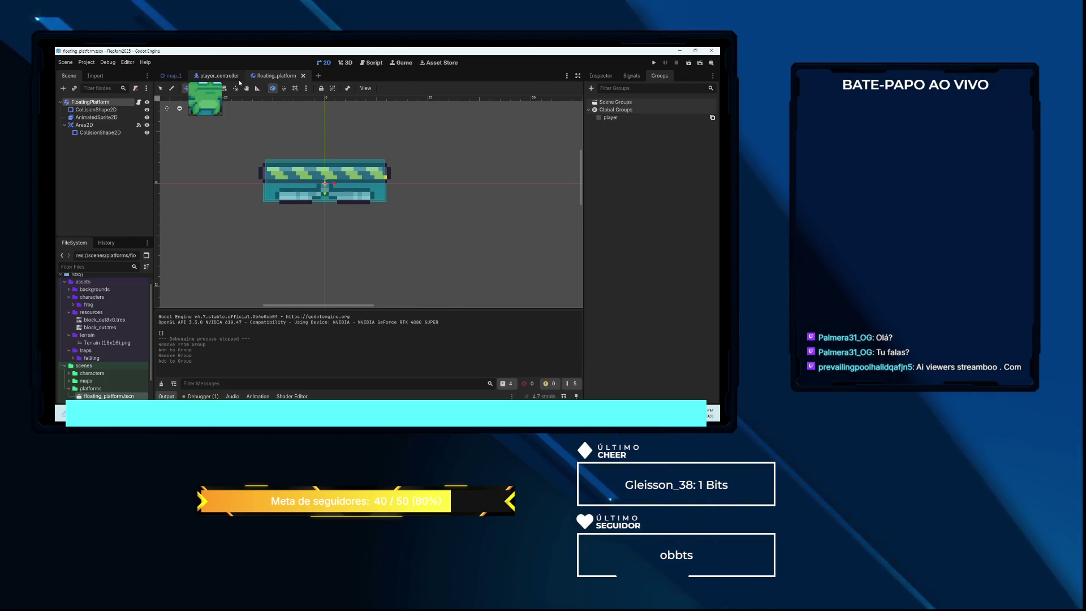
Test-run the game, walking the frog onto the trap so PlayerController prints, then open player_controller.gd
{"action": "left_click", "coordinate": [220, 75]}
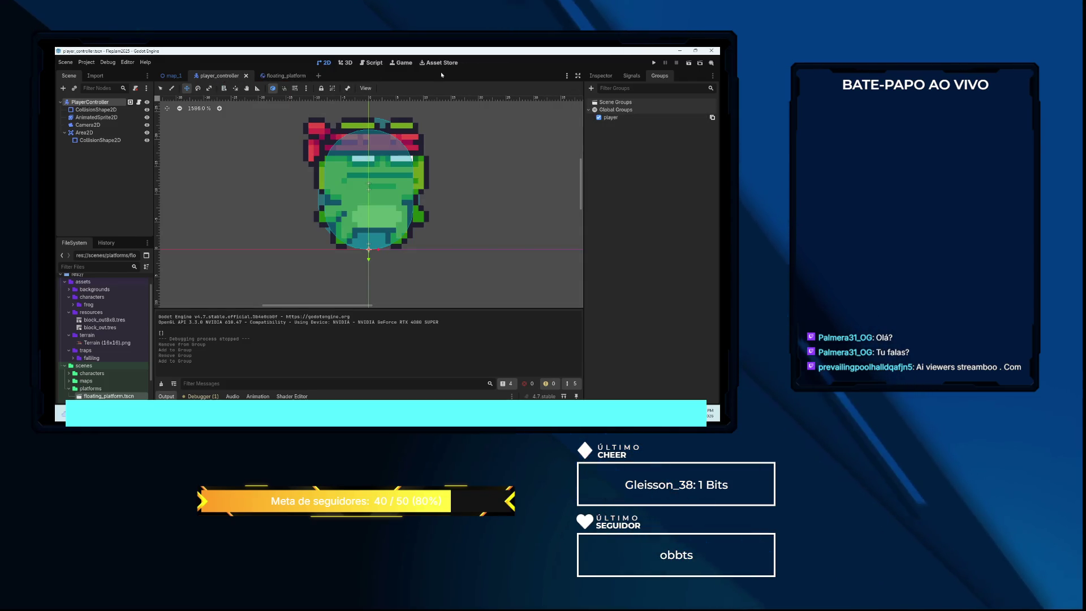
{"action": "key", "text": "F5"}
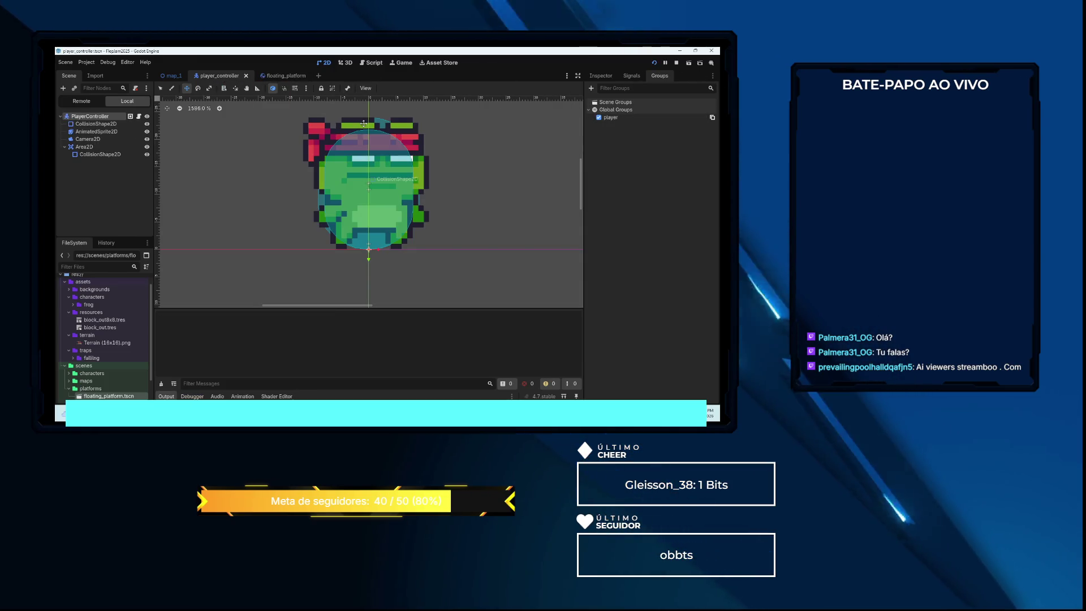
{"action": "key", "text": "Right"}
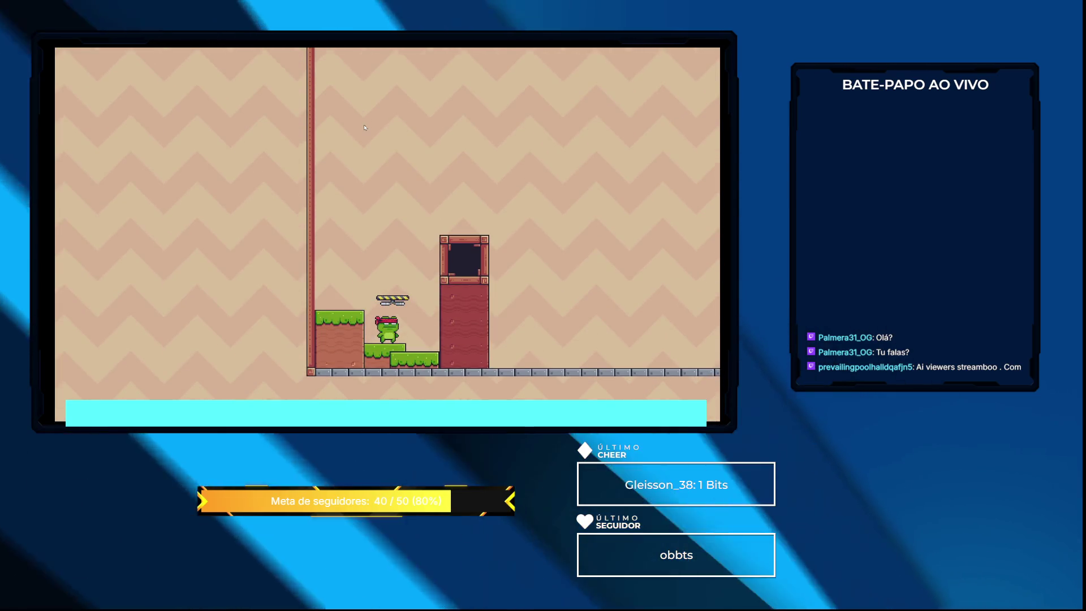
{"action": "key", "text": "F8"}
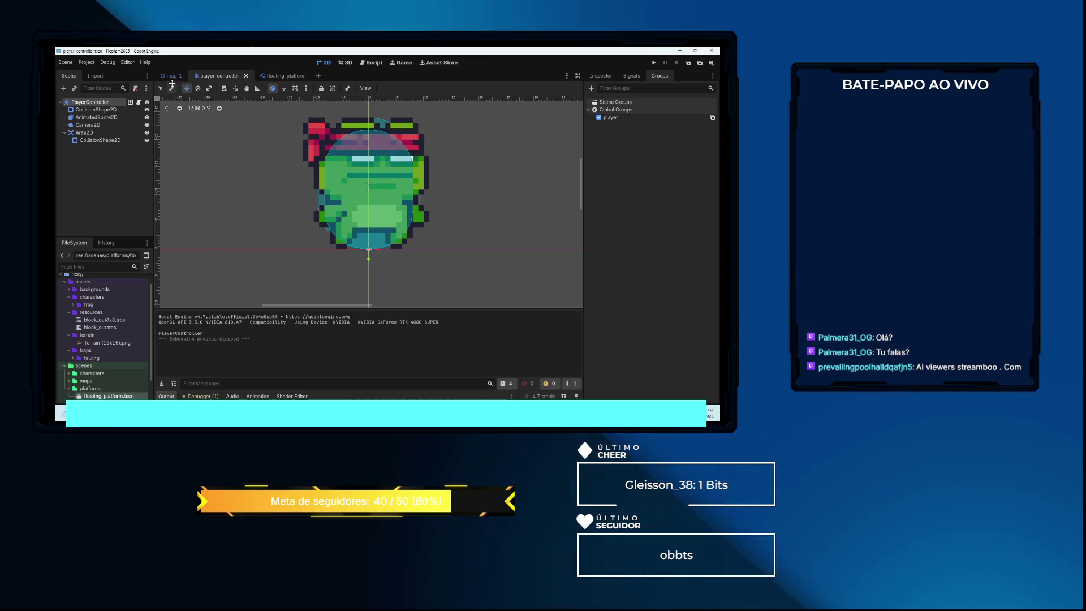
{"action": "left_click", "coordinate": [371, 62]}
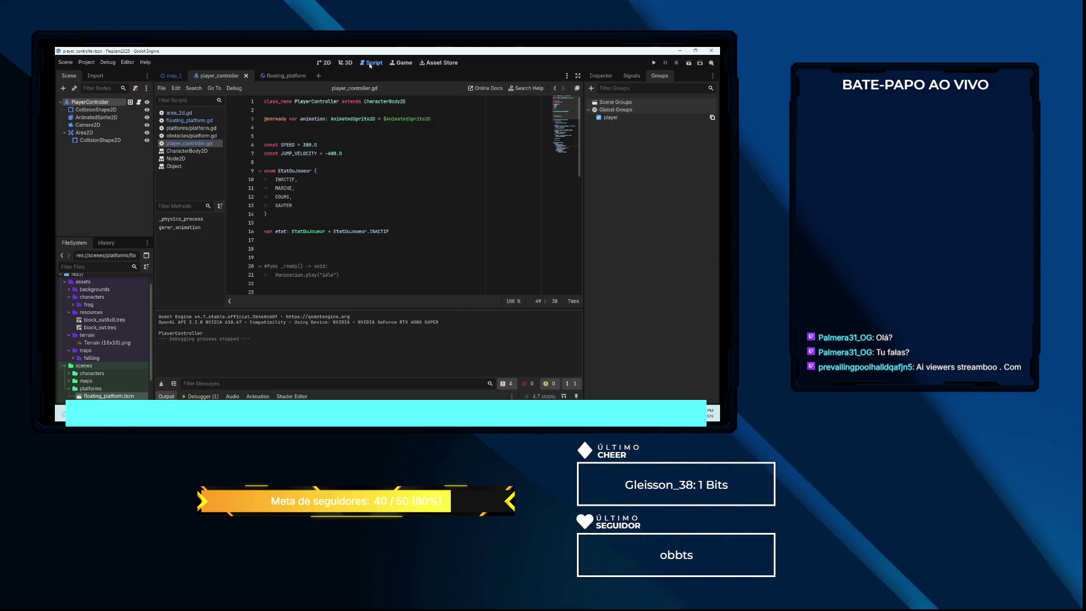
Show the trap's area_2d.gd script in the editor from the floating_platform scene
{"action": "left_click", "coordinate": [179, 113]}
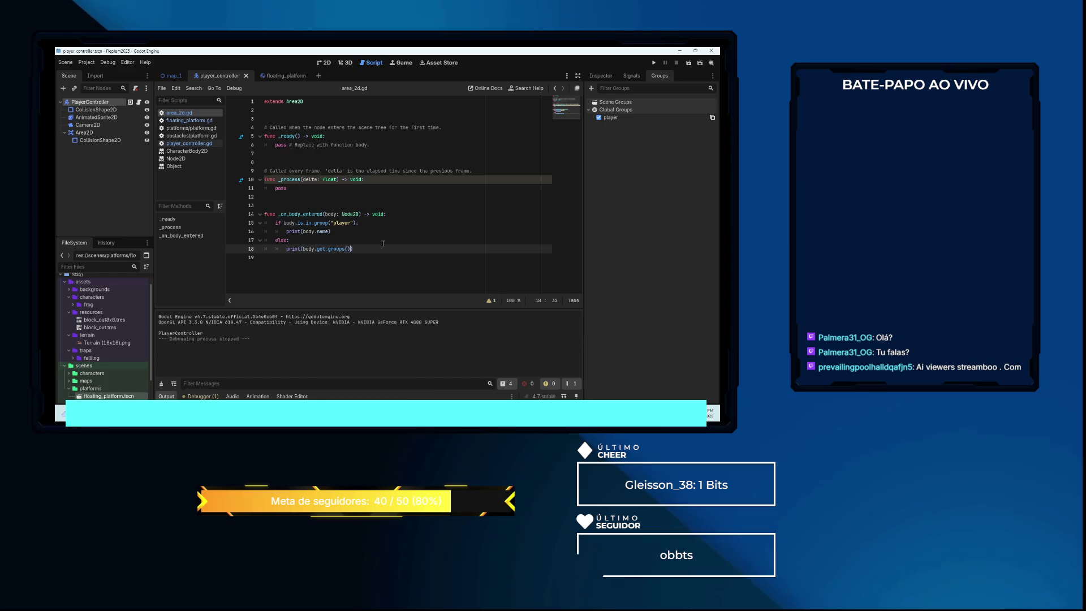
{"action": "left_click", "coordinate": [286, 76]}
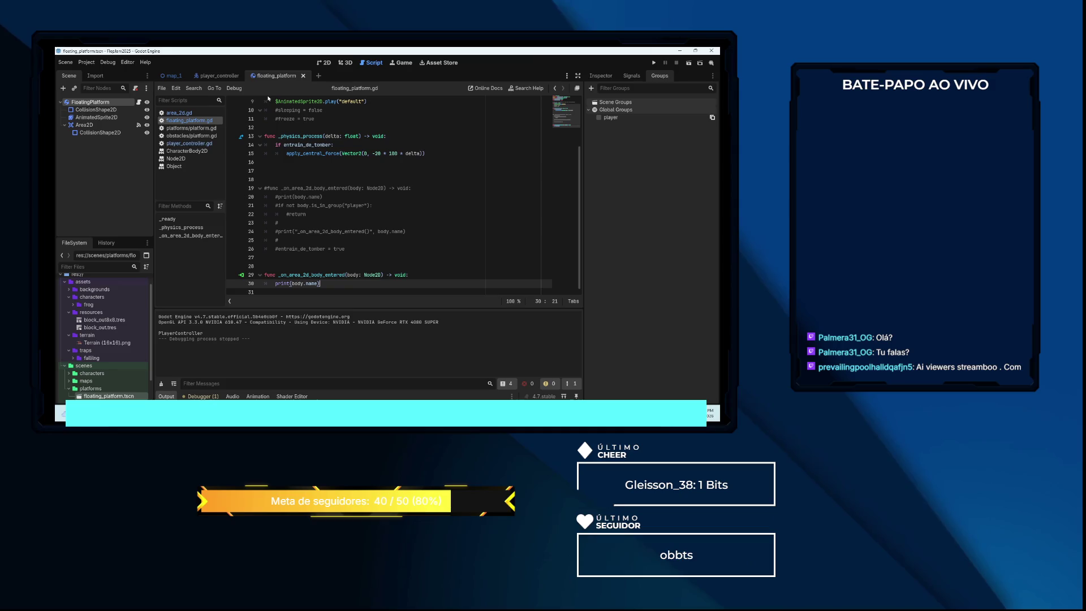
{"action": "mouse_move", "coordinate": [229, 76]}
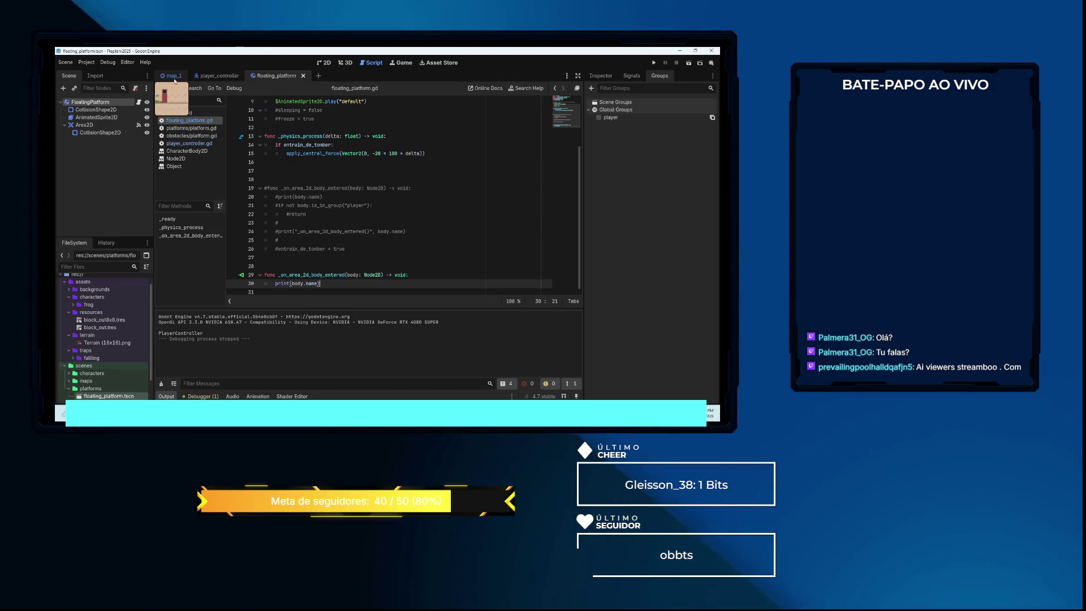
{"action": "left_click", "coordinate": [188, 113]}
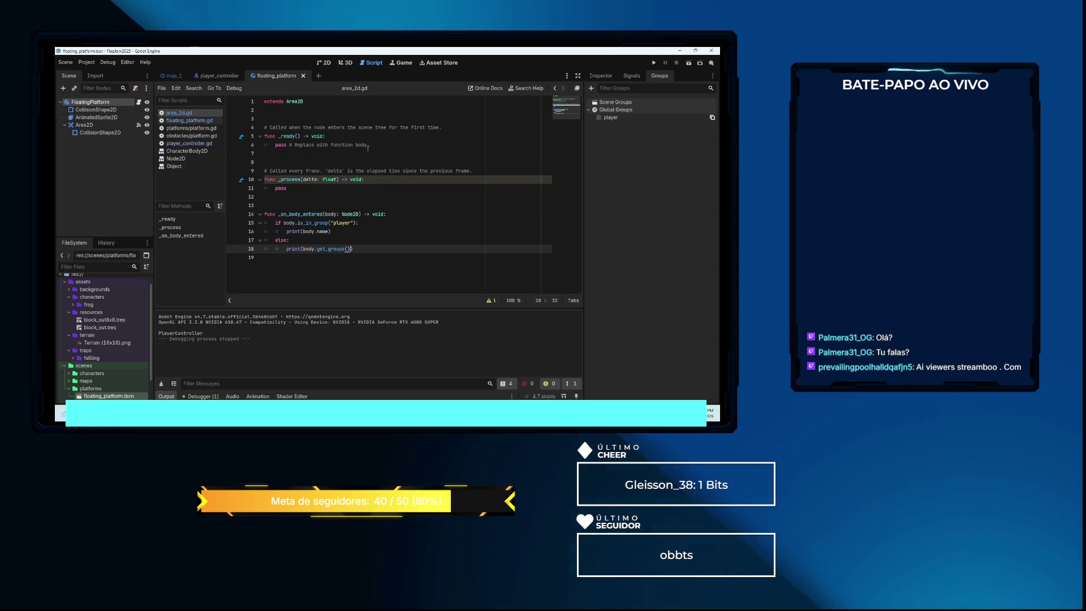
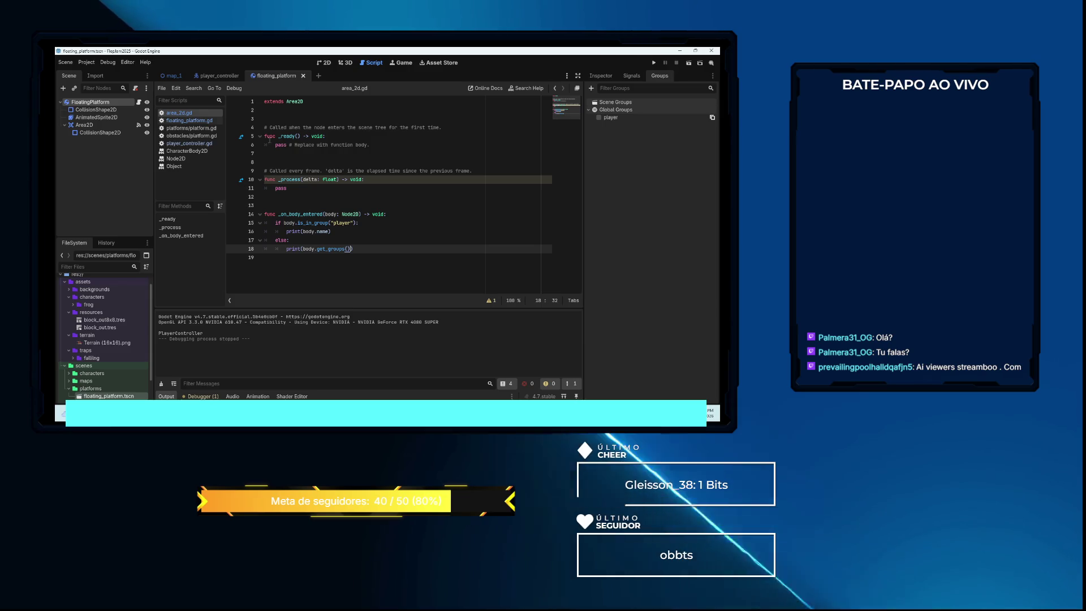
Look over the floating platform in the 2D view, then the map_1 level scene
{"action": "mouse_move", "coordinate": [173, 84]}
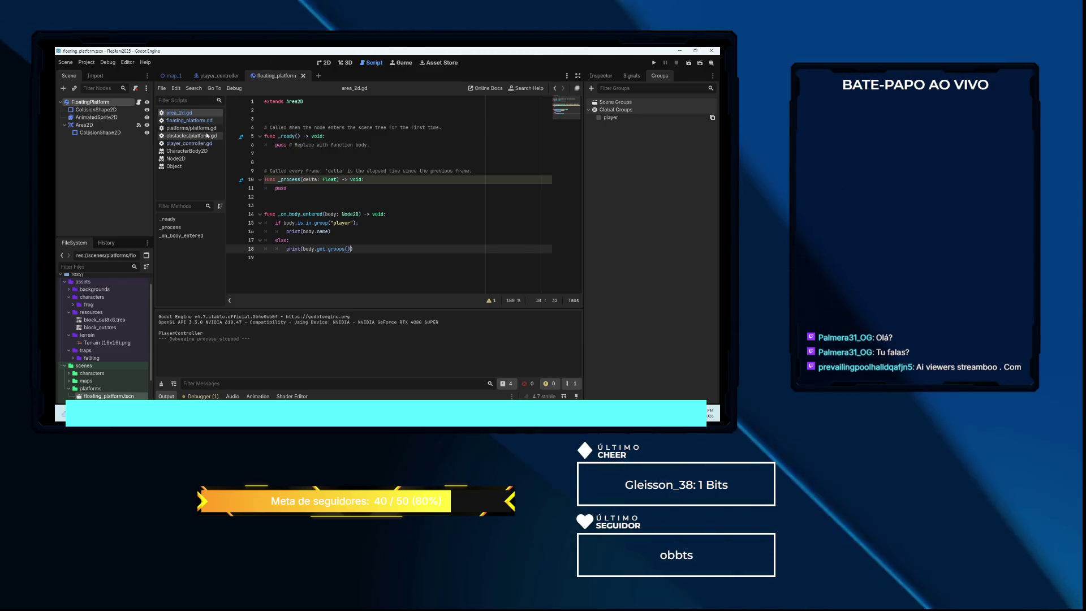
{"action": "left_click", "coordinate": [328, 66]}
{"action": "scroll", "coordinate": [362, 125], "scroll_direction": "down", "scroll_amount": 3}
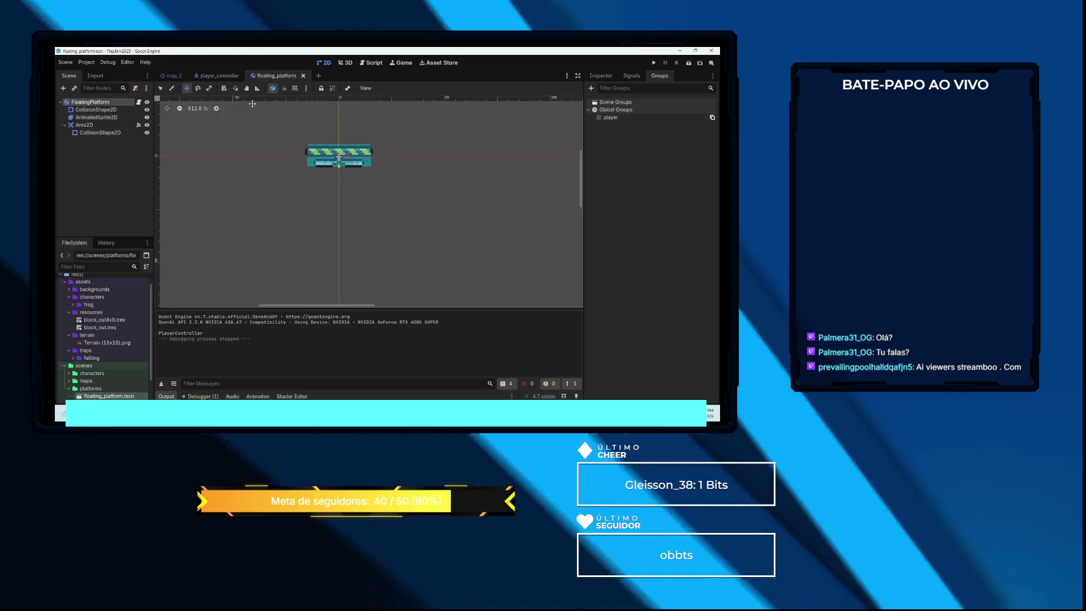
{"action": "left_click", "coordinate": [168, 75]}
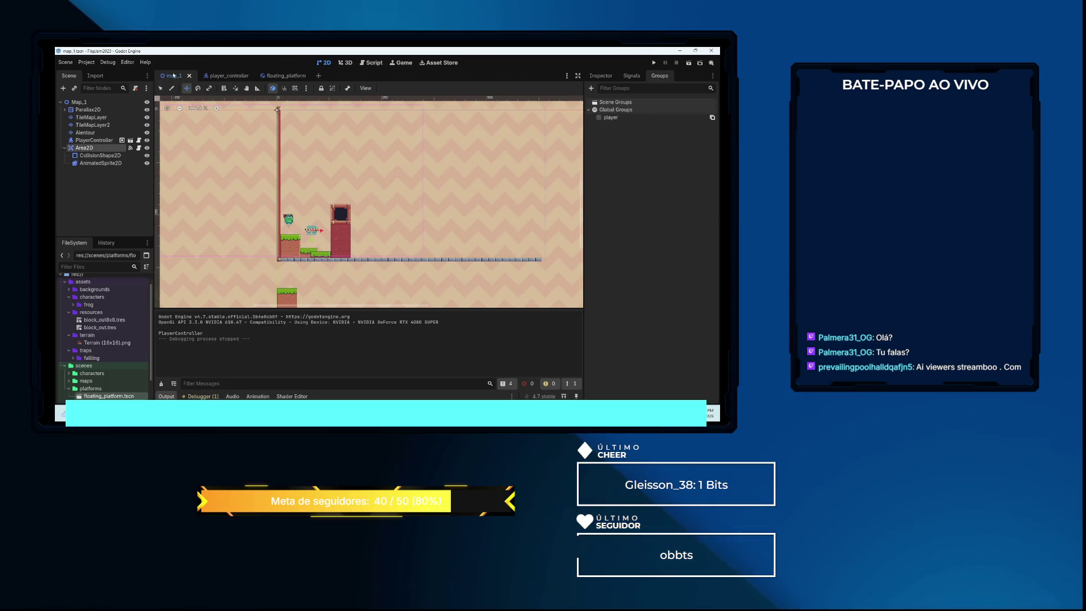
{"action": "scroll", "coordinate": [319, 195], "scroll_direction": "up", "scroll_amount": 4}
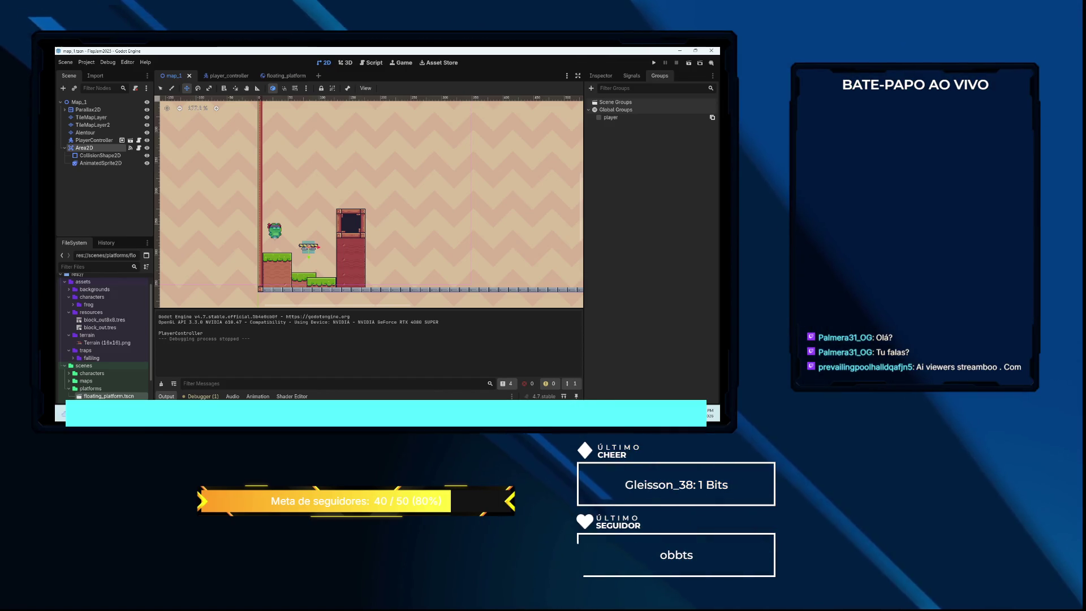
Compare the floating_platform, player_controller and map_1 scenes, then open floating_platform.gd for editing
{"action": "left_click", "coordinate": [285, 76]}
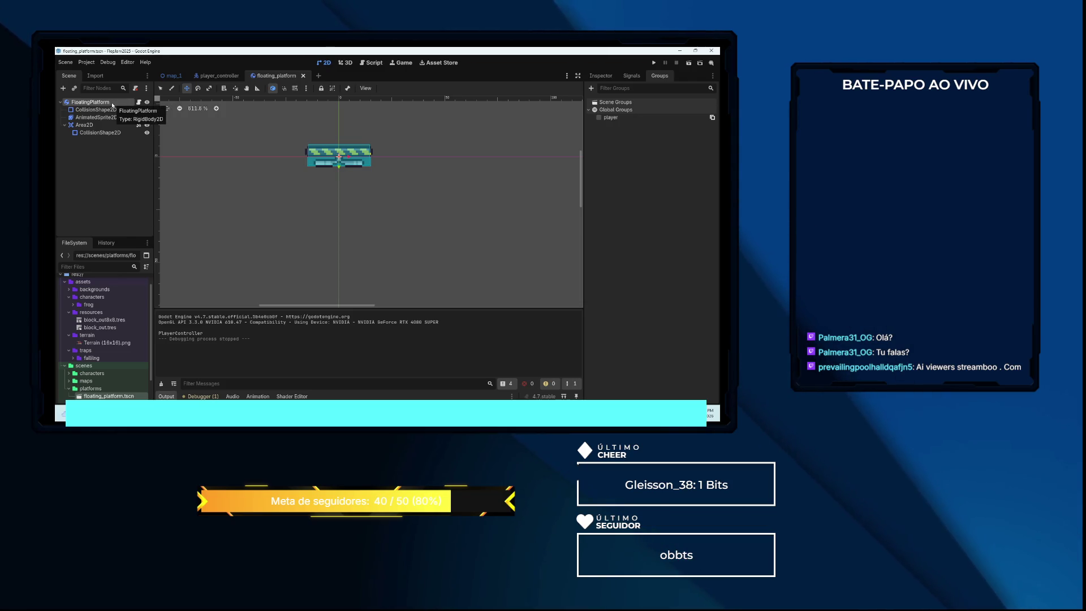
{"action": "left_click", "coordinate": [216, 76]}
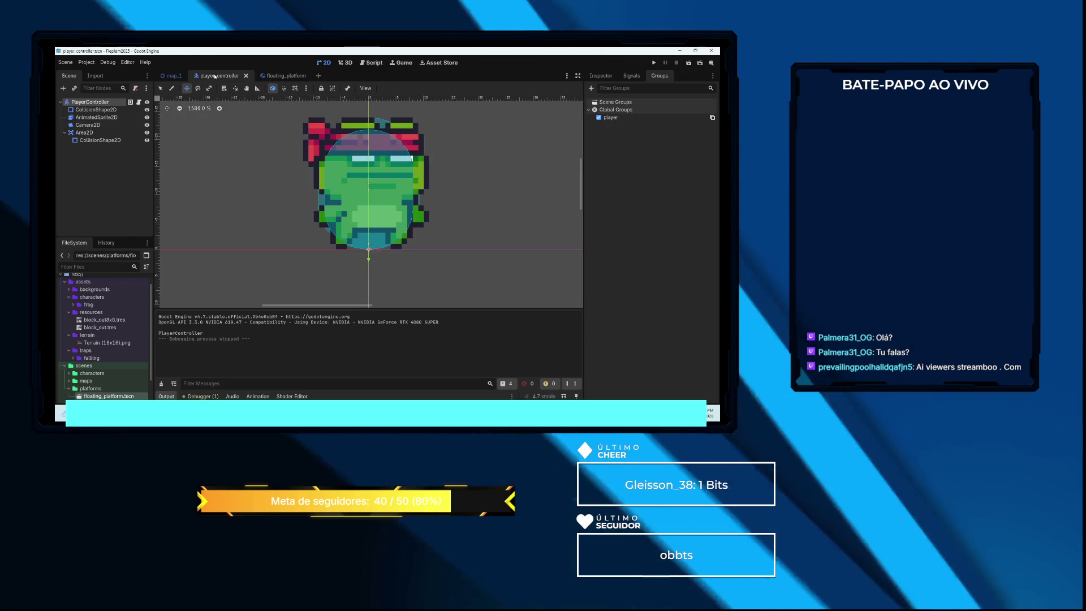
{"action": "left_click", "coordinate": [171, 76]}
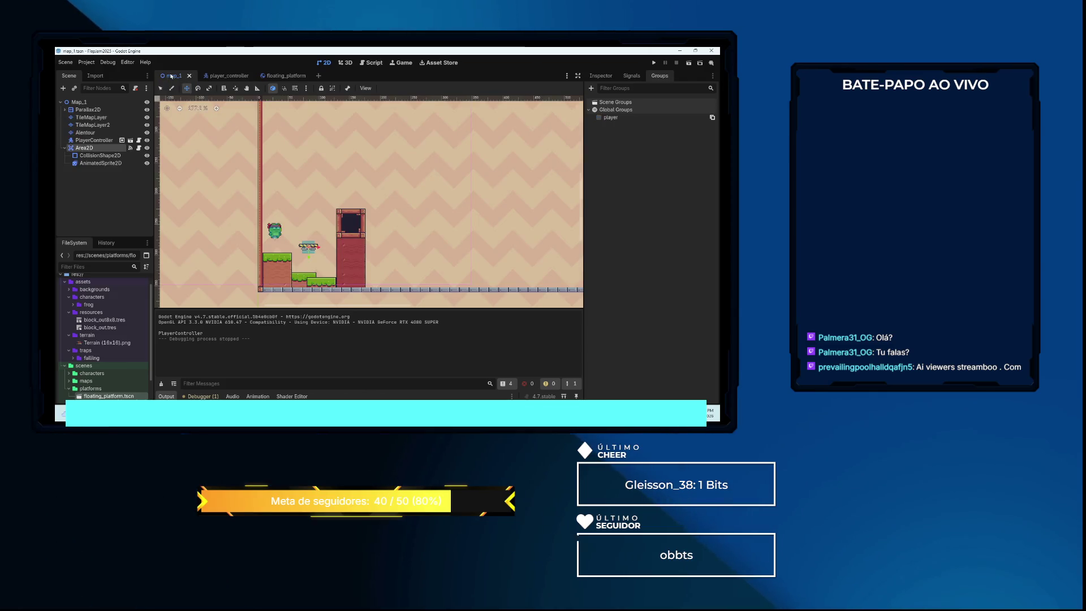
{"action": "left_click", "coordinate": [279, 76]}
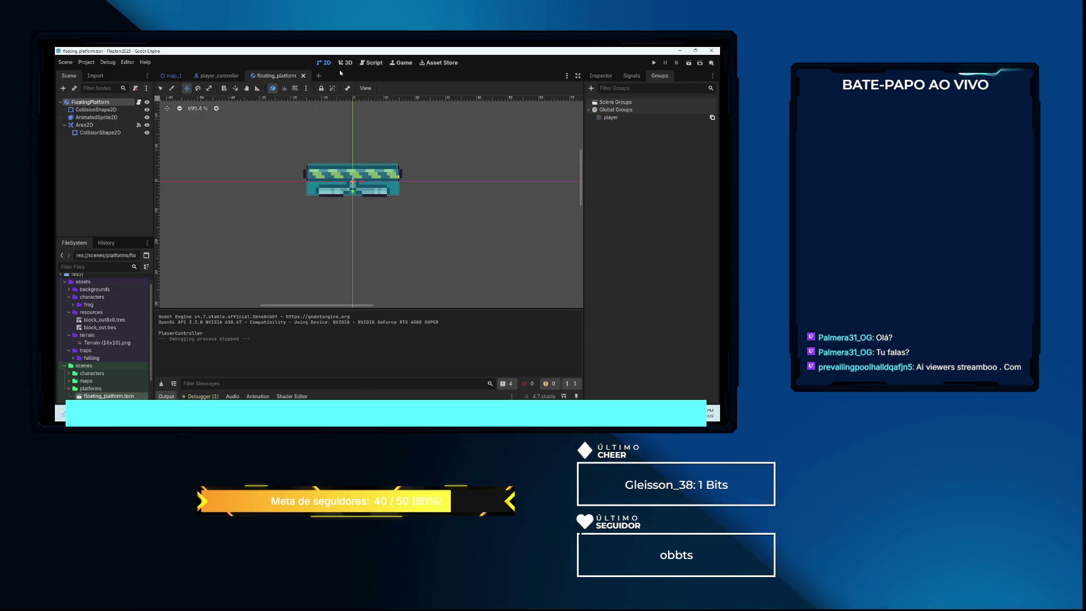
{"action": "left_click", "coordinate": [375, 63]}
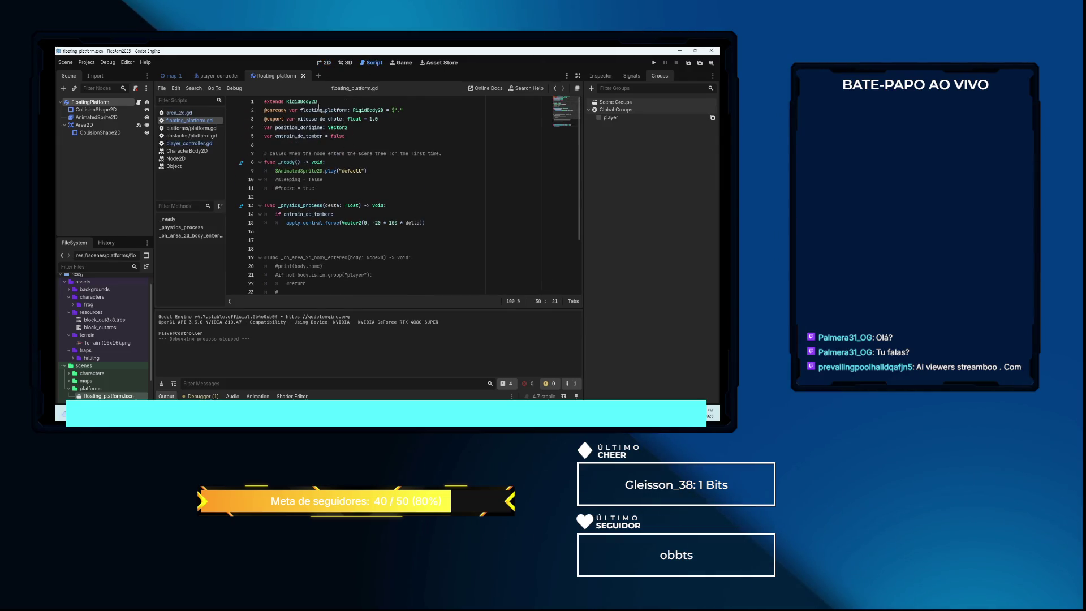
Show the documentation tooltip for RigidBody2D on line 1 of floating_platform.gd
{"action": "mouse_move", "coordinate": [308, 101]}
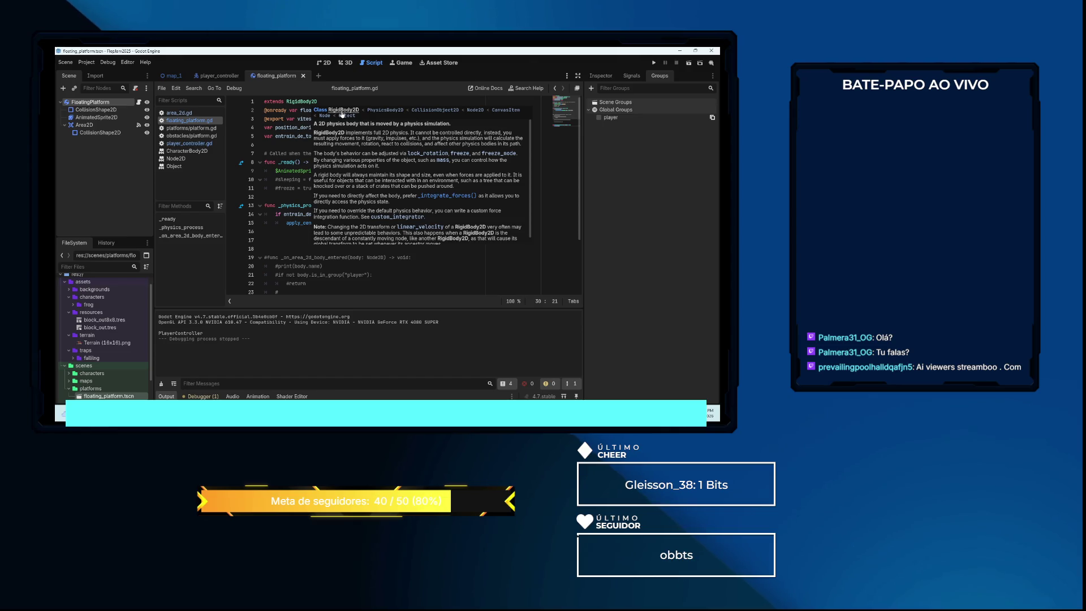
Read the RigidBody2D Description and Properties, then return to map_1 and open Area2D's node menu
{"action": "left_click", "coordinate": [341, 111]}
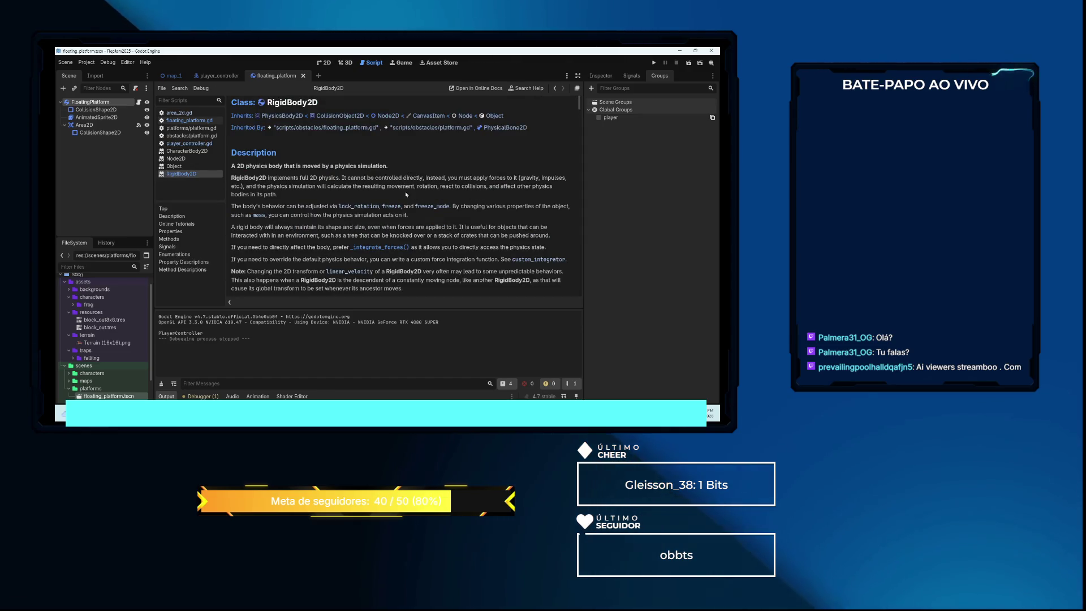
{"action": "scroll", "coordinate": [381, 197], "scroll_direction": "down", "scroll_amount": 3}
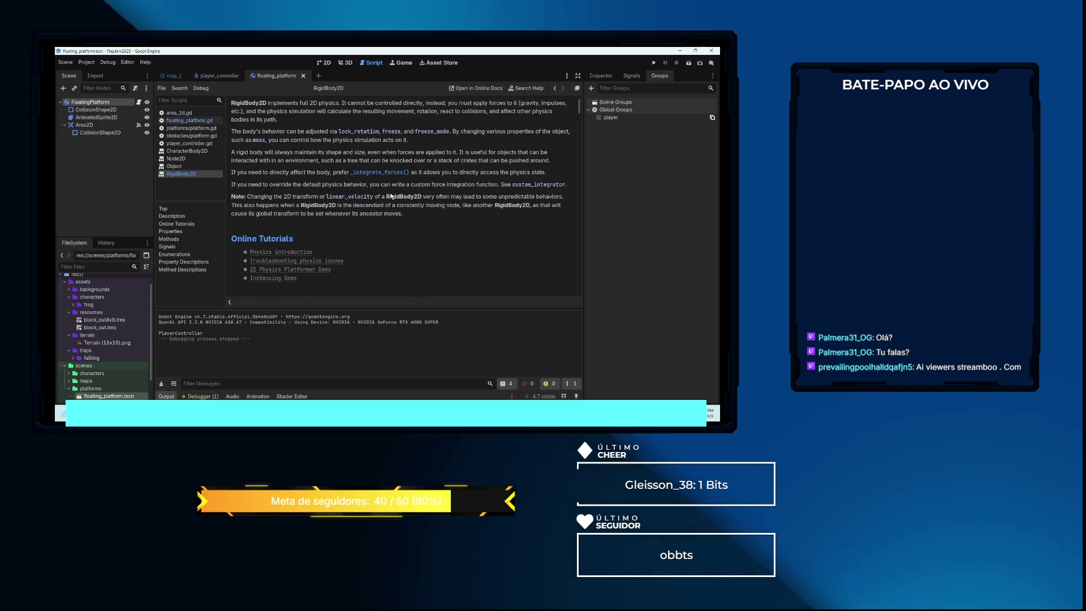
{"action": "scroll", "coordinate": [390, 195], "scroll_direction": "up", "scroll_amount": 1}
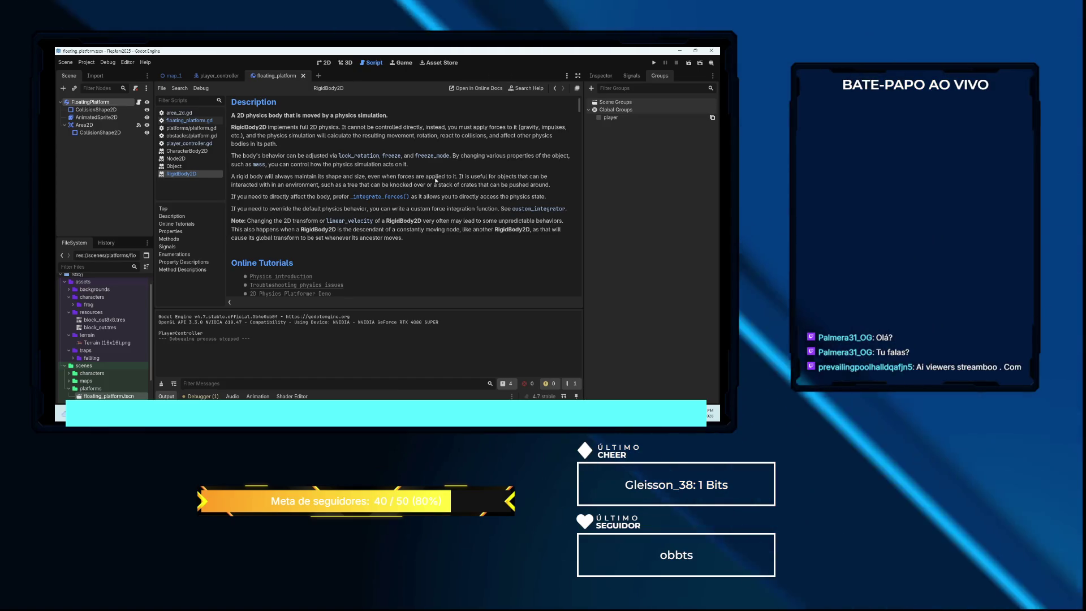
{"action": "scroll", "coordinate": [436, 179], "scroll_direction": "up", "scroll_amount": 2}
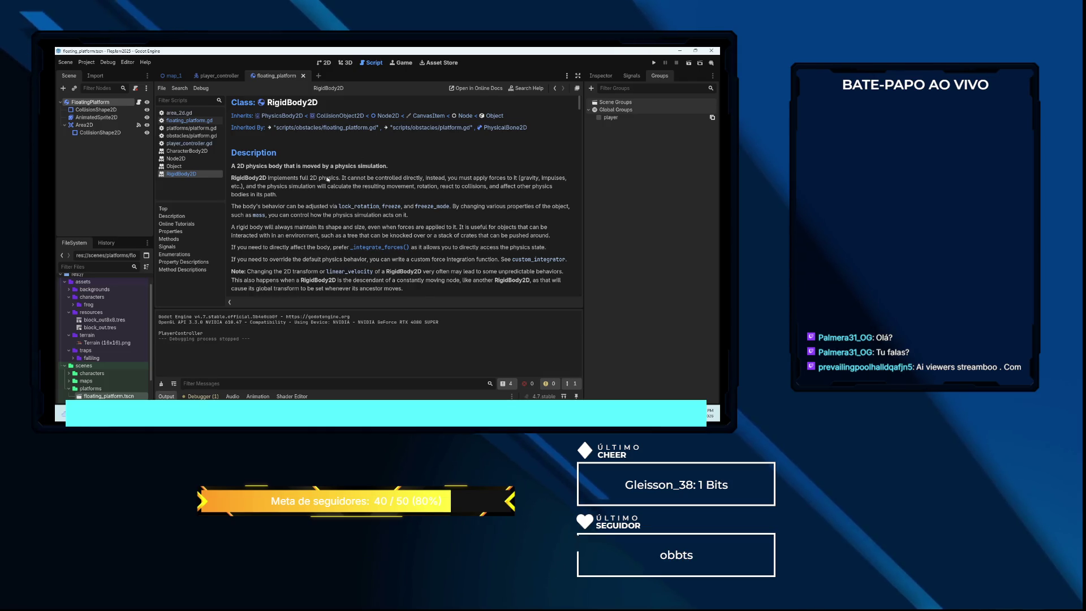
{"action": "scroll", "coordinate": [326, 179], "scroll_direction": "down", "scroll_amount": 3}
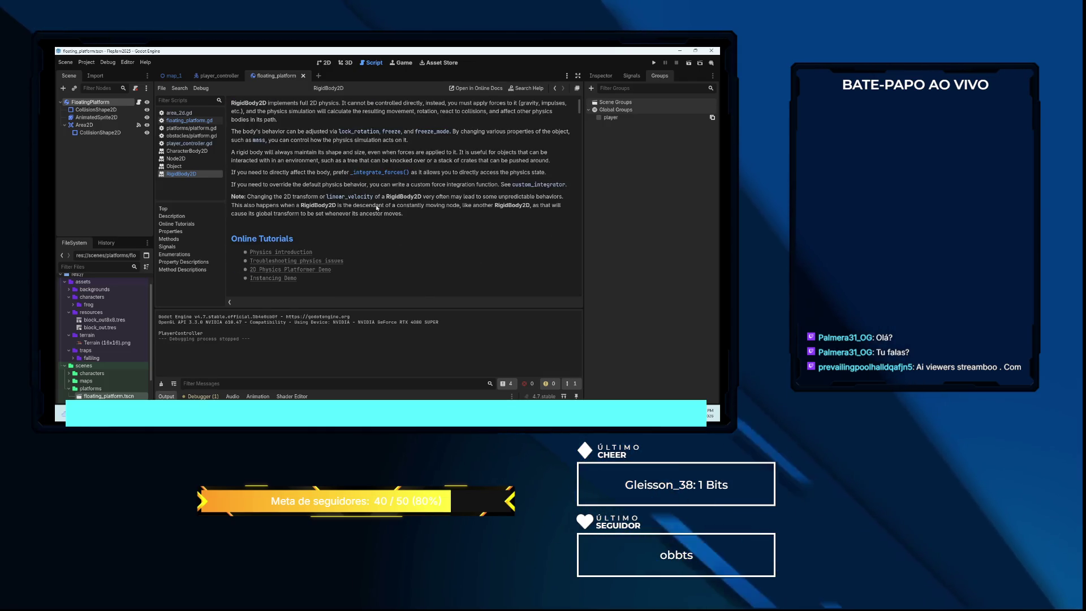
{"action": "scroll", "coordinate": [366, 208], "scroll_direction": "down", "scroll_amount": 4}
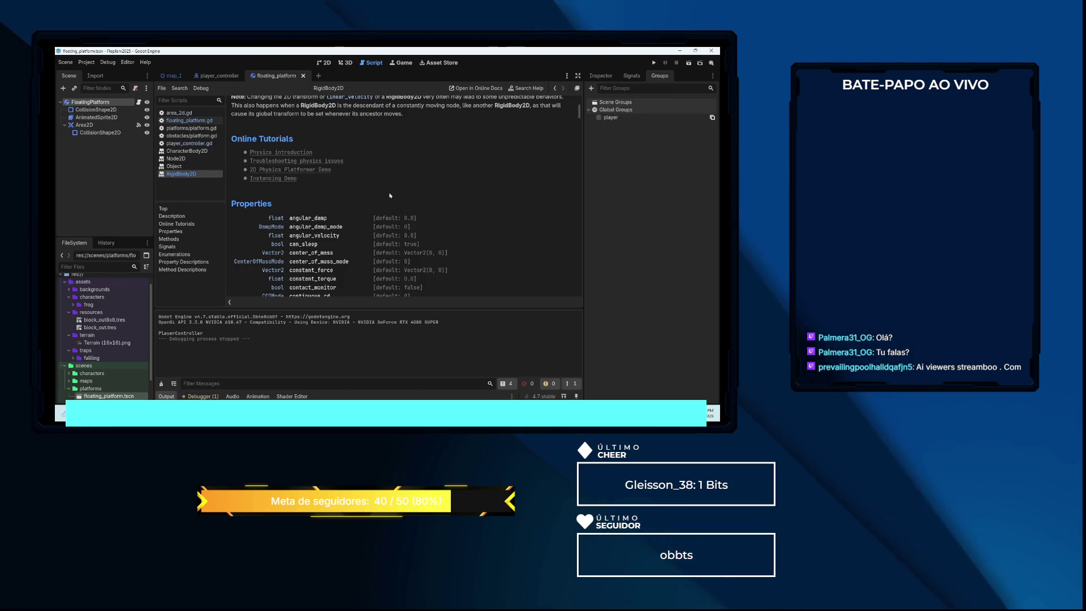
{"action": "scroll", "coordinate": [390, 196], "scroll_direction": "down", "scroll_amount": 1}
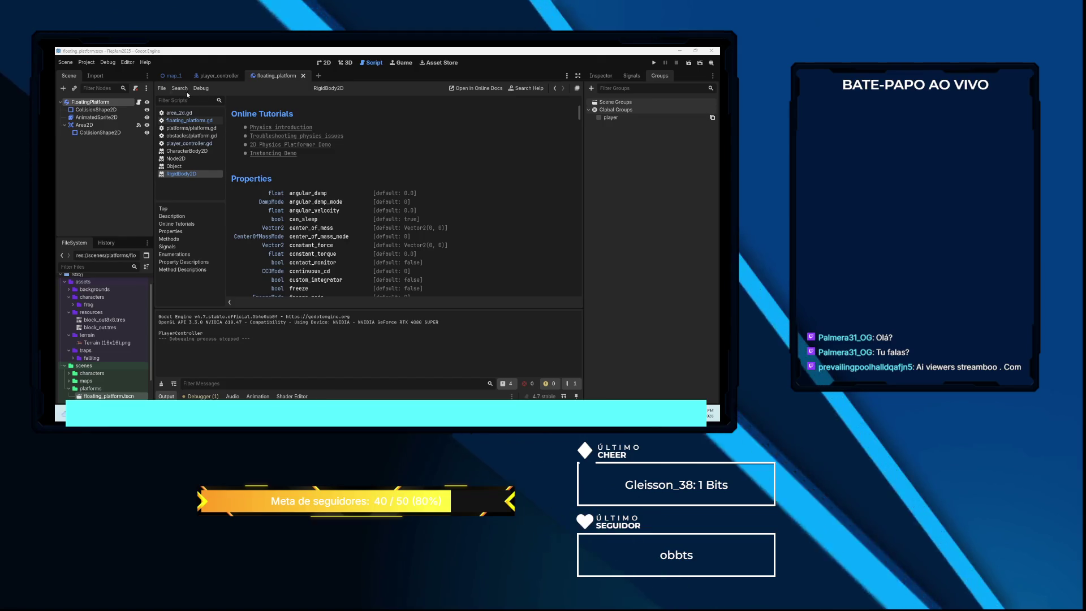
{"action": "left_click", "coordinate": [173, 75]}
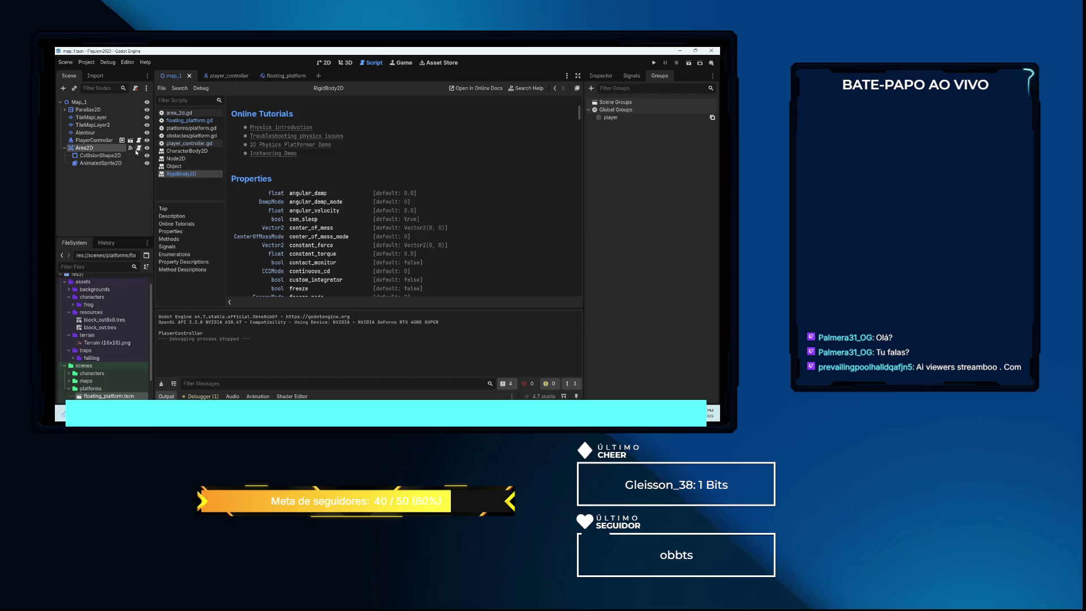
{"action": "right_click", "coordinate": [91, 150]}
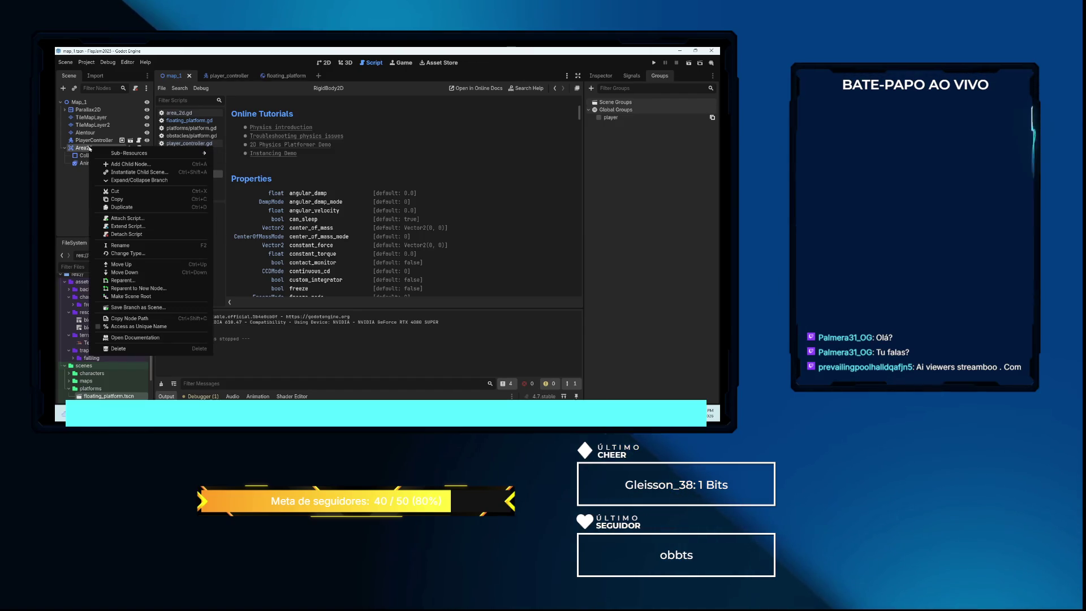
Nest a RigidBody2D with a CollisionShape2D child under Area2D, then view map_1 in 2D
{"action": "left_click", "coordinate": [121, 165]}
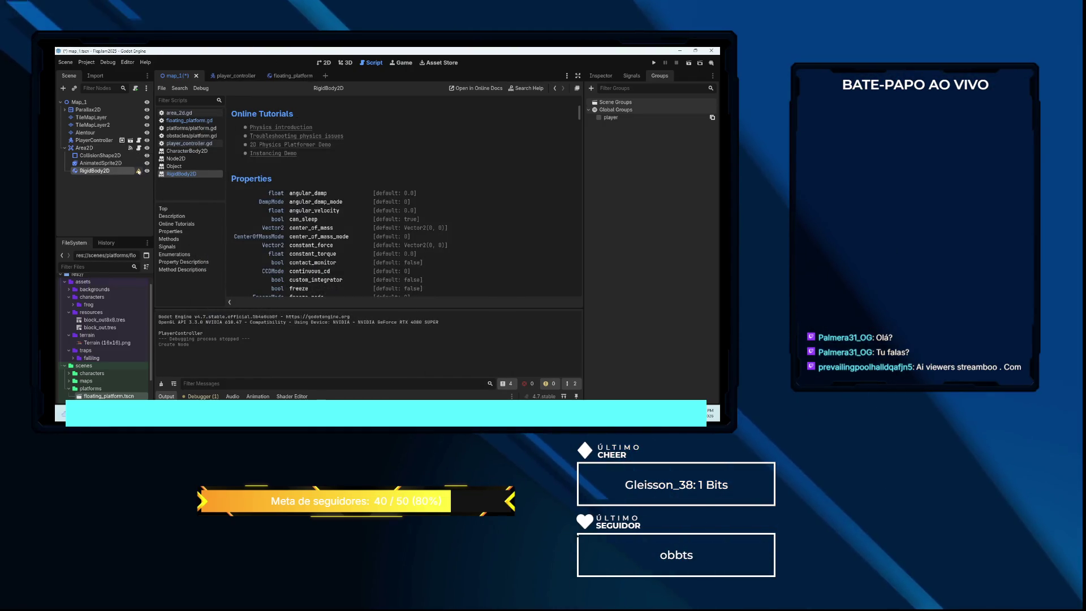
{"action": "right_click", "coordinate": [110, 171]}
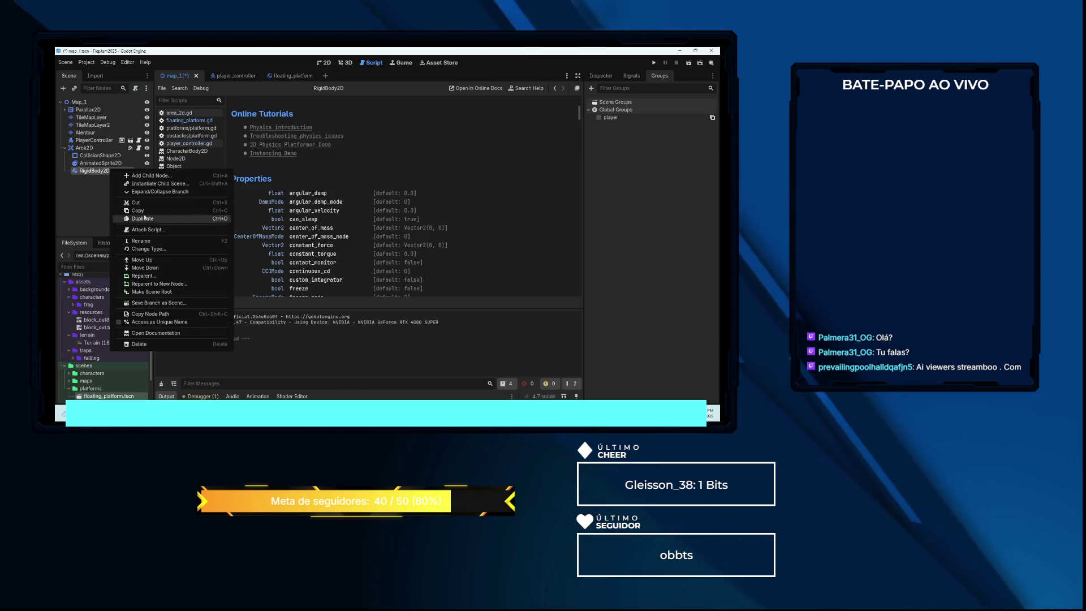
{"action": "left_click", "coordinate": [151, 176]}
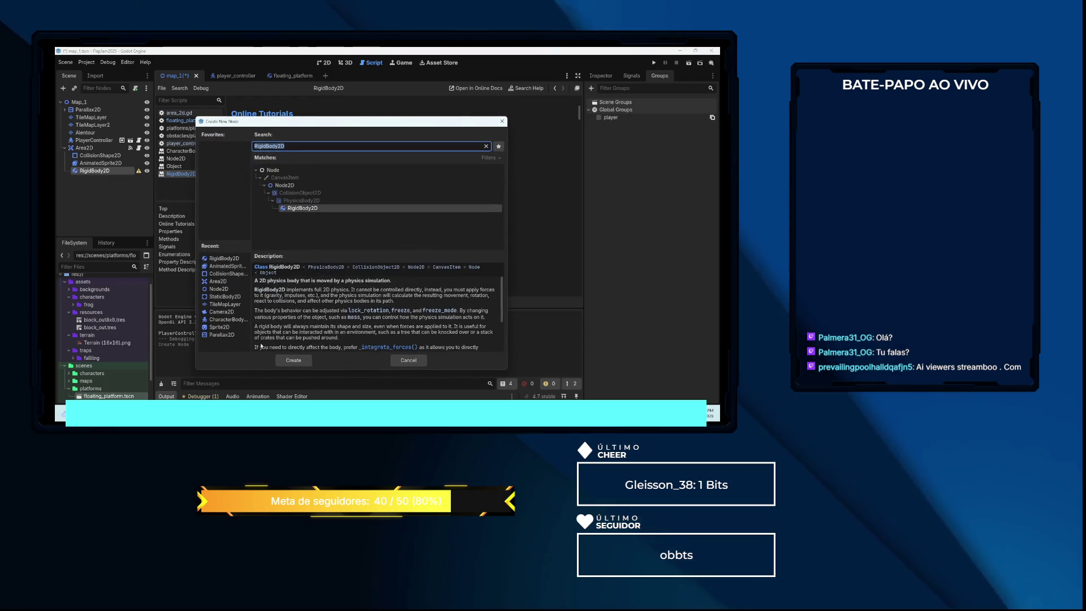
{"action": "double_click", "coordinate": [226, 276]}
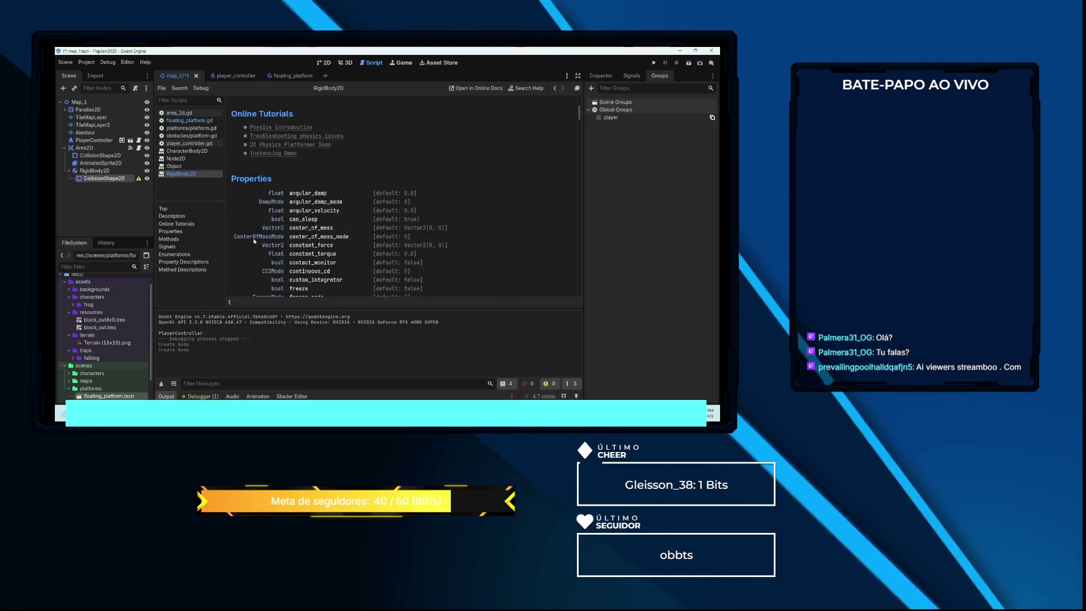
{"action": "left_click", "coordinate": [326, 63]}
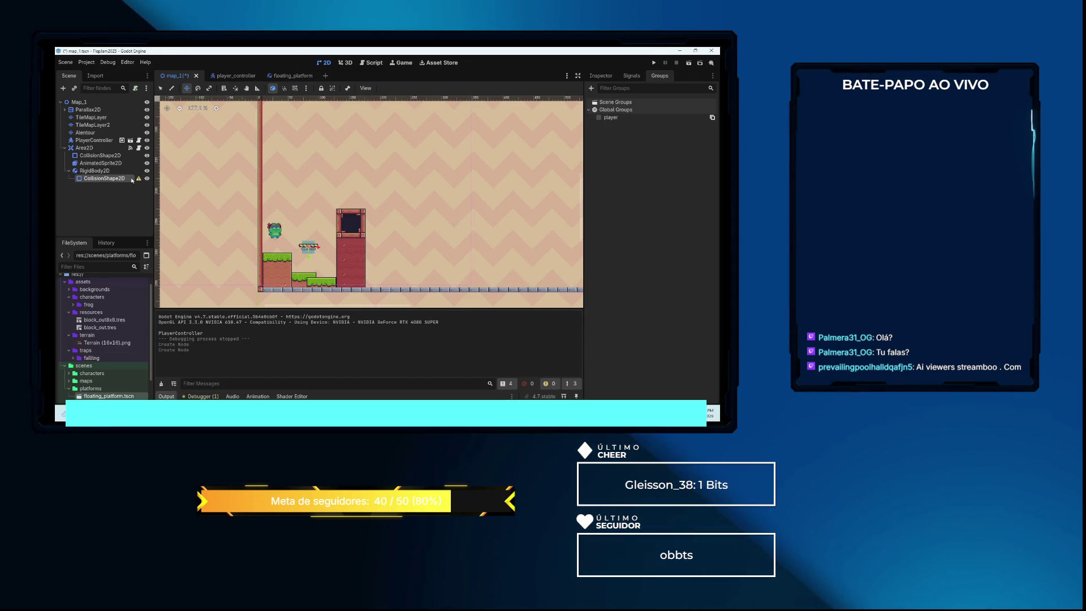
Give the Area2D's CollisionShape2D a RectangleShape2D
{"action": "left_click", "coordinate": [599, 77]}
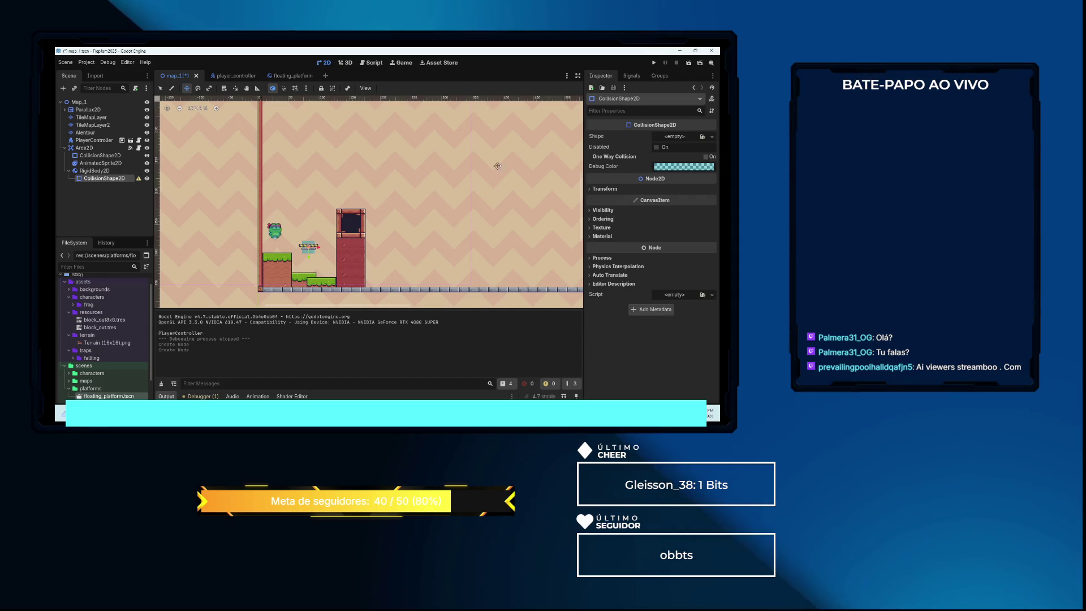
{"action": "left_click", "coordinate": [677, 137]}
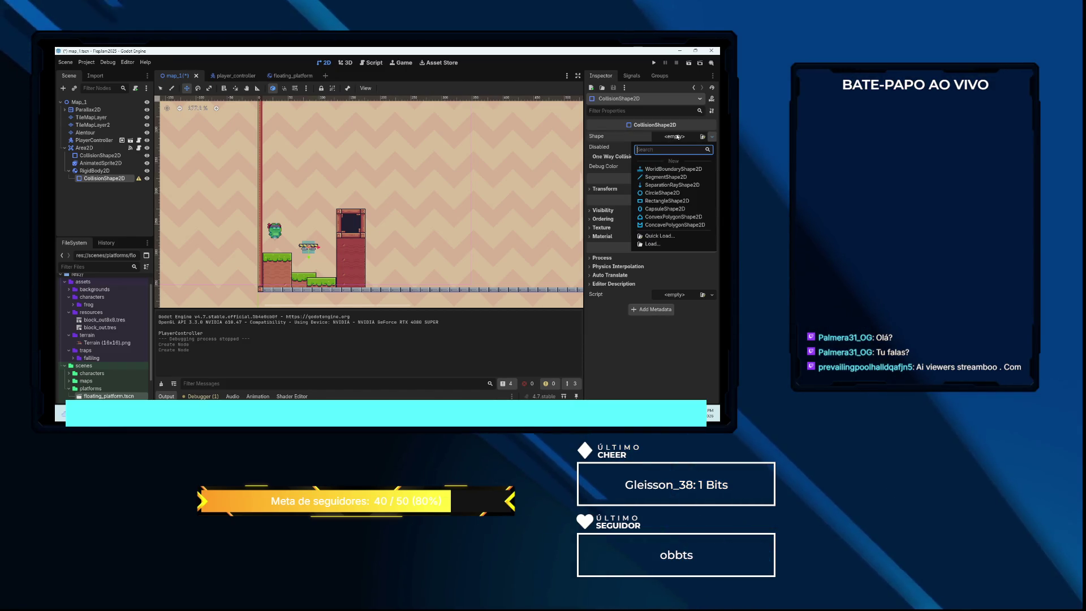
{"action": "left_click", "coordinate": [666, 201]}
{"action": "scroll", "coordinate": [320, 234], "scroll_direction": "up", "scroll_amount": 4}
{"action": "scroll", "coordinate": [320, 234], "scroll_direction": "up", "scroll_amount": 3}
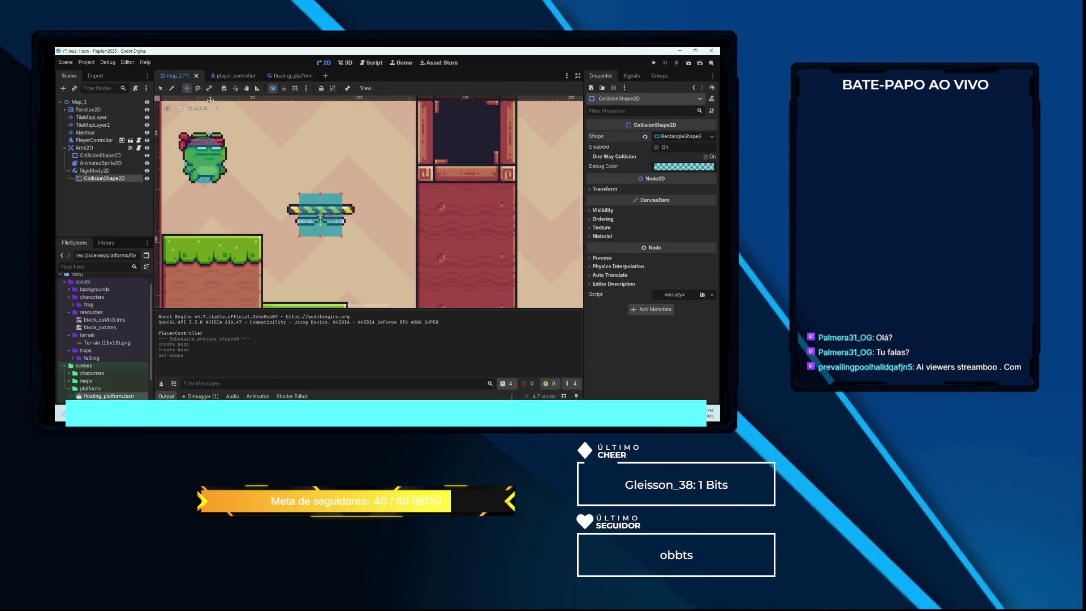
Scale the rectangle into a thin strip fitting the platform, then run the project
{"action": "key", "text": "s"}
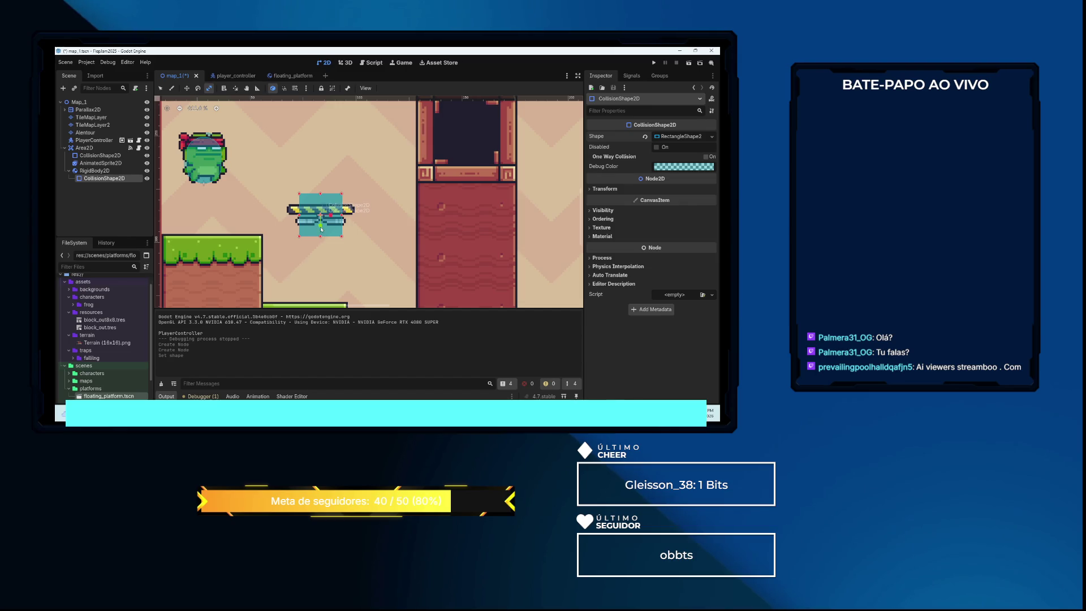
{"action": "left_click_drag", "start_coordinate": [321, 227], "coordinate": [321, 223]}
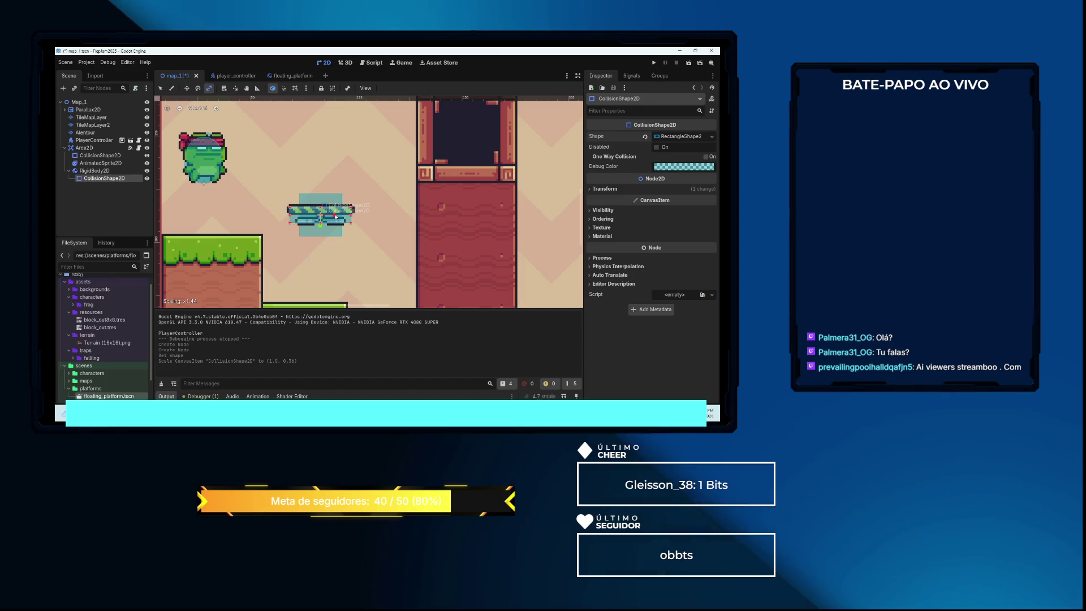
{"action": "left_click_drag", "start_coordinate": [336, 215], "coordinate": [336, 216]}
{"action": "left_click", "coordinate": [99, 156]}
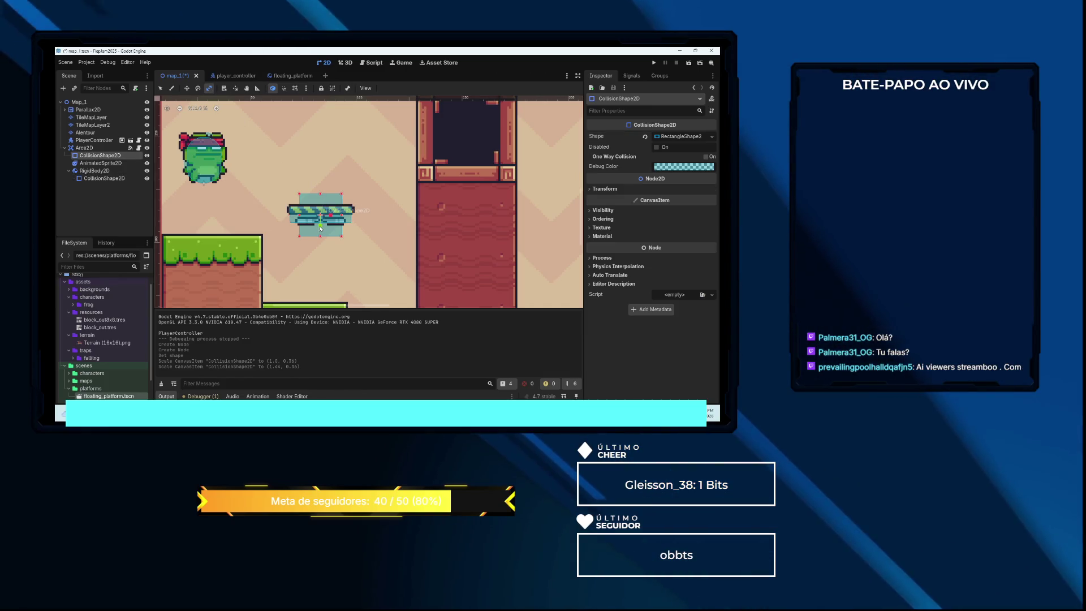
{"action": "left_click_drag", "start_coordinate": [321, 228], "coordinate": [337, 216]}
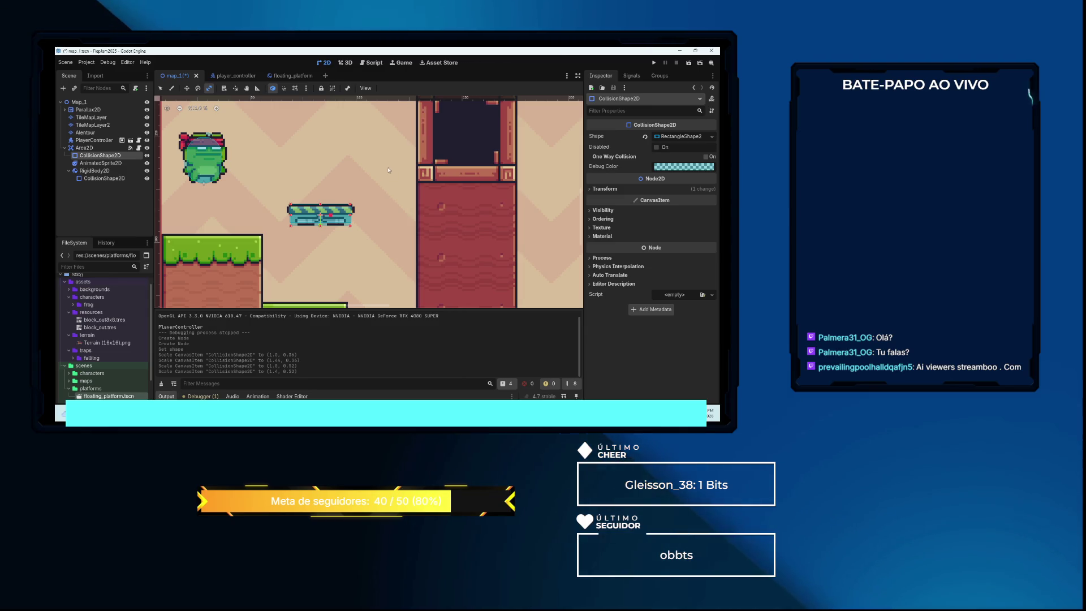
{"action": "left_click", "coordinate": [96, 171]}
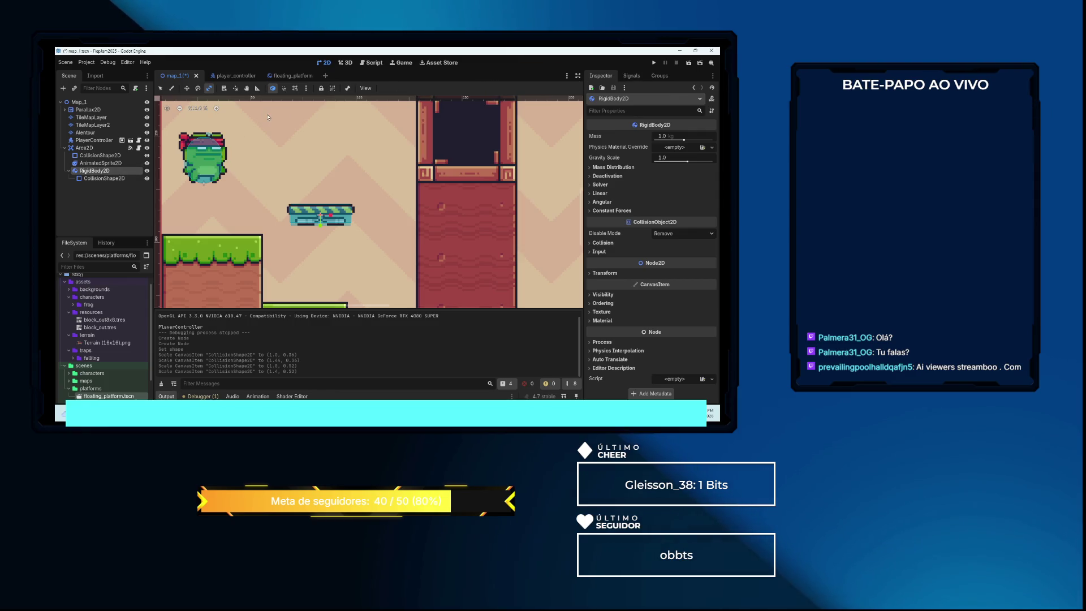
{"action": "key", "text": "F5"}
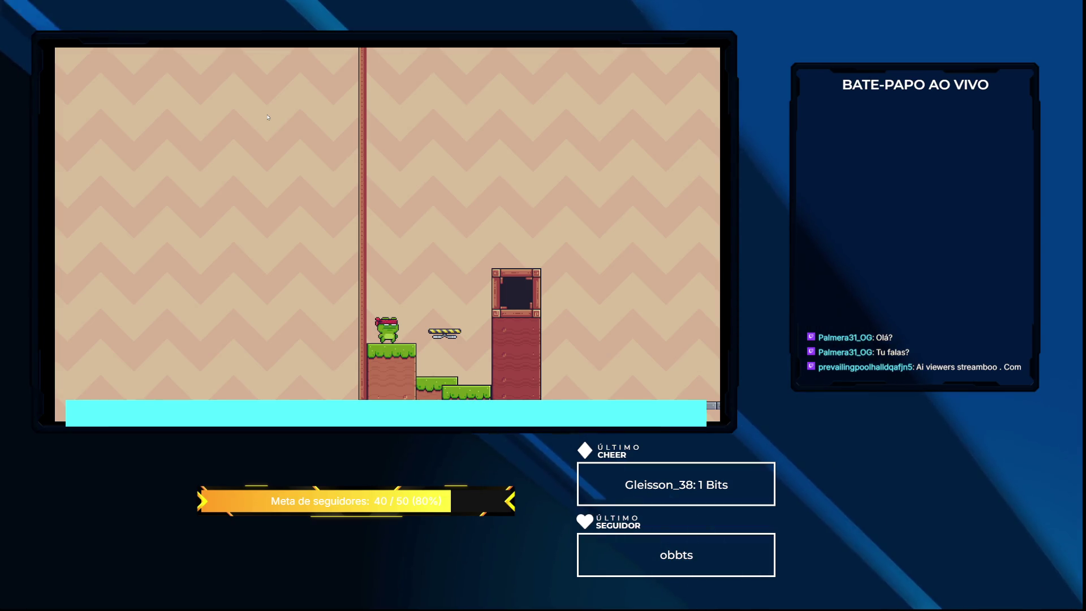
Jump the frog right, back left, then onto the low step, and stop the game
{"action": "key", "text": "space"}
{"action": "key", "text": "Right"}
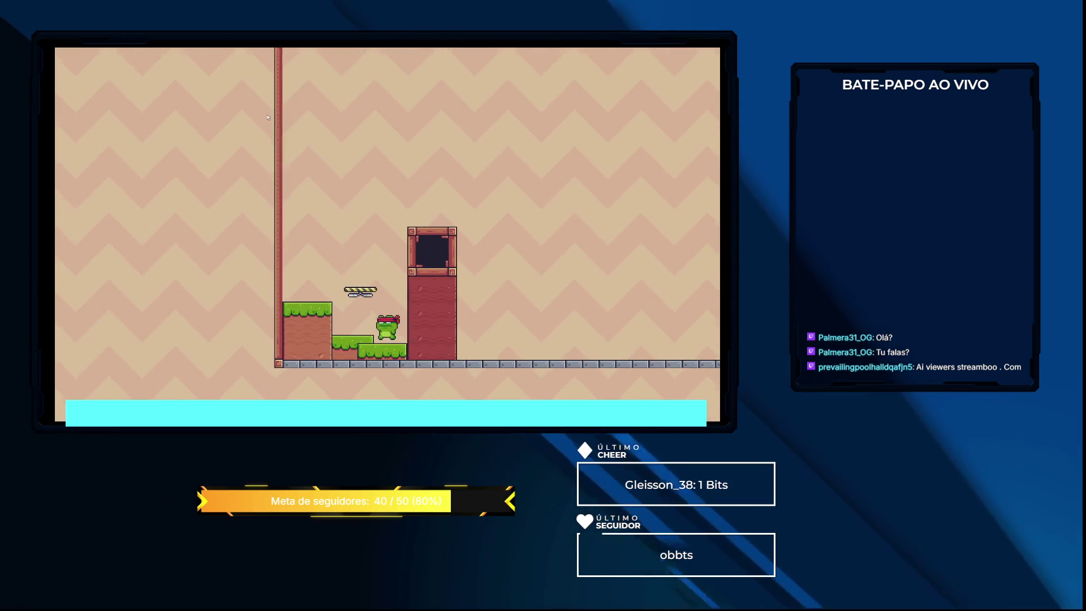
{"action": "key", "text": "Left"}
{"action": "key", "text": "space"}
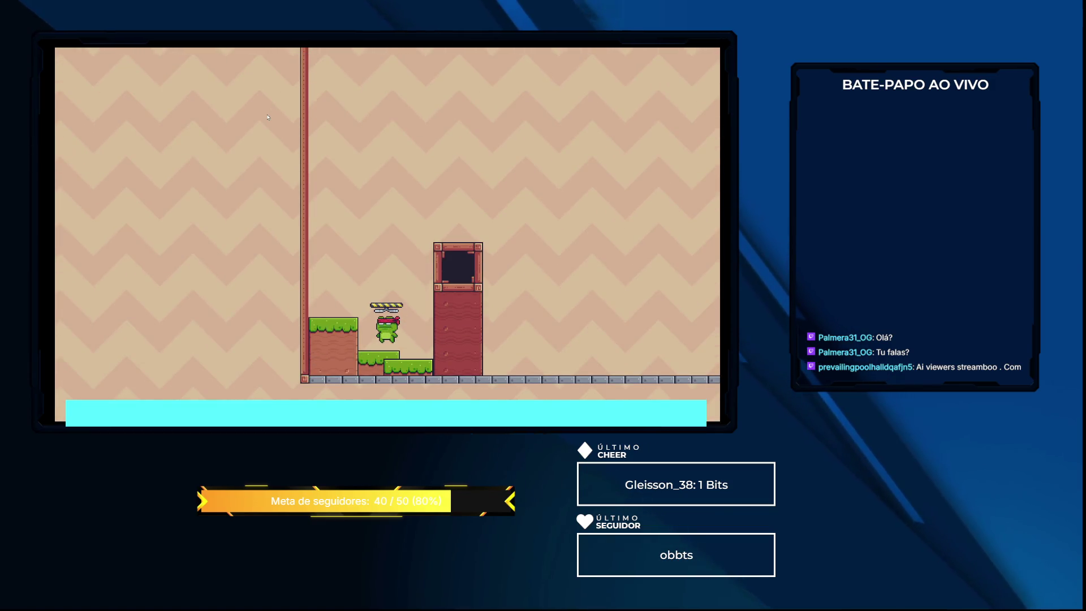
{"action": "key", "text": "Right"}
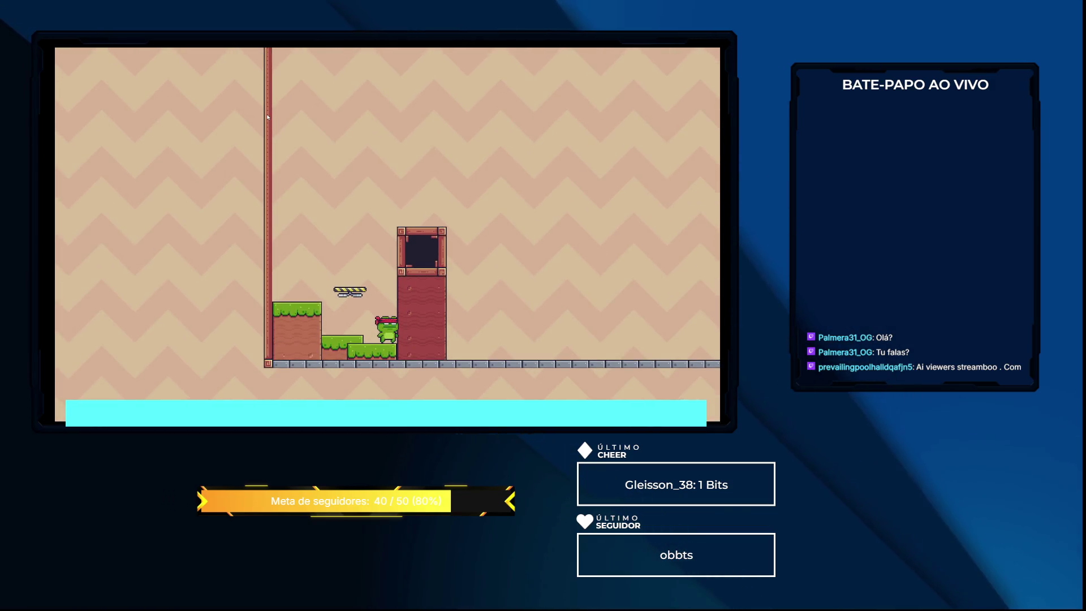
{"action": "key", "text": "F8"}
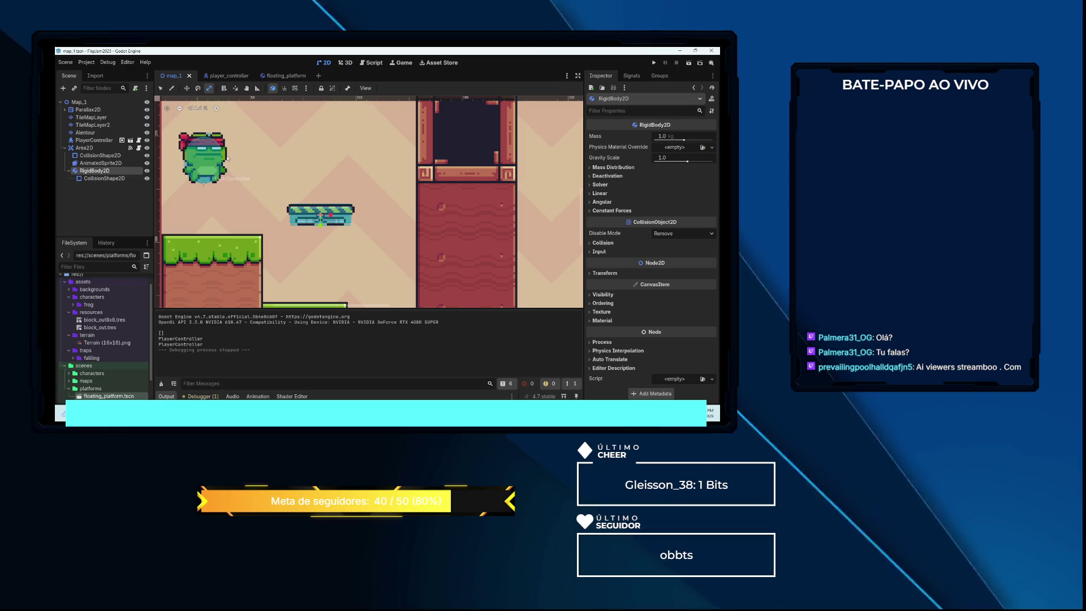
Inspect the RigidBody2D and its CollisionShape2D, then rerun and jump onto the lower grass step
{"action": "scroll", "coordinate": [368, 226], "scroll_direction": "down", "scroll_amount": 1}
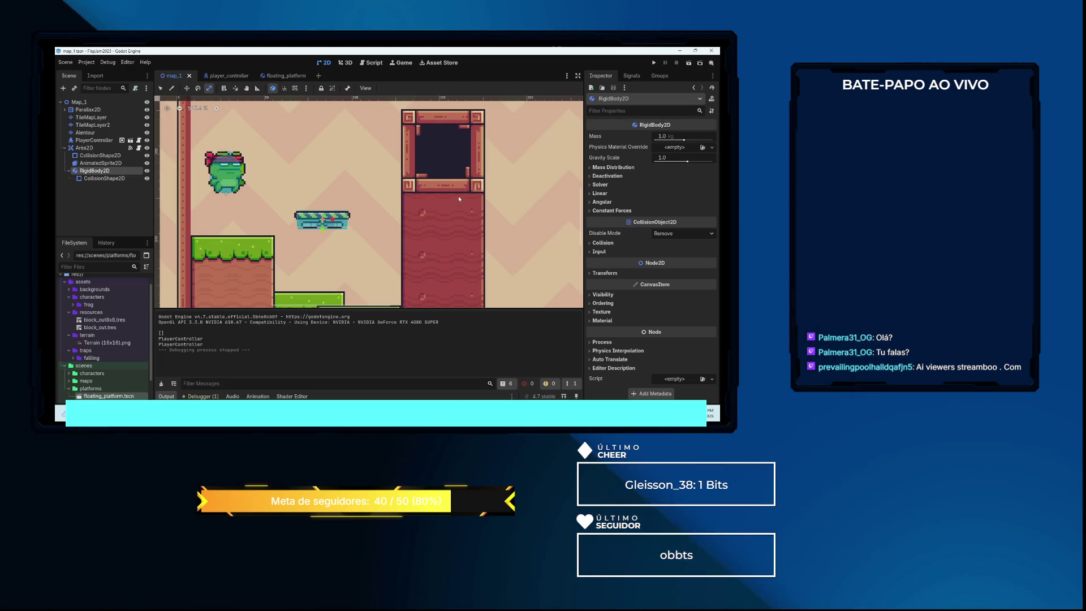
{"action": "left_click", "coordinate": [107, 178]}
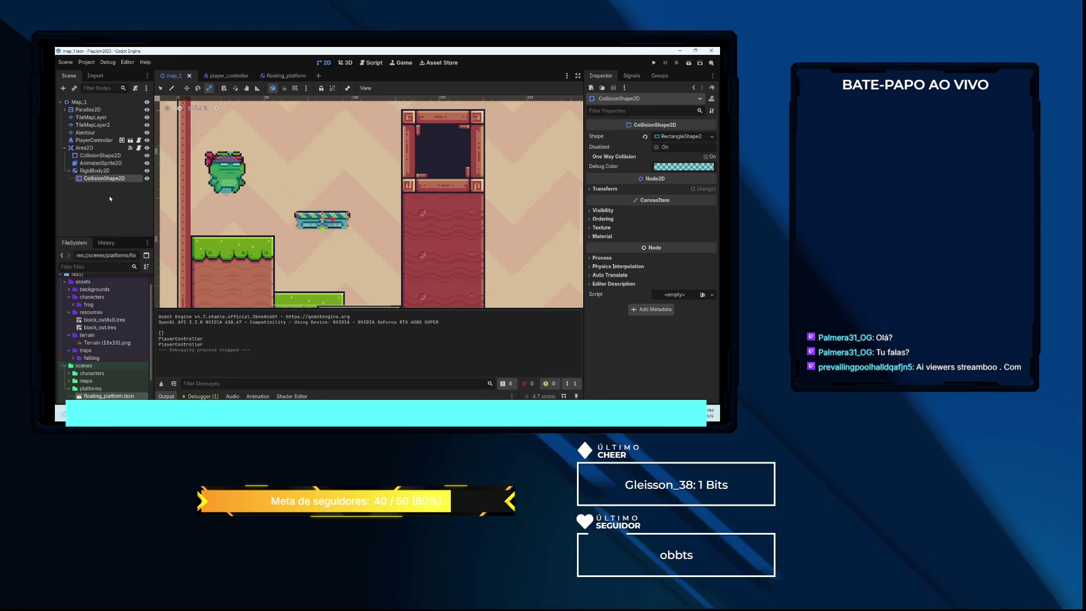
{"action": "left_click", "coordinate": [104, 171]}
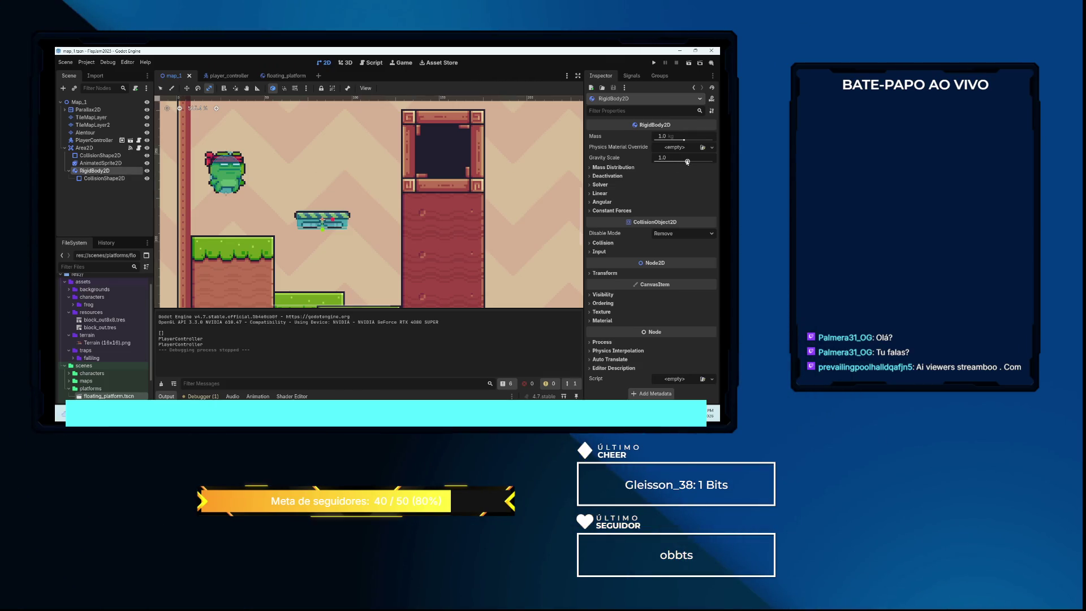
{"action": "left_click", "coordinate": [654, 63]}
{"action": "key", "text": "space"}
{"action": "key", "text": "Right"}
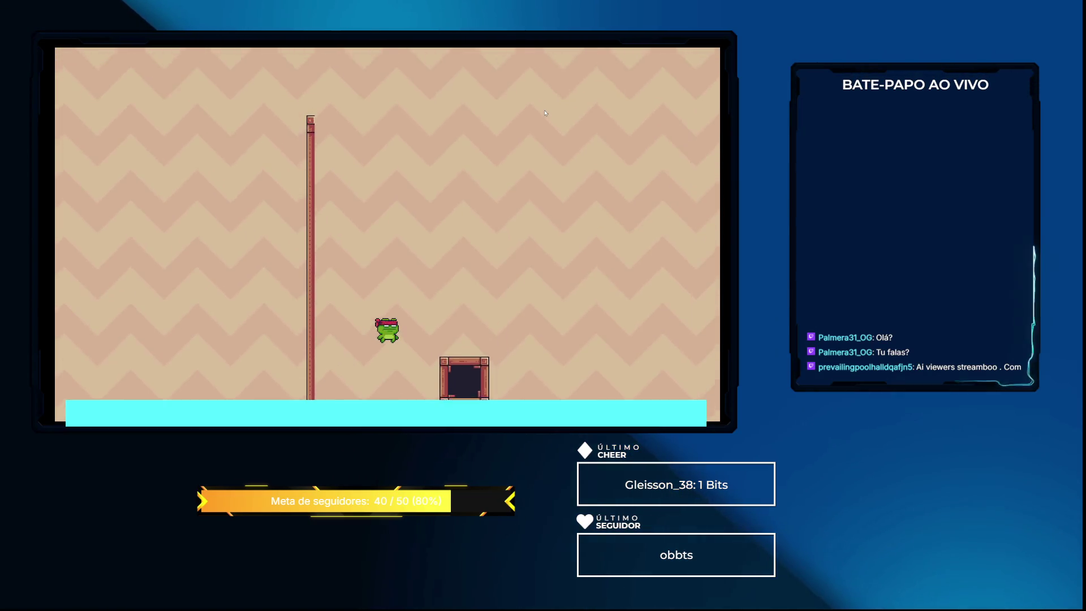
Jump the frog onto the hovering fan platform, stop the game, and clear the output log
{"action": "key", "text": "space"}
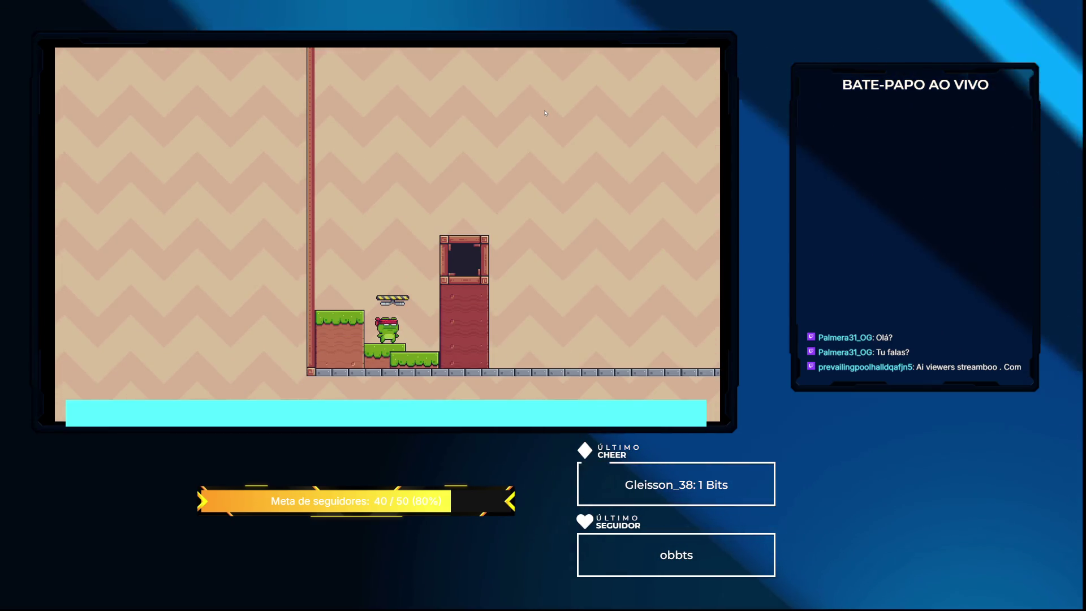
{"action": "key", "text": "F8"}
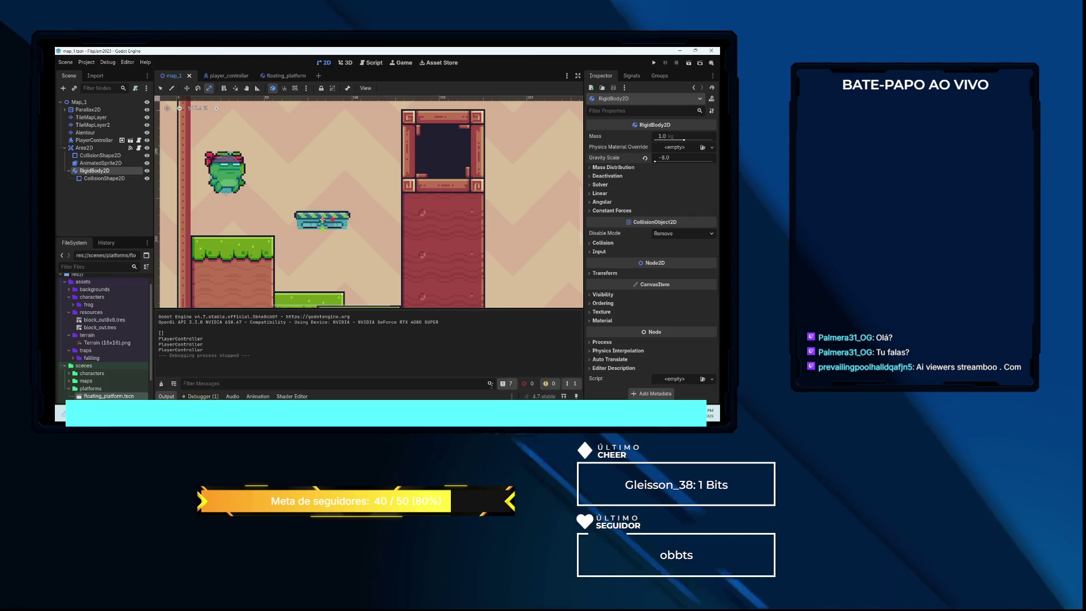
{"action": "left_click", "coordinate": [161, 384]}
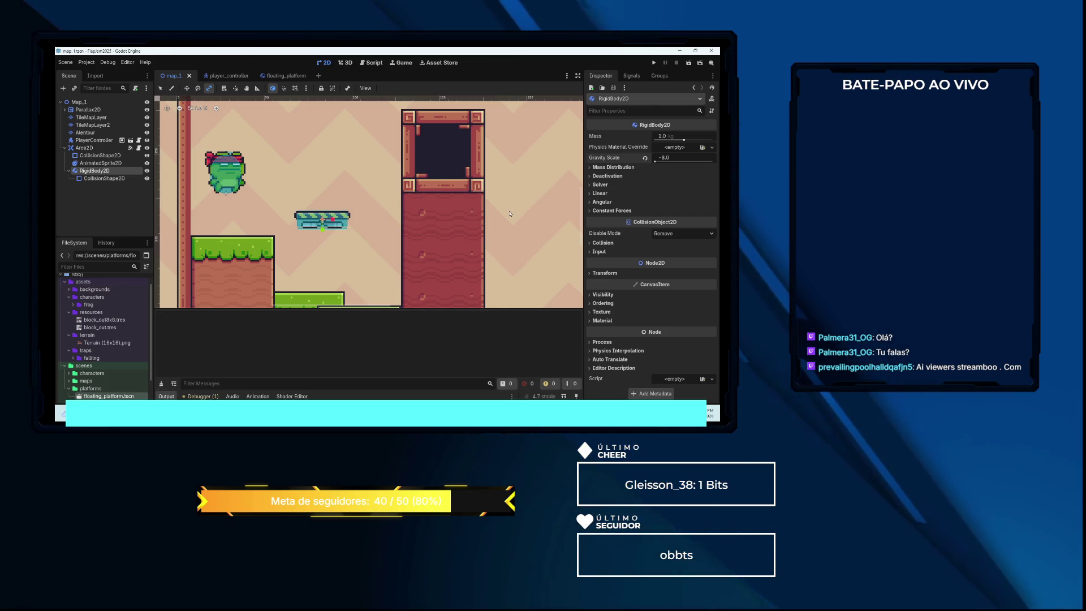
Rerun the level, move the frog right down a step, stop, and open area_2d.gd
{"action": "key", "text": "F5"}
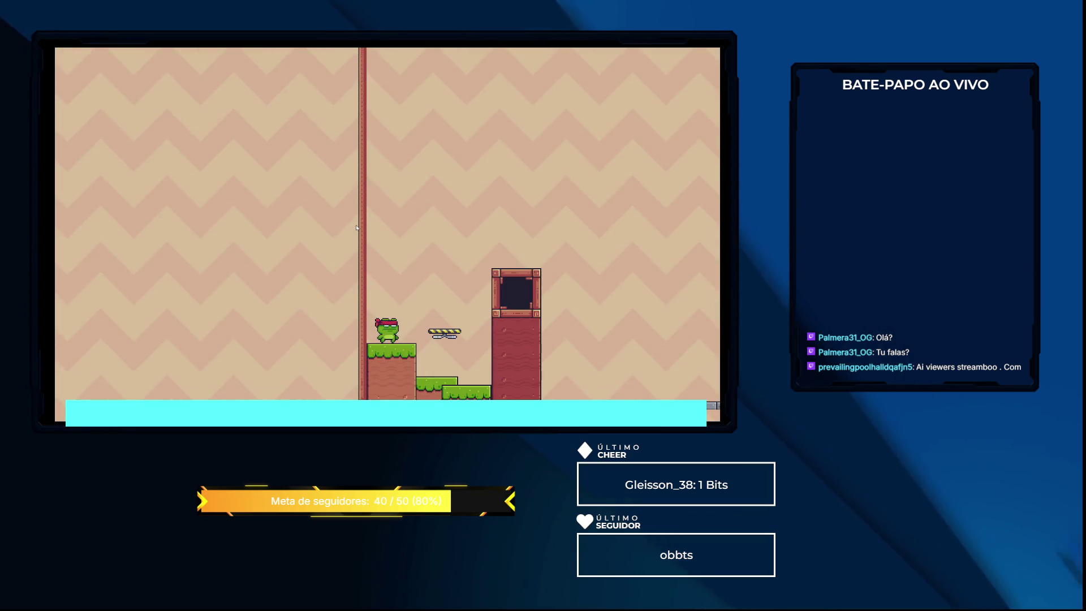
{"action": "key", "text": "space"}
{"action": "key", "text": "Right"}
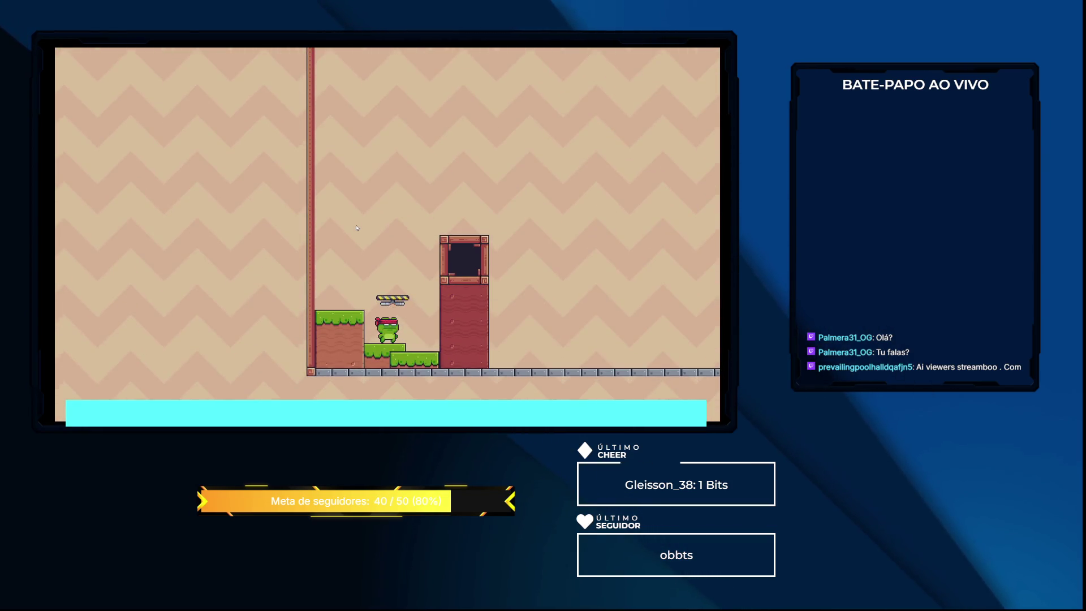
{"action": "key", "text": "F8"}
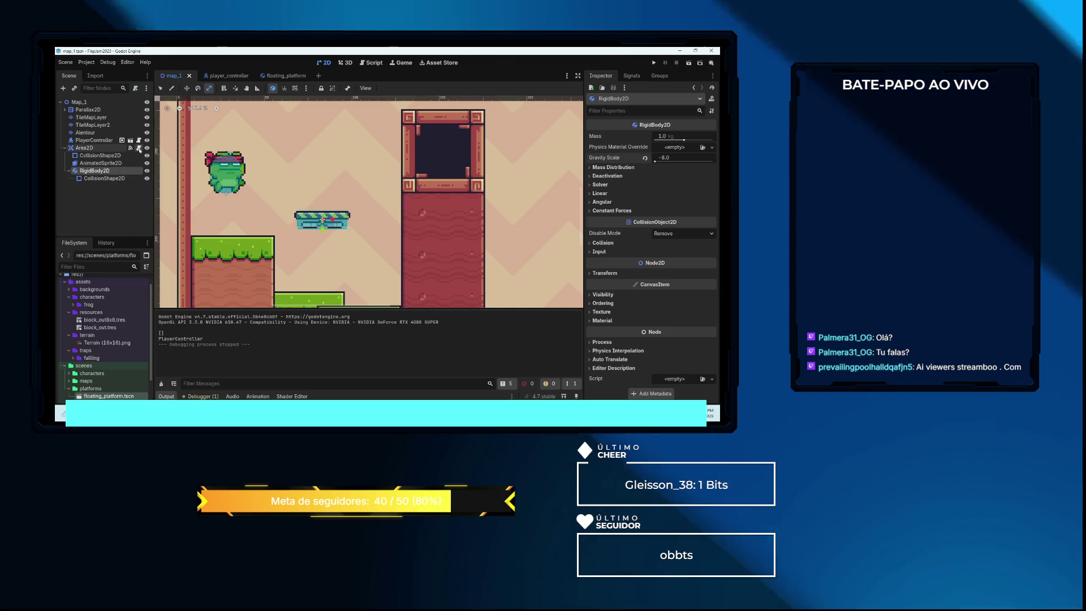
{"action": "key", "text": "ctrl+F3"}
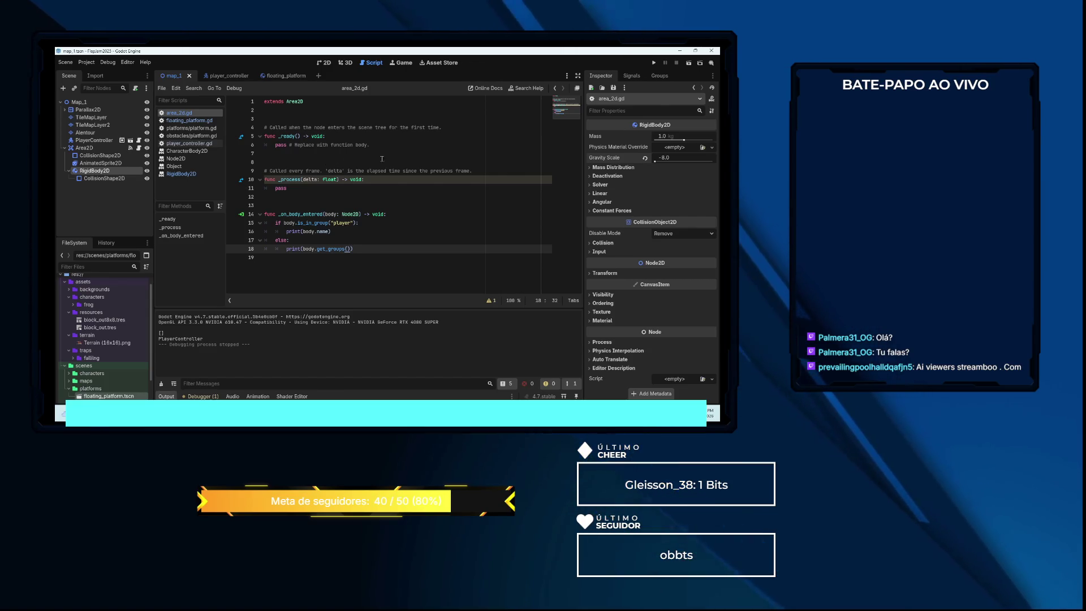
Set the RigidBody2D's Gravity Scale back to 0.0
{"action": "left_click", "coordinate": [678, 158]}
{"action": "type", "text": "0"}
{"action": "key", "text": "Return"}
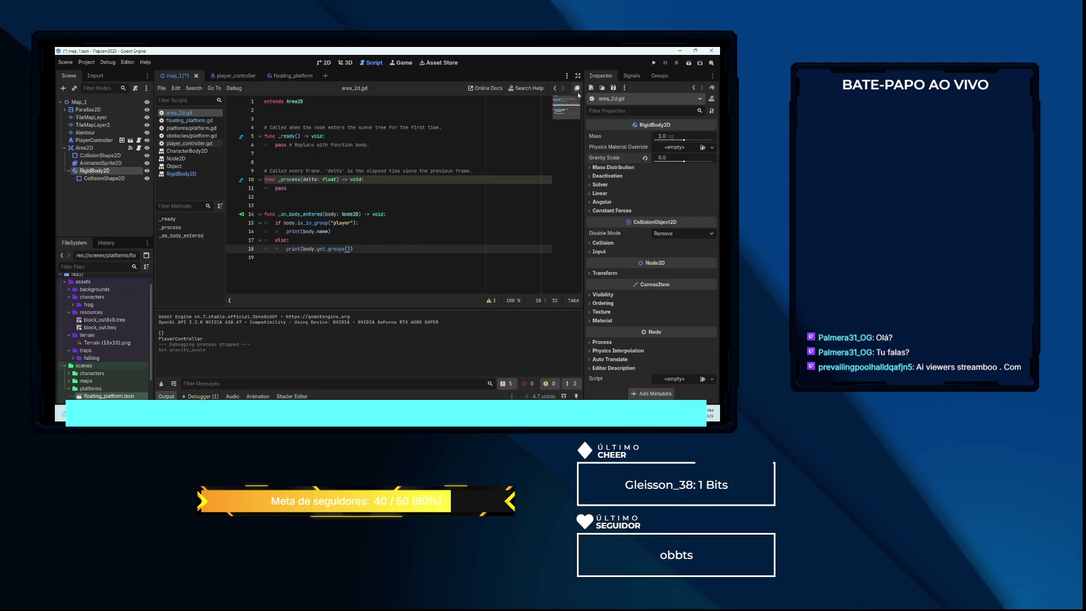
Run the game, jump the frog onto the platform and back to the grass, then stop
{"action": "left_click", "coordinate": [653, 64]}
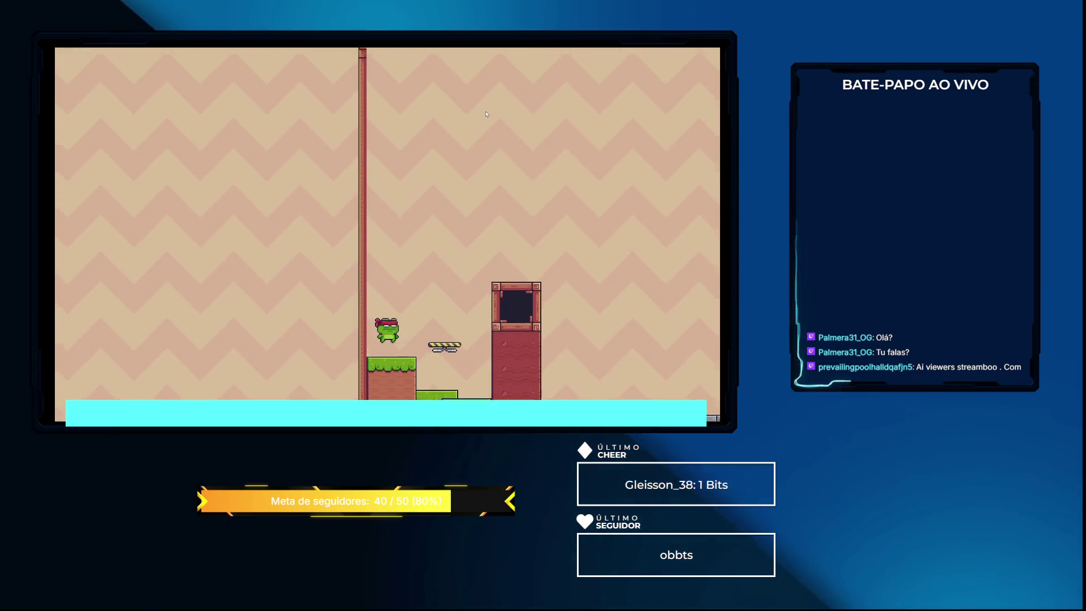
{"action": "key", "text": "space"}
{"action": "key", "text": "Right"}
{"action": "key", "text": "Left"}
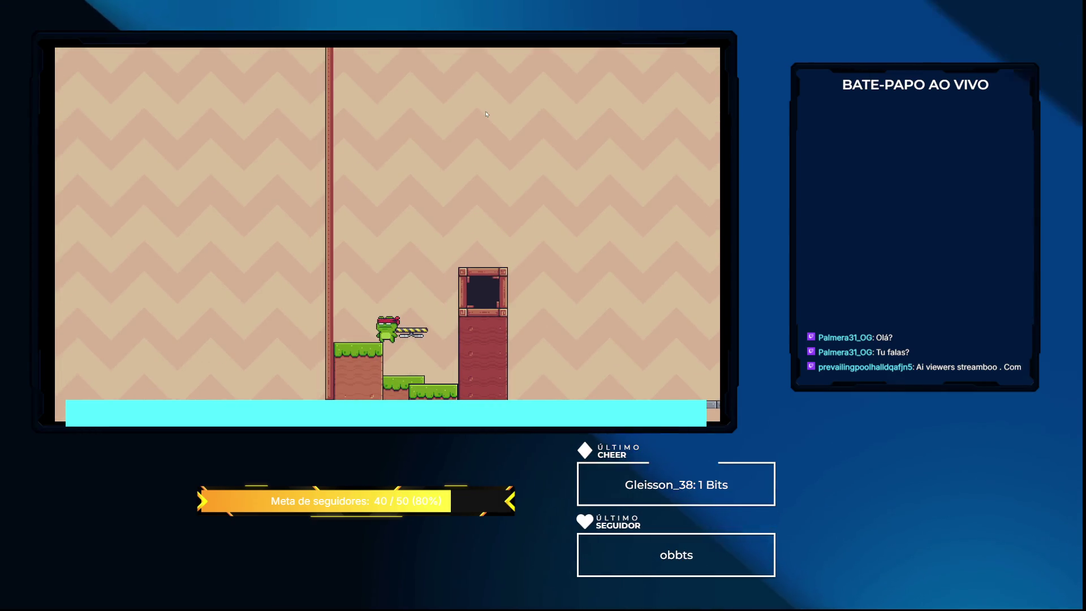
{"action": "key", "text": "F8"}
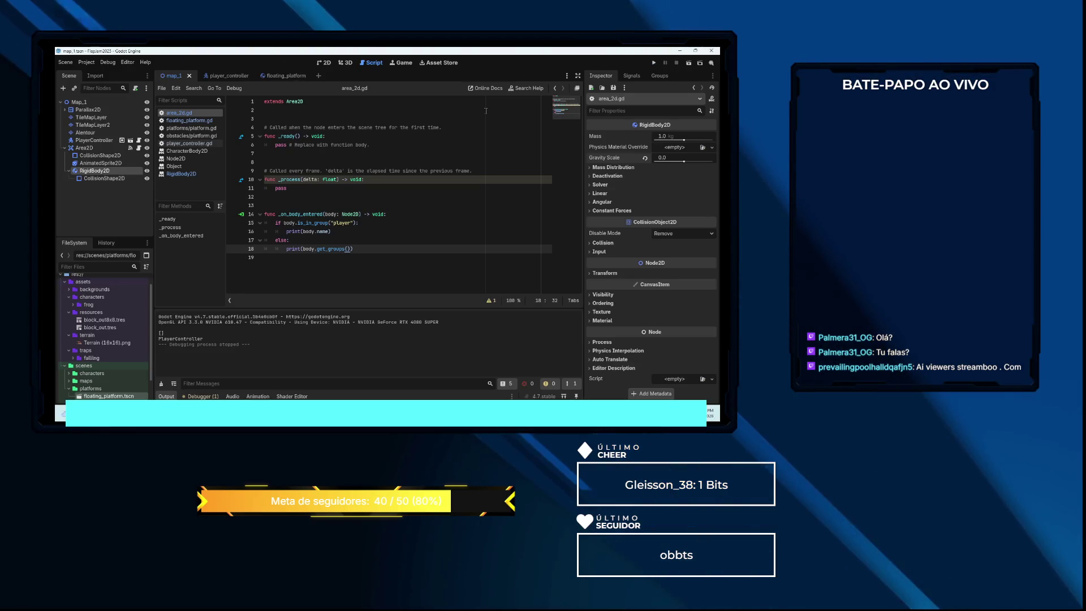
Delete the else branch and negate the is_in_group("player") condition with not
{"action": "left_click_drag", "start_coordinate": [352, 248], "coordinate": [264, 240]}
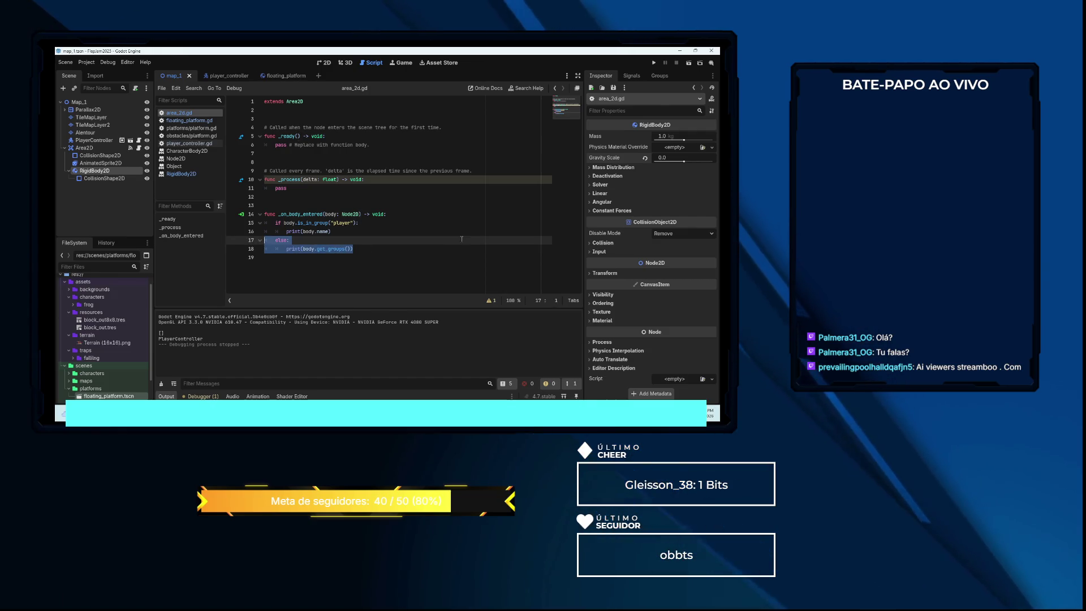
{"action": "key", "text": "BackSpace"}
{"action": "key", "text": "BackSpace"}
{"action": "key", "text": "Up"}
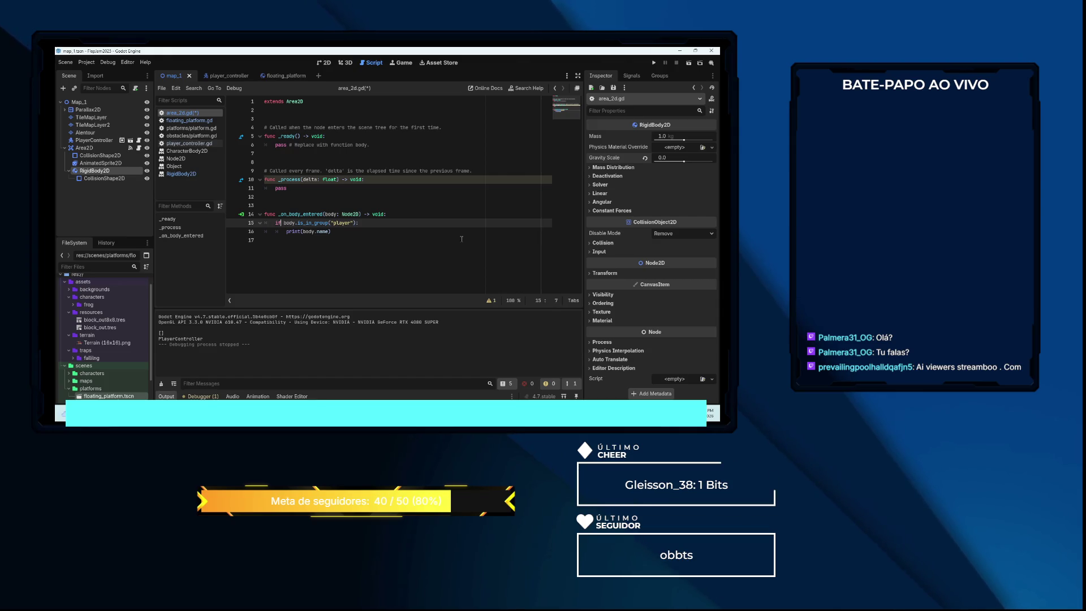
{"action": "type", "text": "not"}
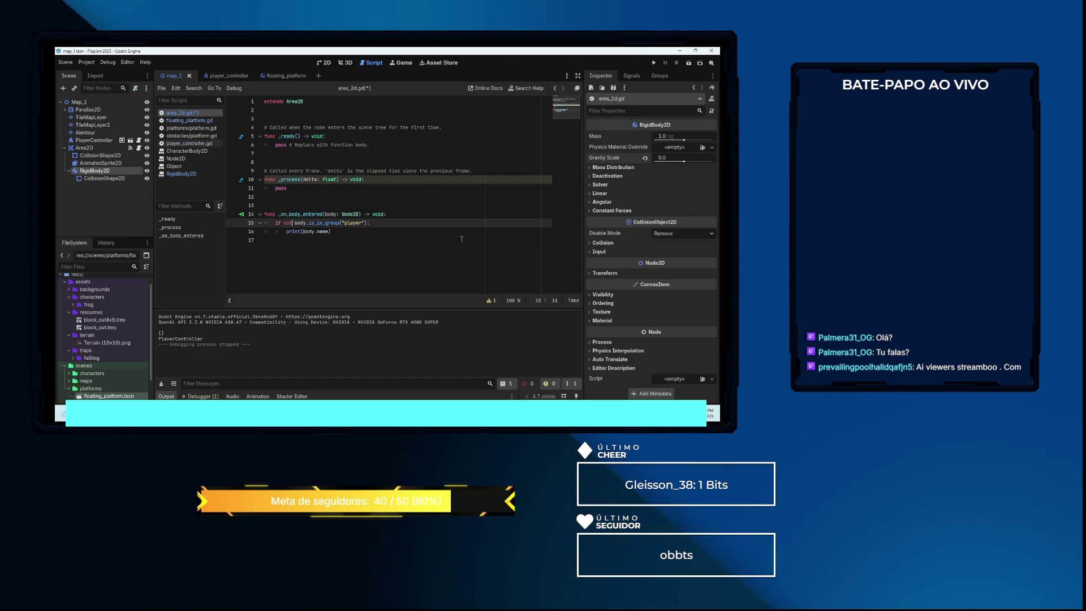
{"action": "key", "text": "Down"}
{"action": "key", "text": "Right"}
{"action": "key", "text": "Right"}
{"action": "key", "text": "Right"}
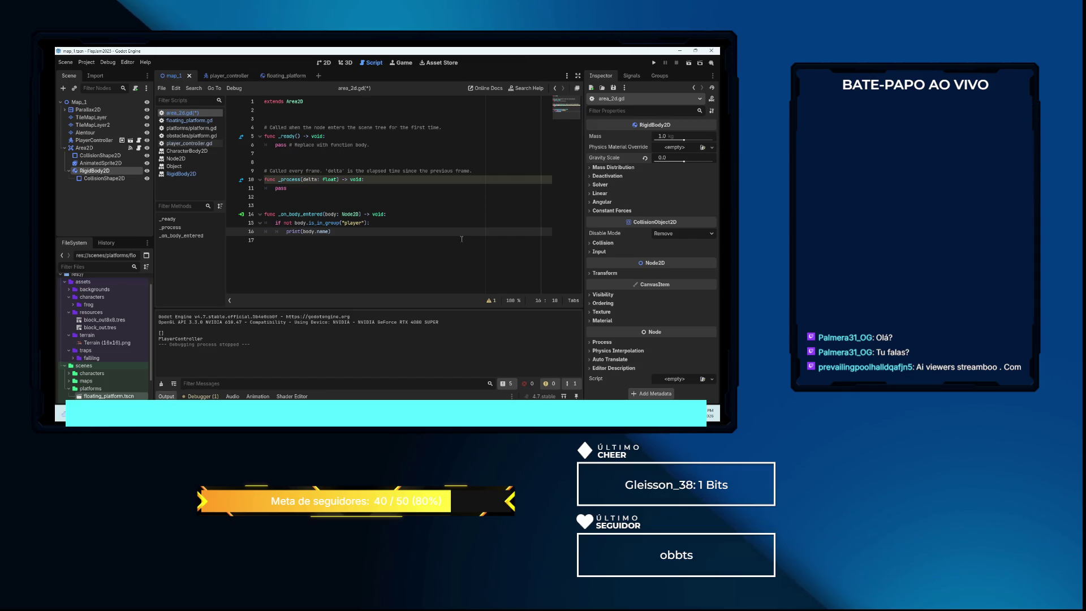
{"action": "key", "text": "End"}
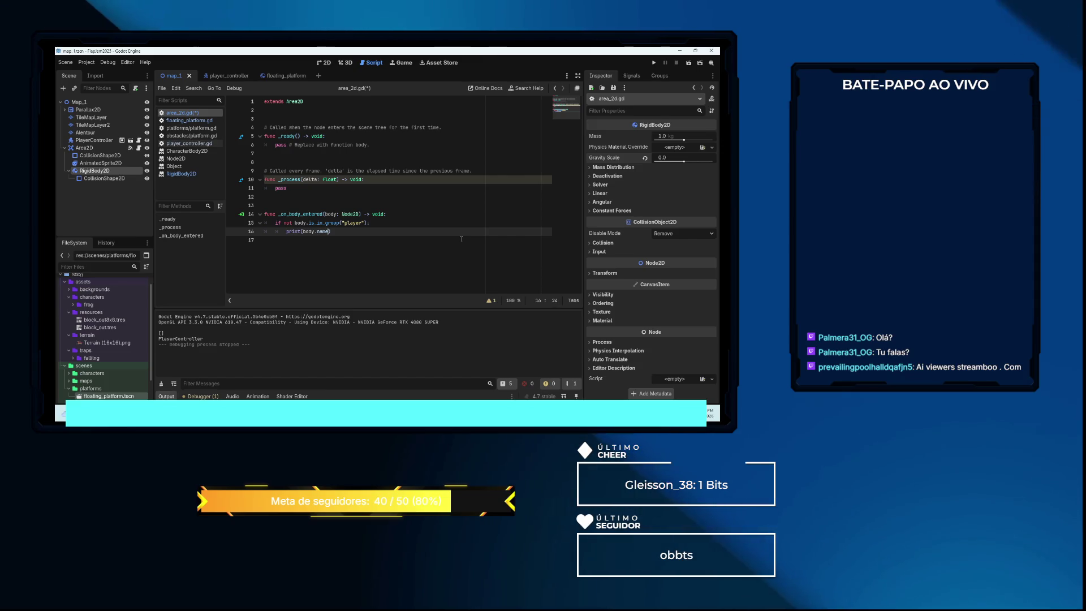
Make the negated condition return early and dedent print(body.name) to the function level
{"action": "key", "text": "Up"}
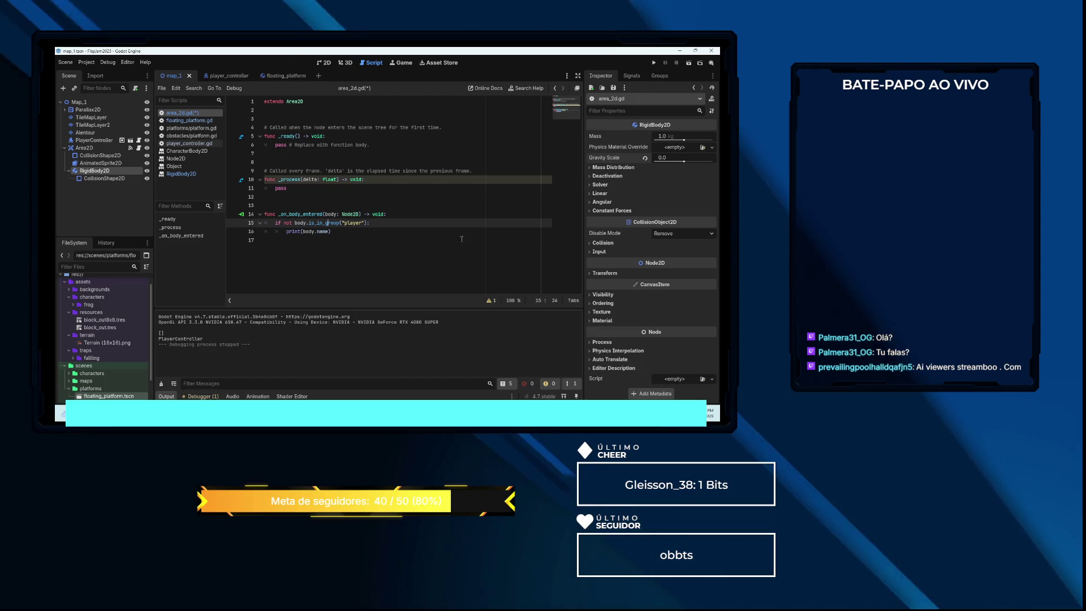
{"action": "key", "text": "Right"}
{"action": "key", "text": "Right"}
{"action": "key", "text": "Right"}
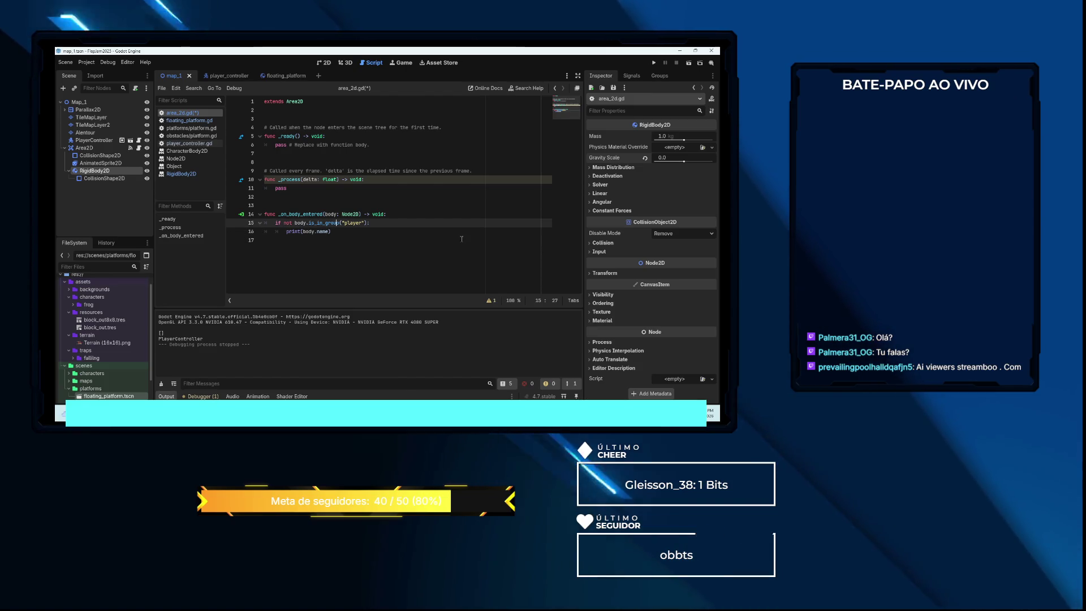
{"action": "key", "text": "End"}
{"action": "type", "text": "re"}
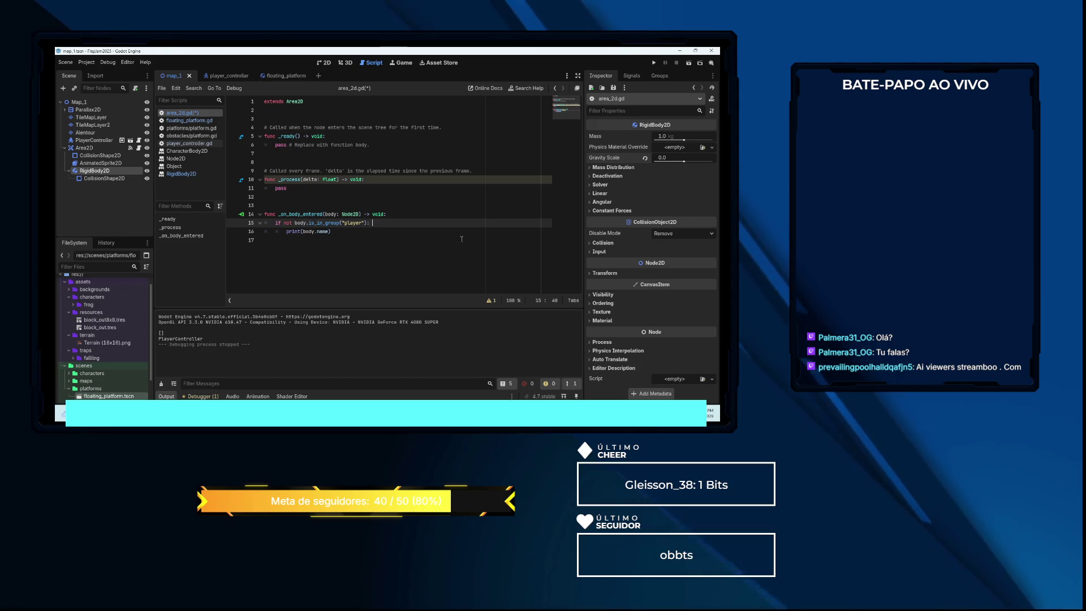
{"action": "type", "text": "turn"}
{"action": "key", "text": "Down"}
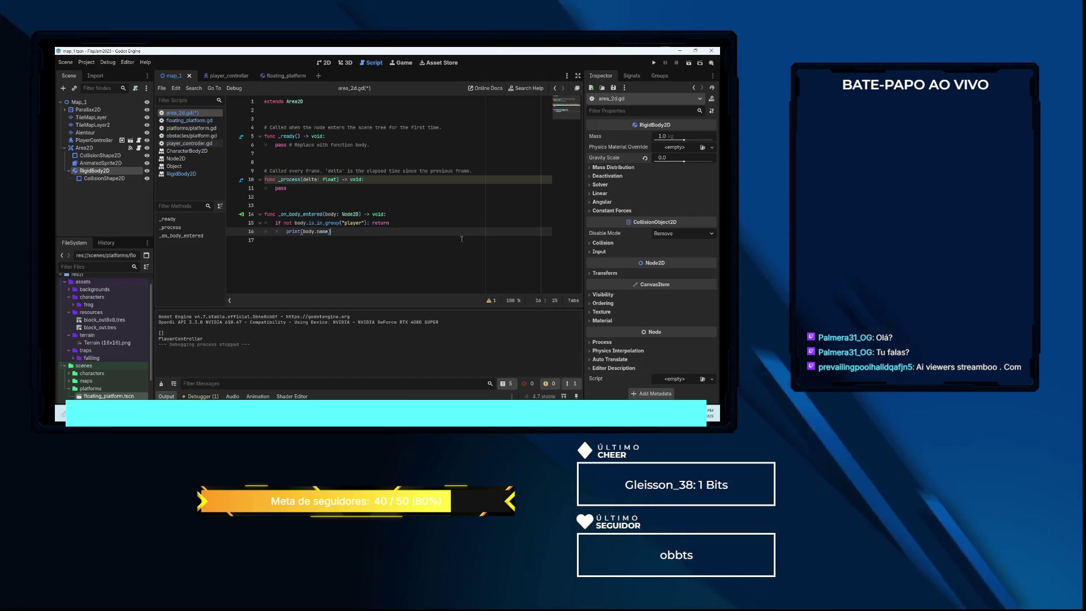
{"action": "key", "text": "BackSpace"}
{"action": "key", "text": "Return"}
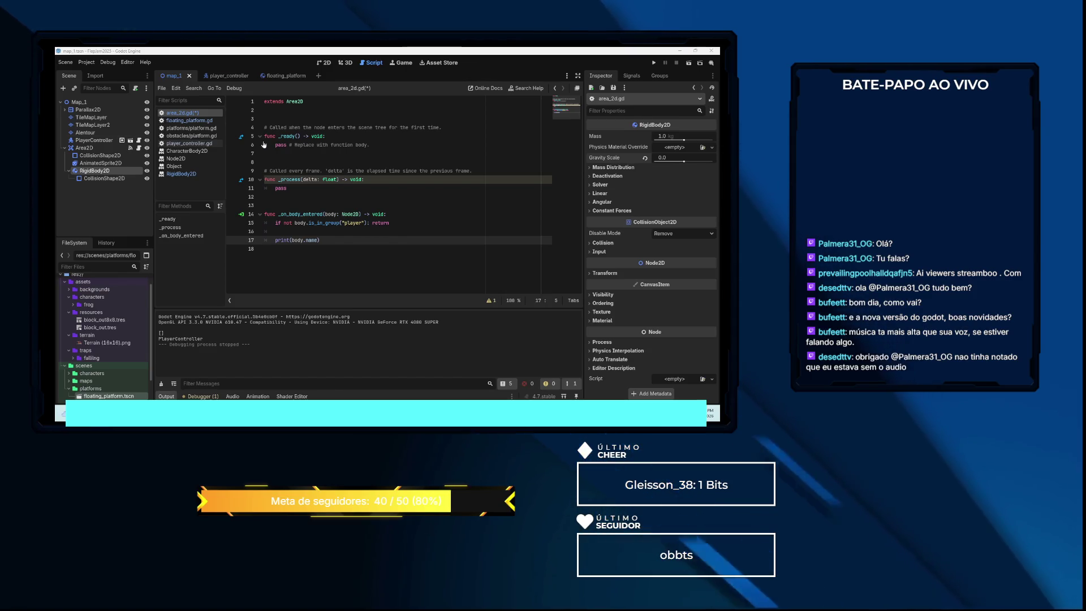
{"action": "key", "text": "ctrl+F1"}
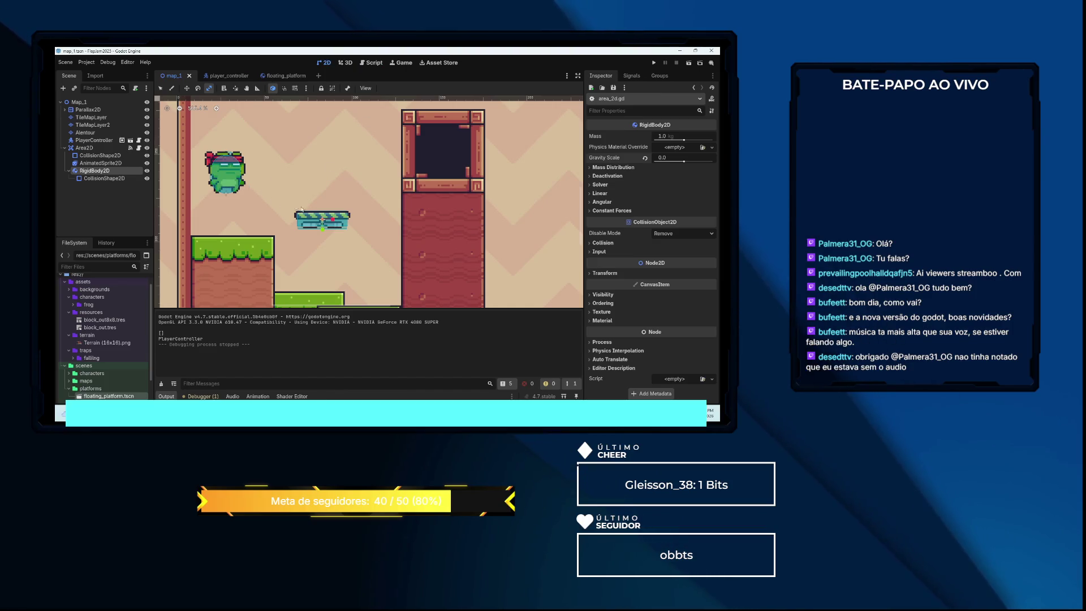
{"action": "scroll", "coordinate": [333, 226], "scroll_direction": "up", "scroll_amount": 3}
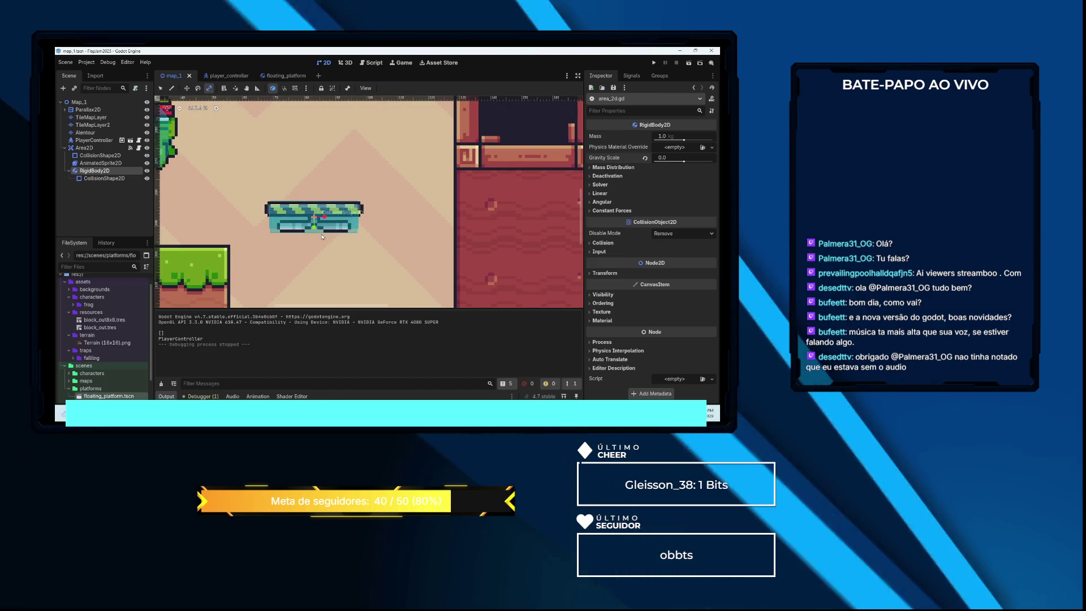
{"action": "left_click", "coordinate": [226, 76]}
{"action": "left_click", "coordinate": [370, 62]}
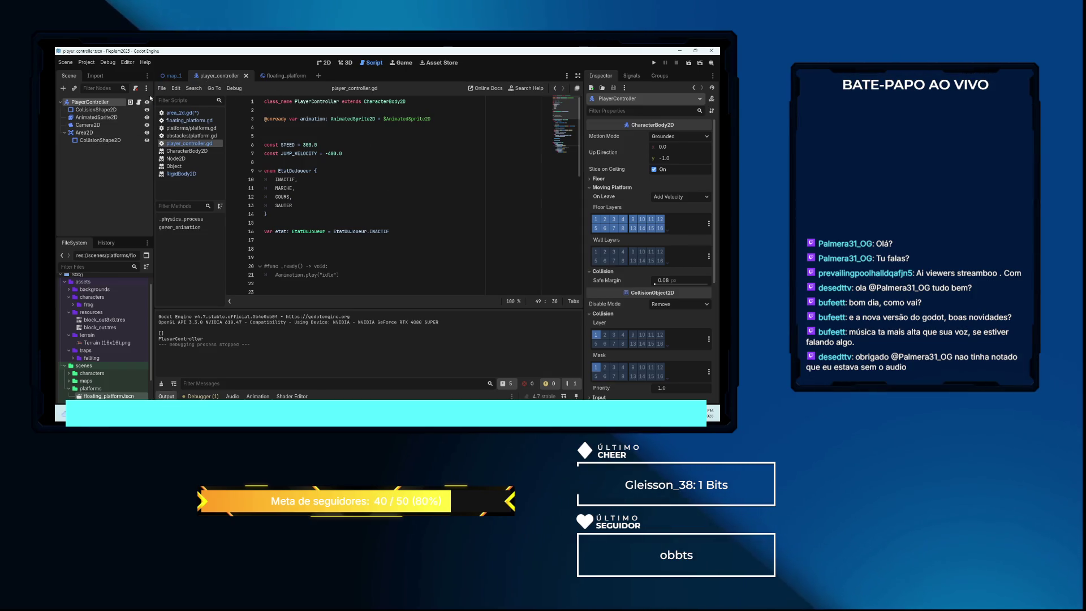
{"action": "left_click", "coordinate": [170, 75]}
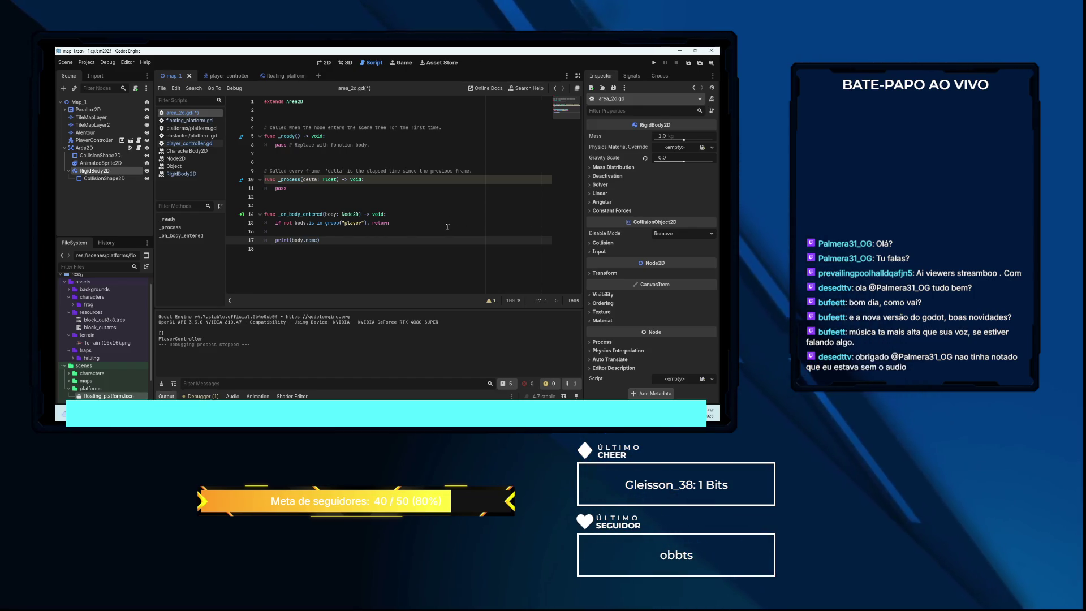
Run the level, hop the frog onto the floating platform and back to the grass, then stop
{"action": "key", "text": "F5"}
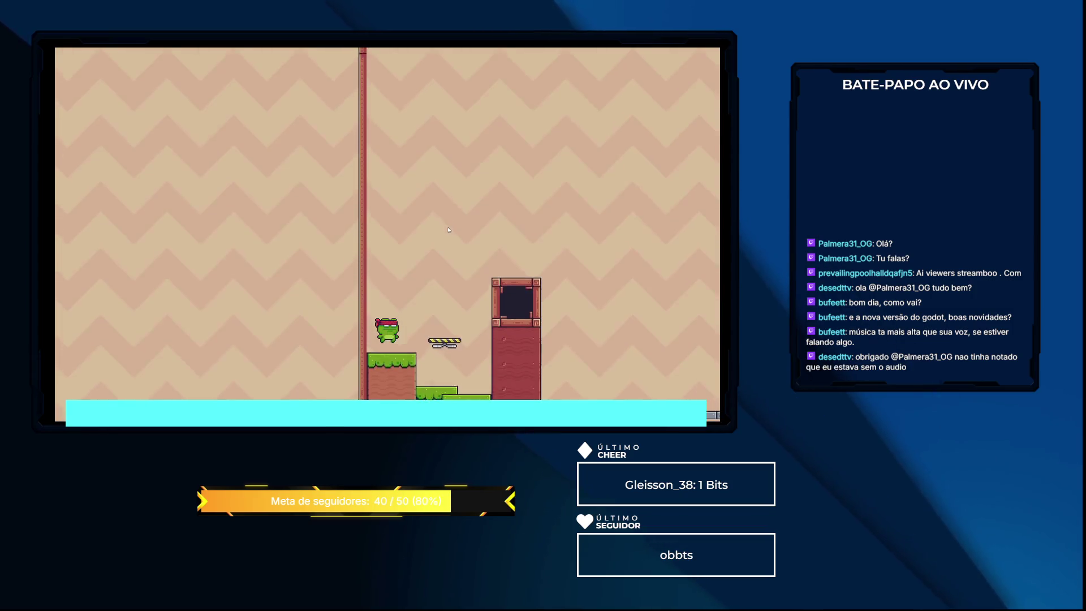
{"action": "key", "text": "space"}
{"action": "key", "text": "Right"}
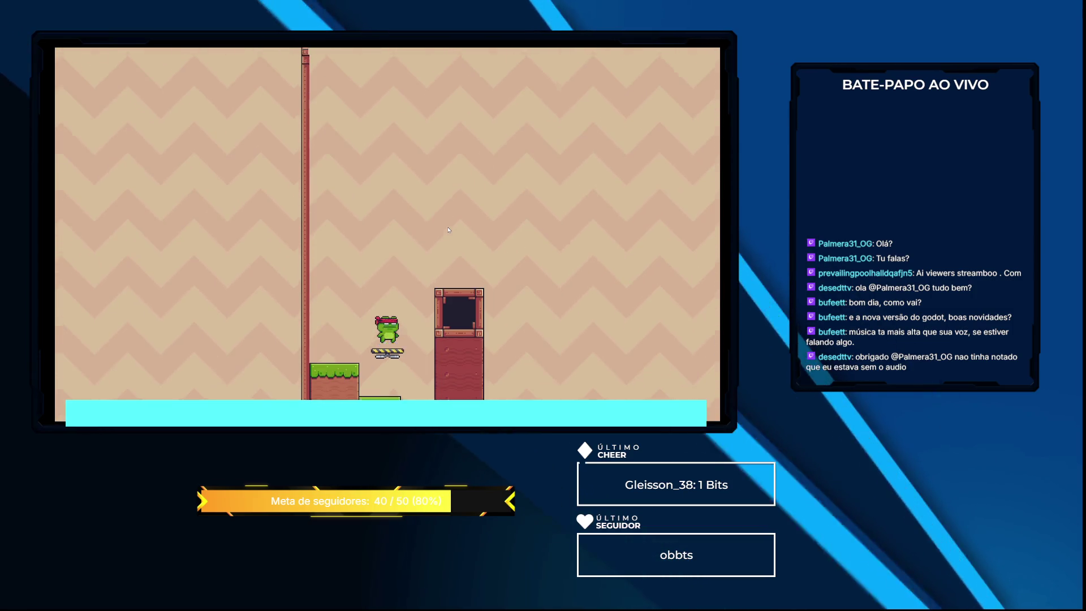
{"action": "key", "text": "Left"}
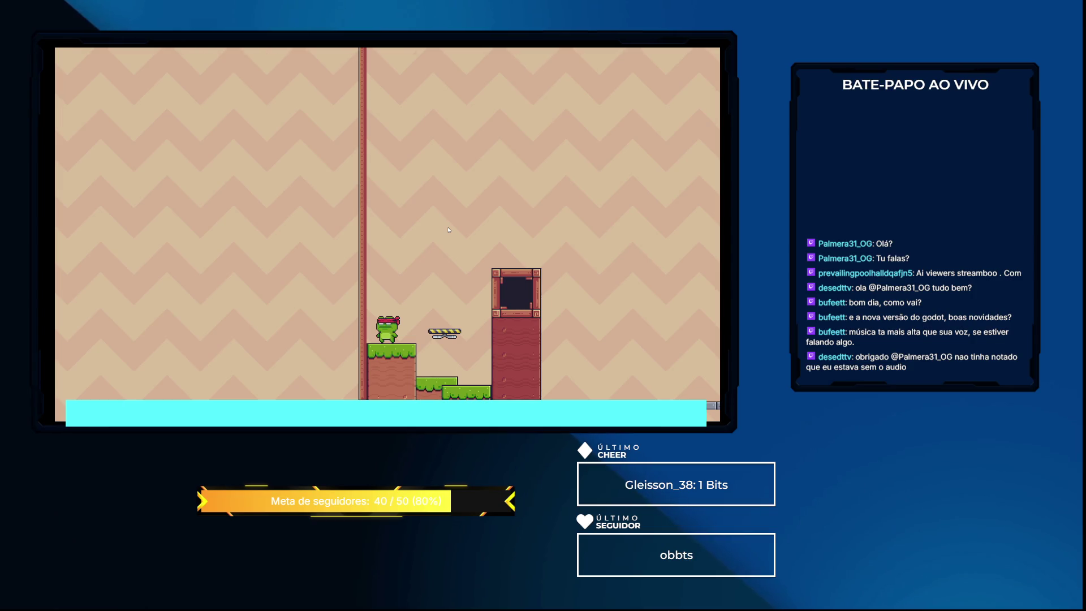
{"action": "key", "text": "F8"}
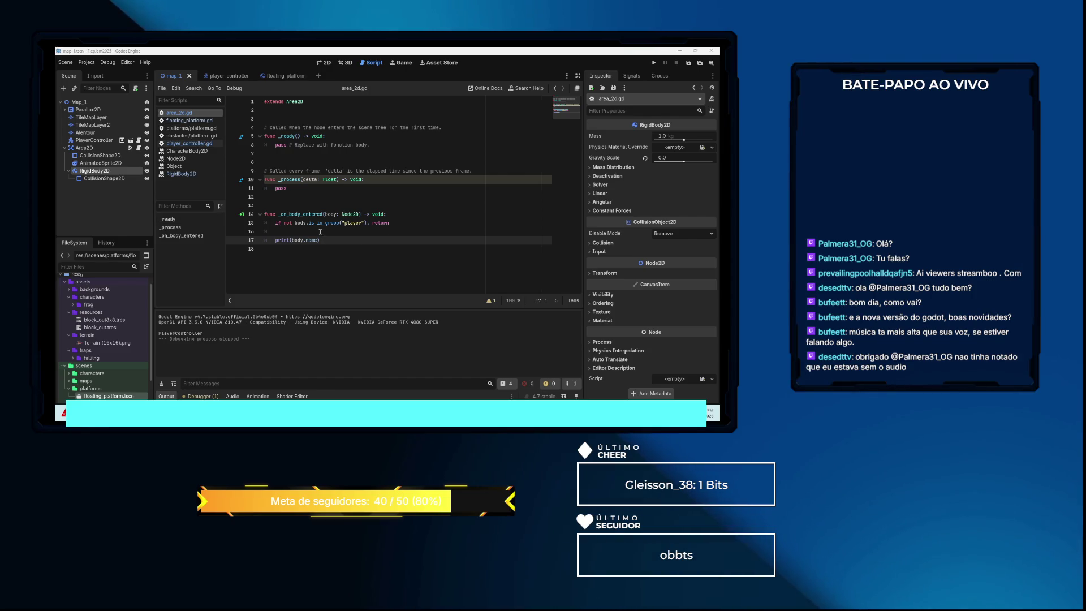
Switch to the floating_platform scene and highlight line 5, 'var entrain_de_tomber = false'
{"action": "mouse_move", "coordinate": [337, 180]}
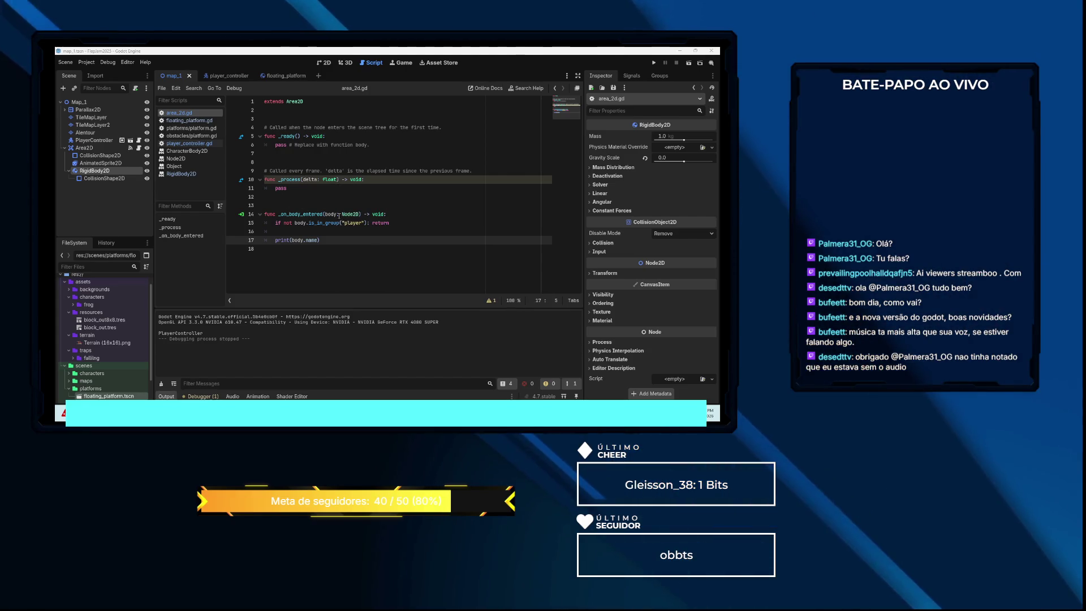
{"action": "left_click", "coordinate": [278, 76]}
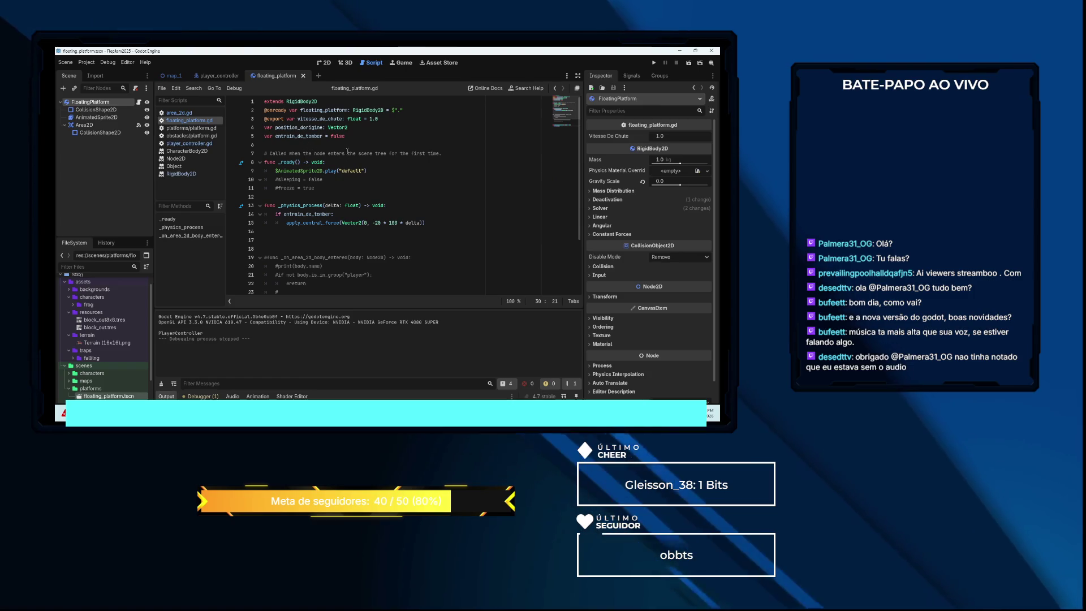
{"action": "left_click_drag", "start_coordinate": [345, 136], "coordinate": [257, 137]}
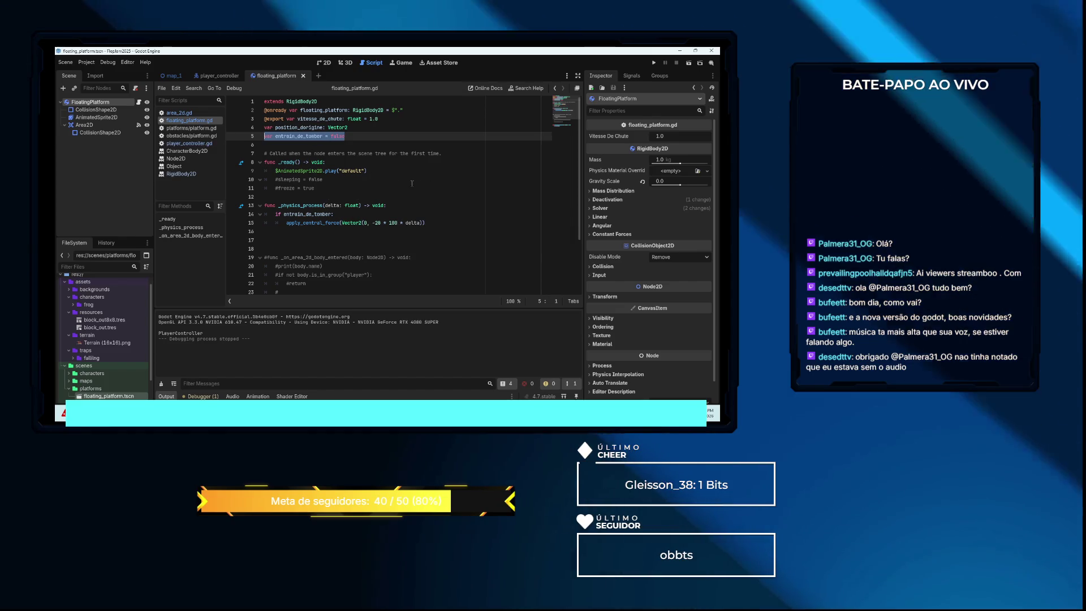
Select the platform's Area2D, review its body-entered signal connection, then return to map_1
{"action": "left_click", "coordinate": [84, 125]}
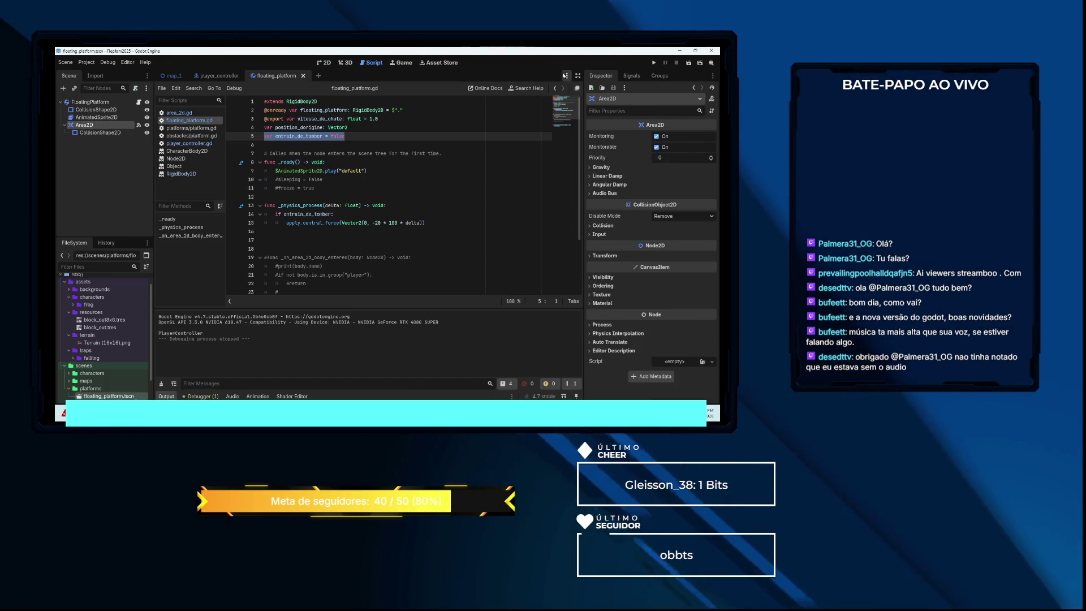
{"action": "left_click", "coordinate": [631, 75]}
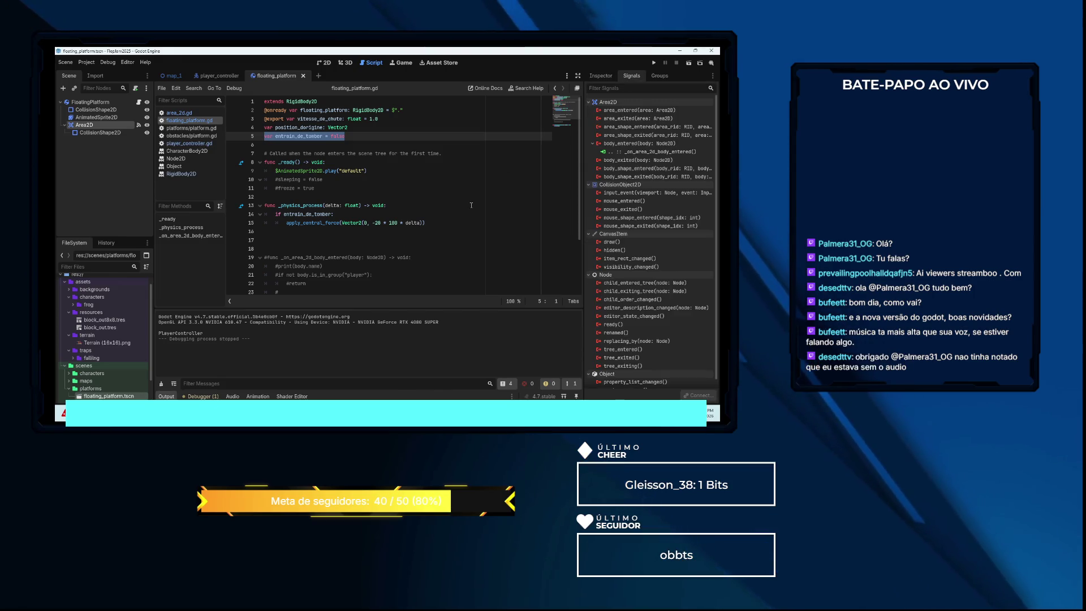
{"action": "scroll", "coordinate": [366, 202], "scroll_direction": "down", "scroll_amount": 3}
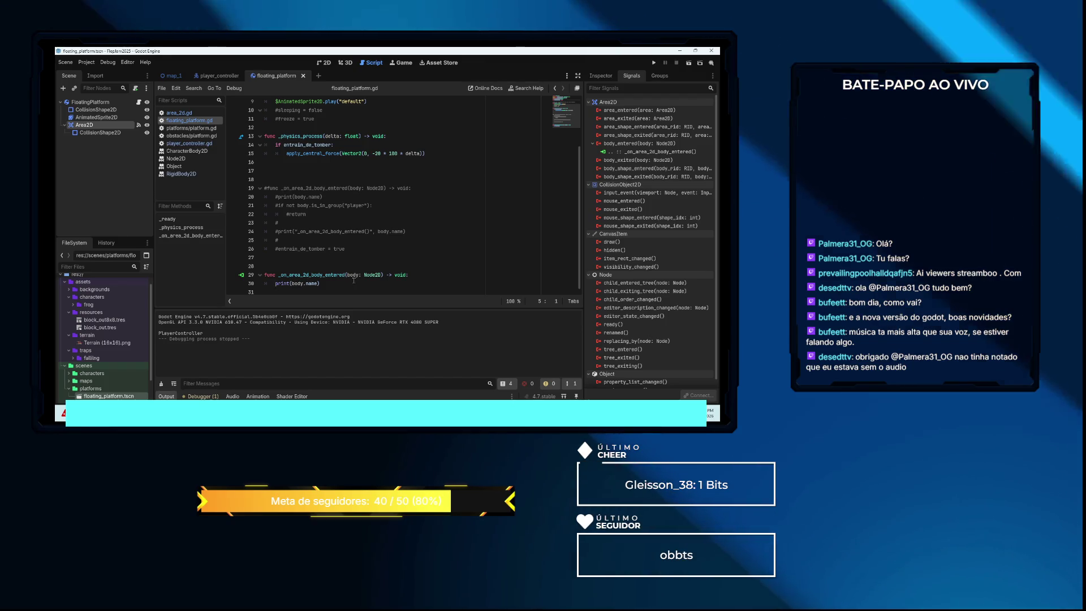
{"action": "left_click", "coordinate": [167, 75]}
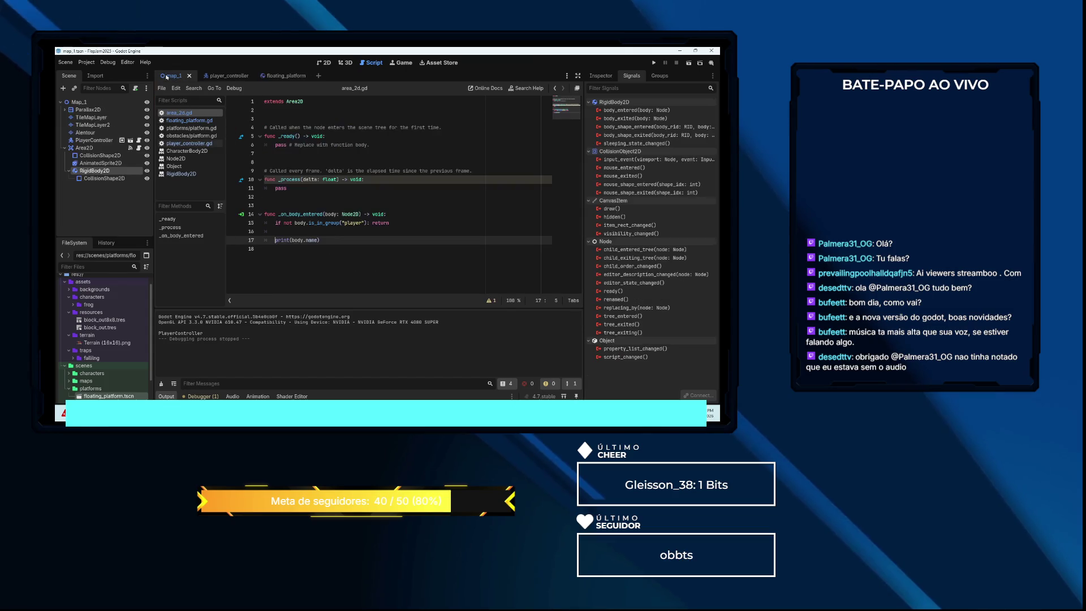
In the 2D view, move the RigidBody2D platform beside the tall pillar and nudge the Area2D platform right
{"action": "left_click", "coordinate": [324, 63]}
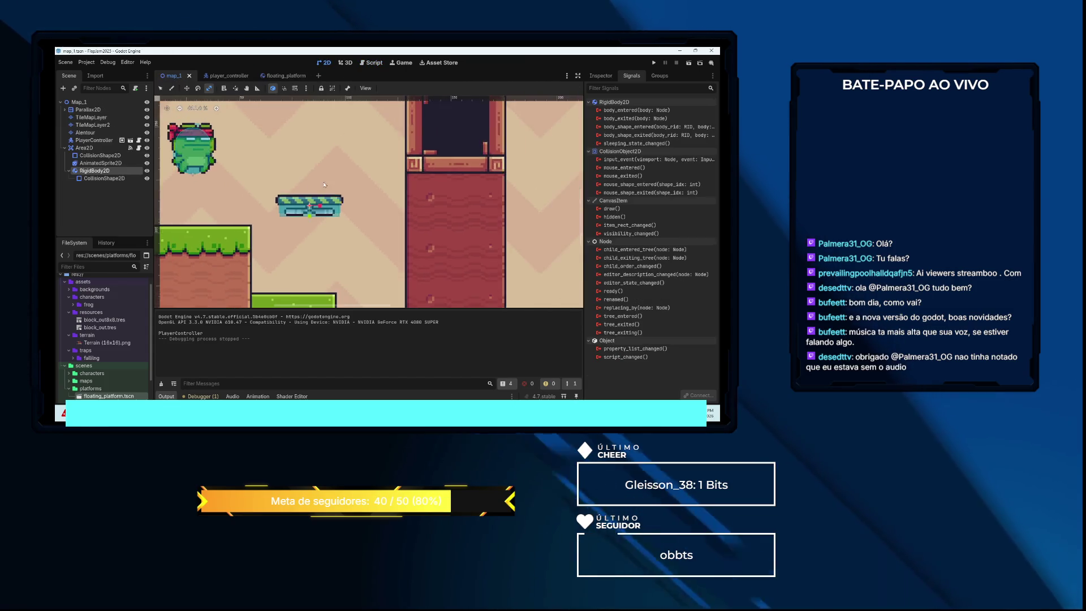
{"action": "key", "text": "w"}
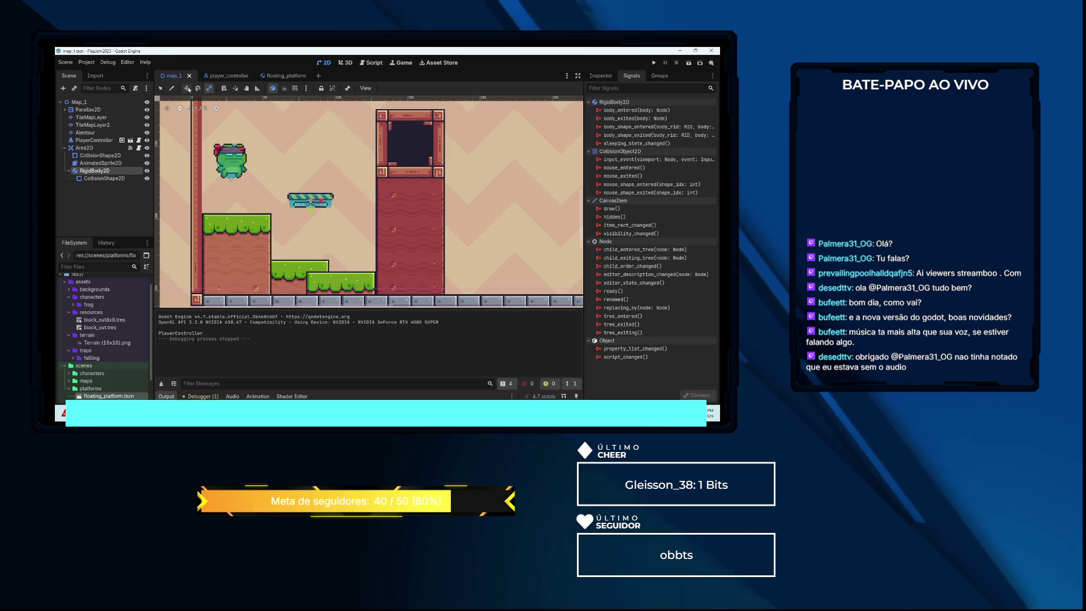
{"action": "left_click_drag", "start_coordinate": [311, 202], "coordinate": [466, 201]}
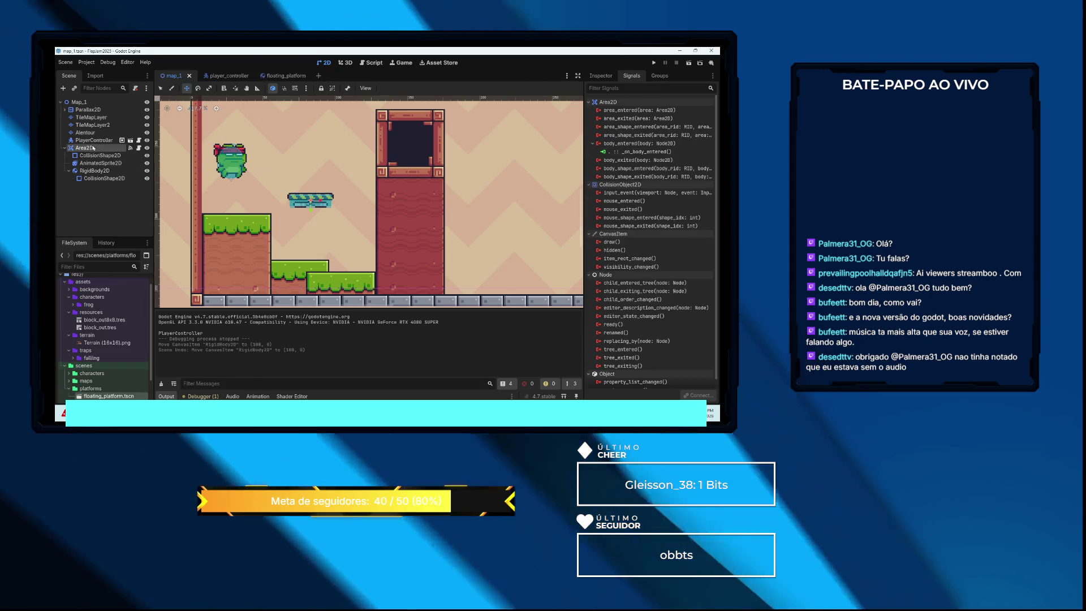
{"action": "left_click", "coordinate": [293, 197]}
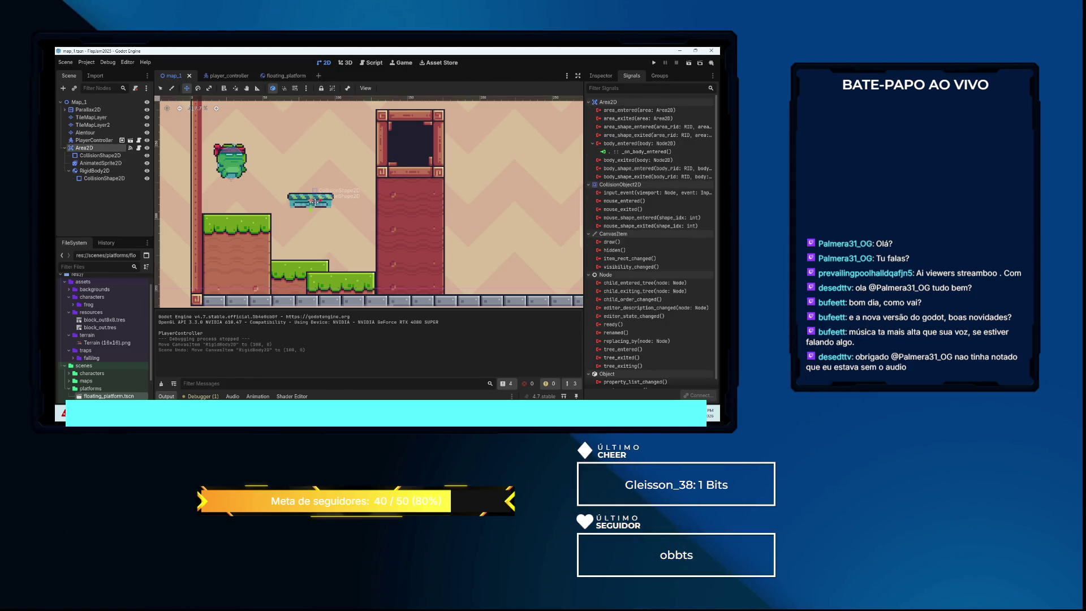
{"action": "left_click_drag", "start_coordinate": [505, 199], "coordinate": [508, 199]}
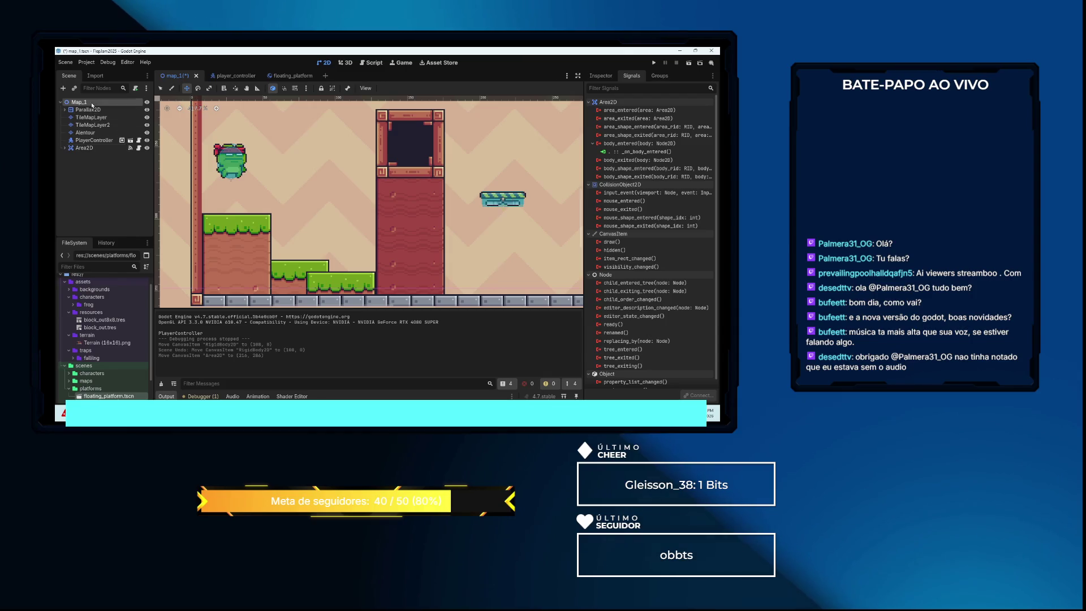
Instance floating_platform.tscn into map_1, place it by the frog's grass block, and run the level
{"action": "right_click", "coordinate": [92, 105]}
{"action": "left_click", "coordinate": [114, 111]}
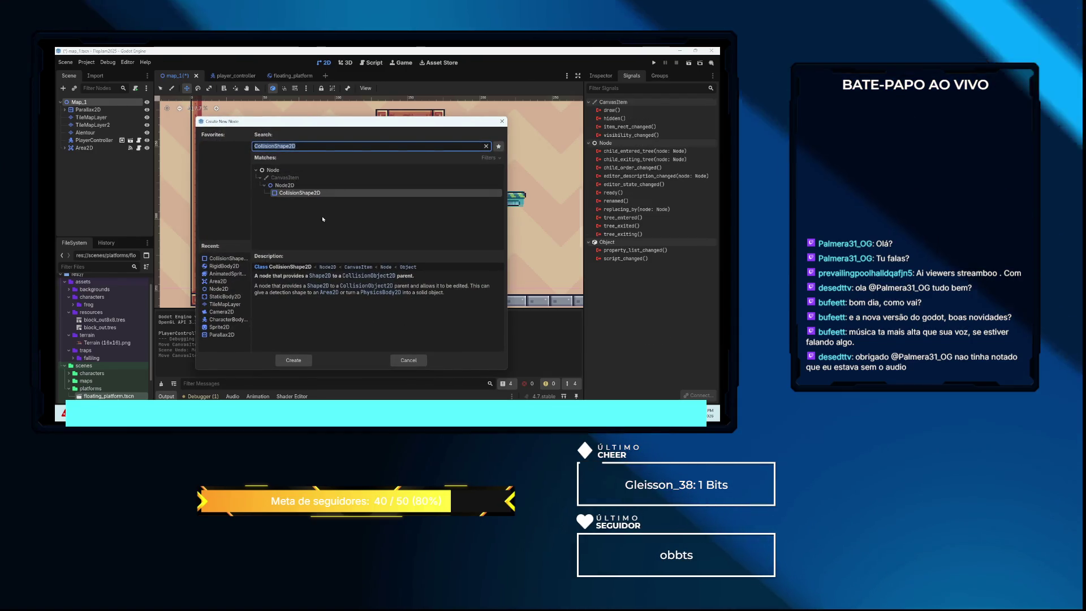
{"action": "left_click", "coordinate": [409, 360]}
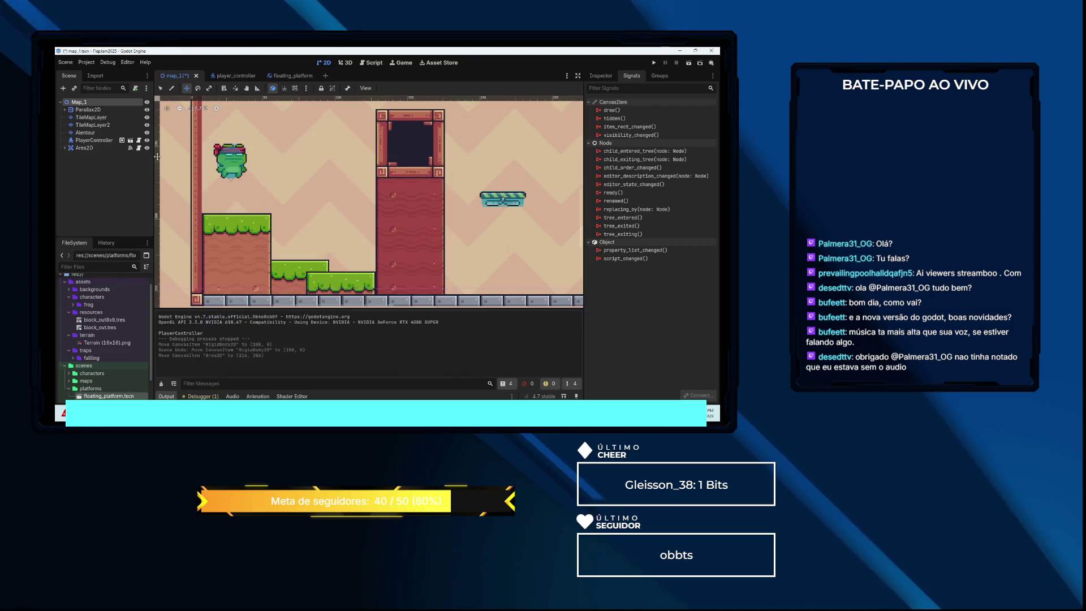
{"action": "right_click", "coordinate": [91, 106]}
{"action": "left_click", "coordinate": [116, 121]}
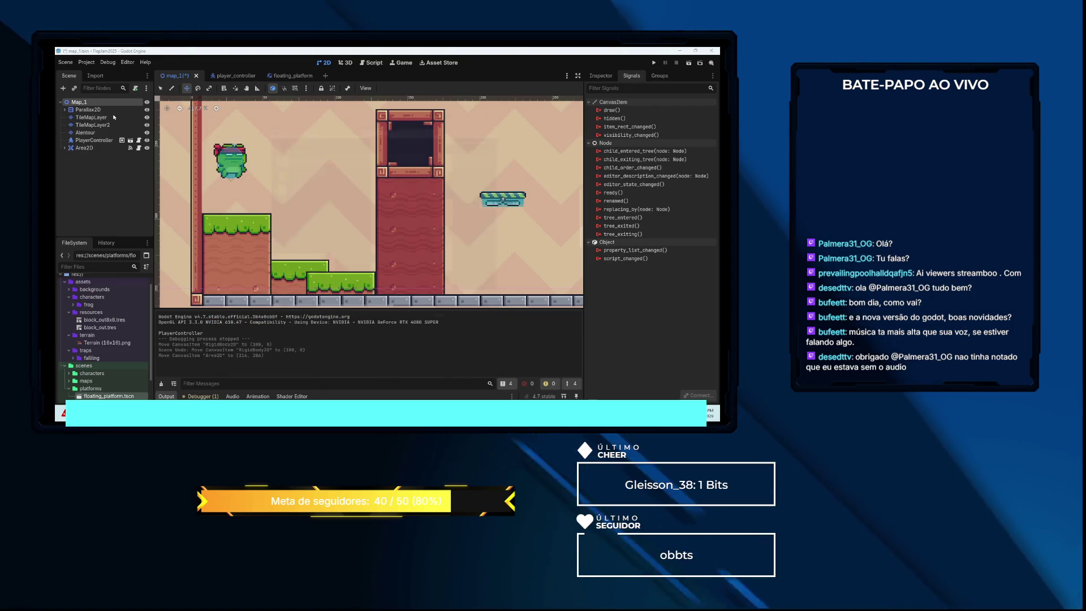
{"action": "double_click", "coordinate": [299, 149]}
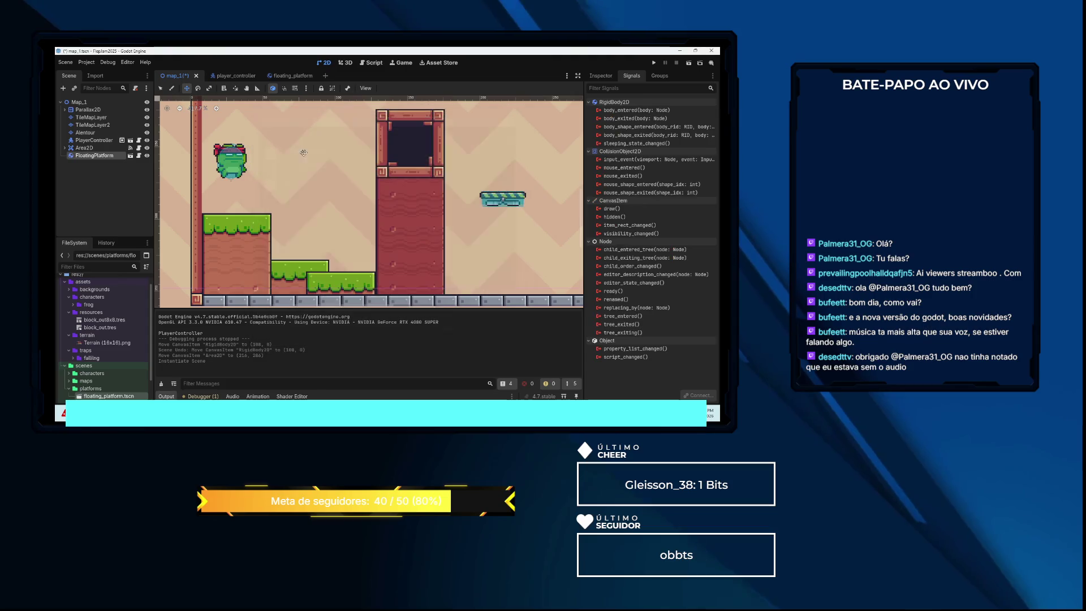
{"action": "scroll", "coordinate": [257, 170], "scroll_direction": "down", "scroll_amount": 6}
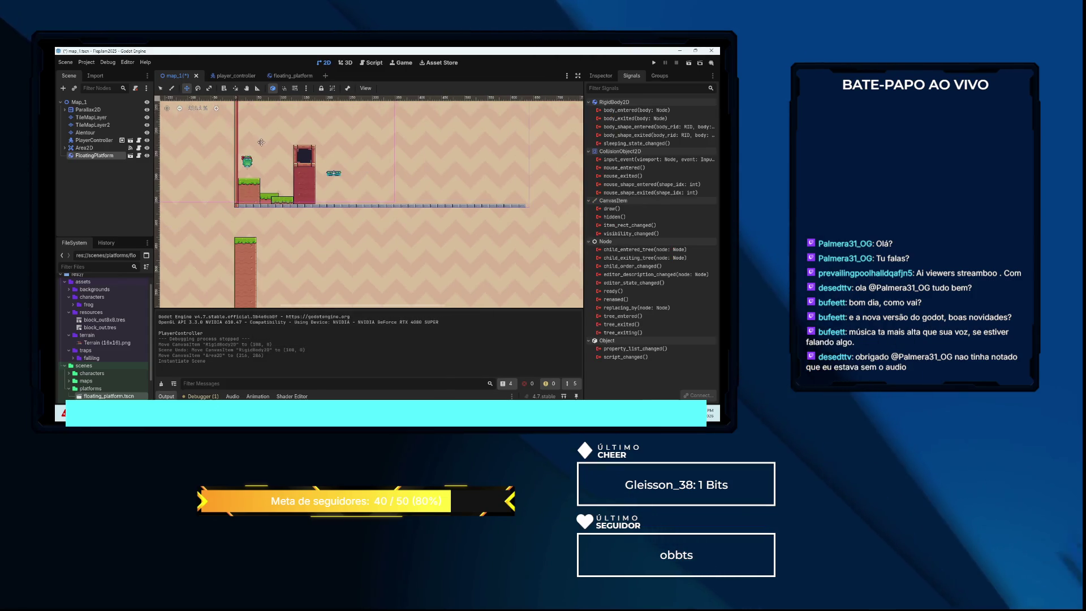
{"action": "left_click_drag", "start_coordinate": [271, 152], "coordinate": [276, 242]}
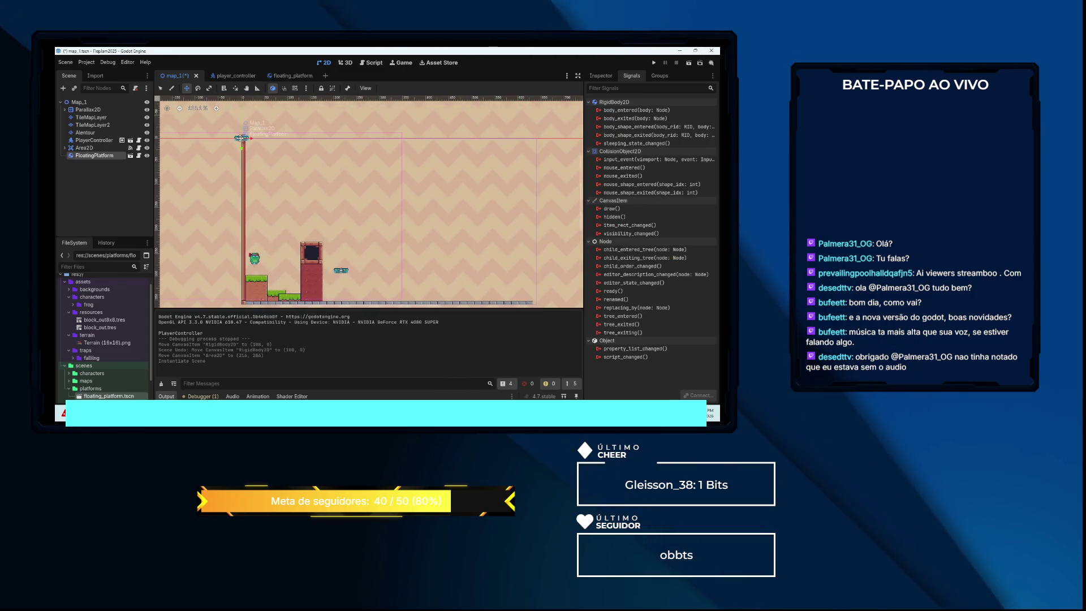
{"action": "left_click_drag", "start_coordinate": [242, 137], "coordinate": [282, 275]}
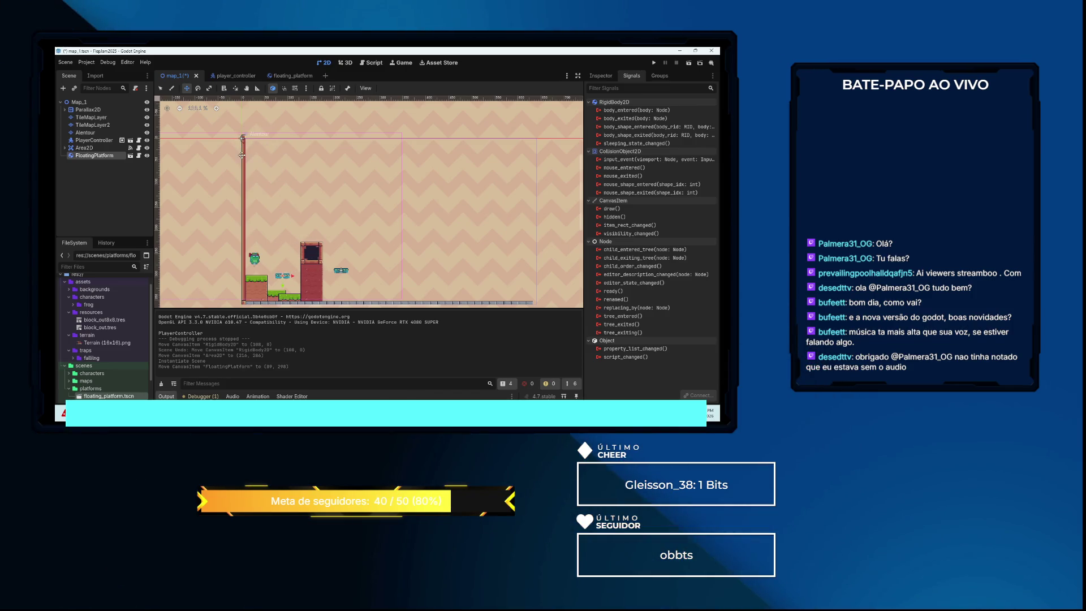
{"action": "key", "text": "F5"}
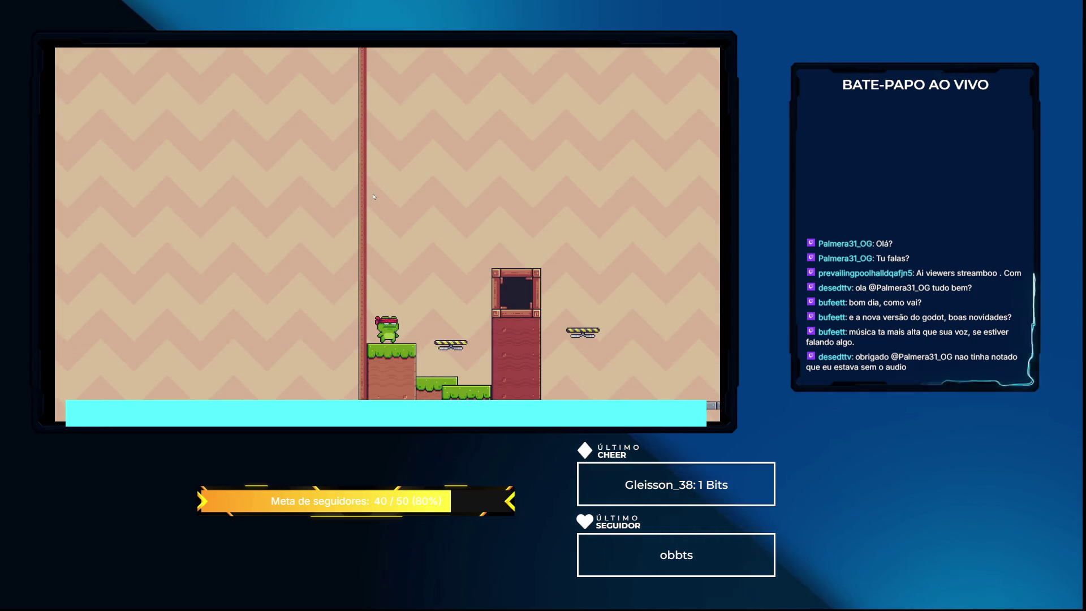
{"action": "key", "text": "Right"}
{"action": "key", "text": "space"}
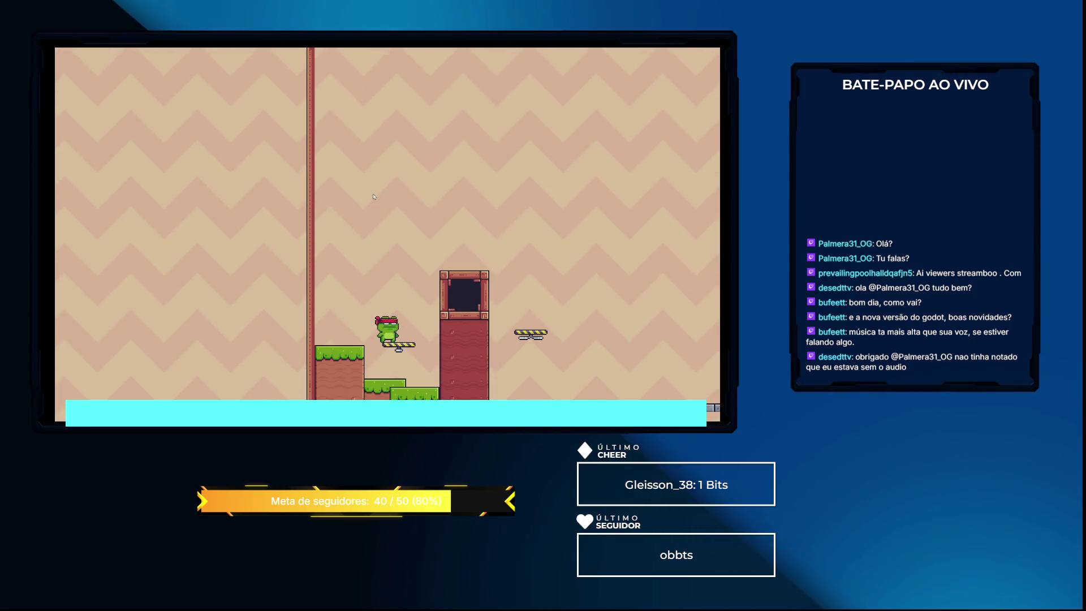
{"action": "key", "text": "Left"}
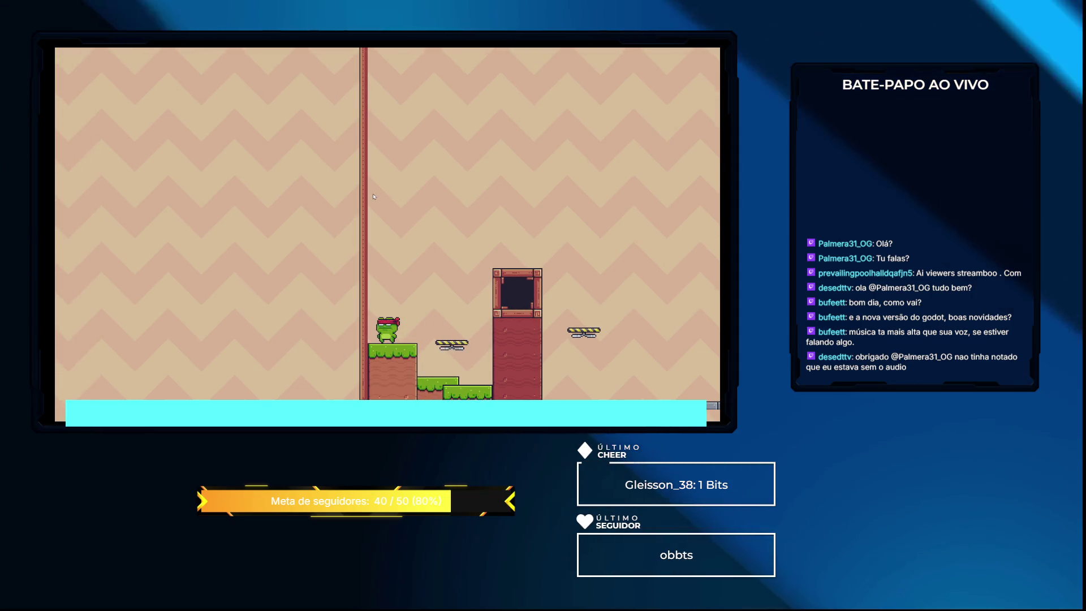
{"action": "key", "text": "F8"}
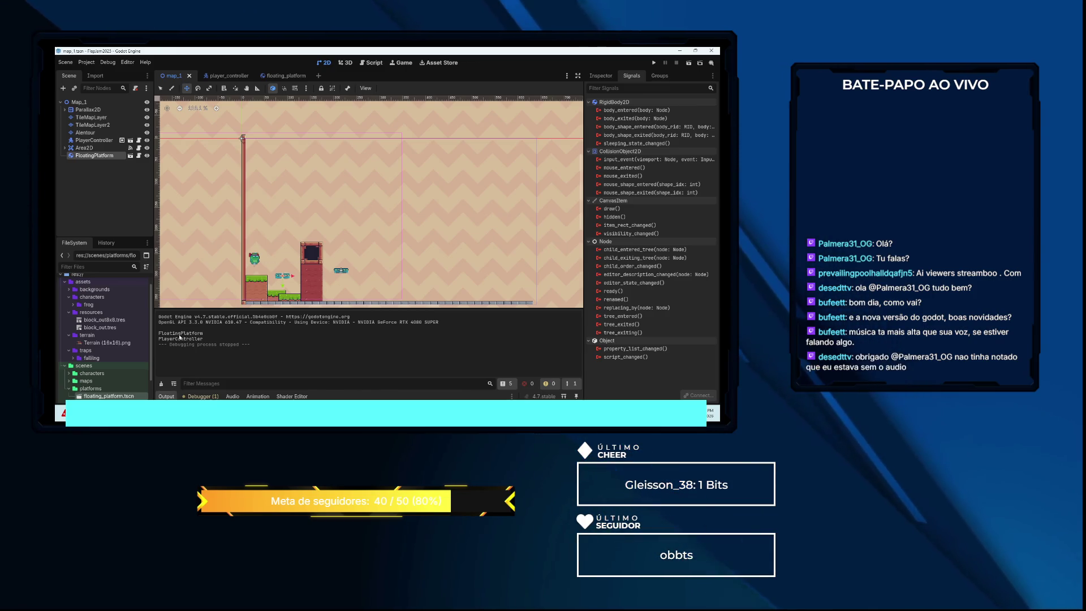
Add 'if not body.is_in_group("player"): return' to the body-entered handler and test-run the level
{"action": "left_click", "coordinate": [283, 76]}
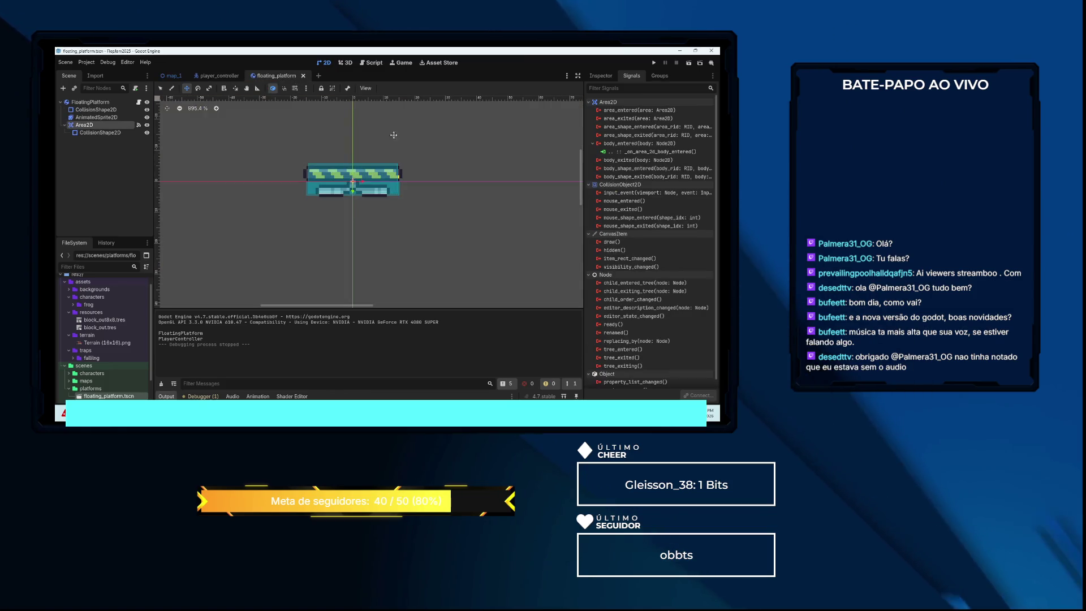
{"action": "left_click", "coordinate": [374, 63]}
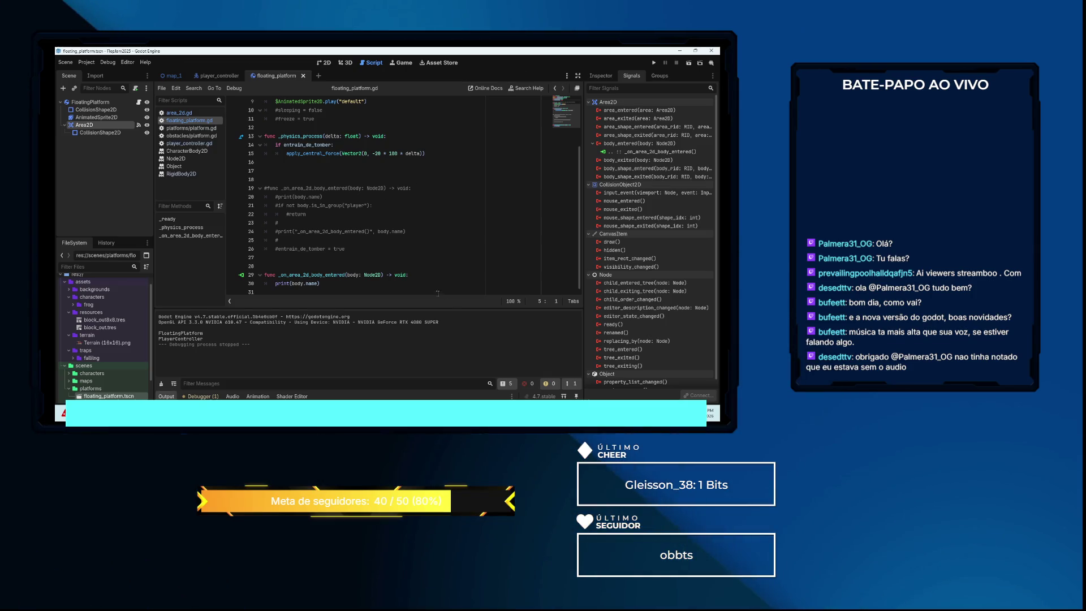
{"action": "key", "text": "Return"}
{"action": "type", "text": "if"}
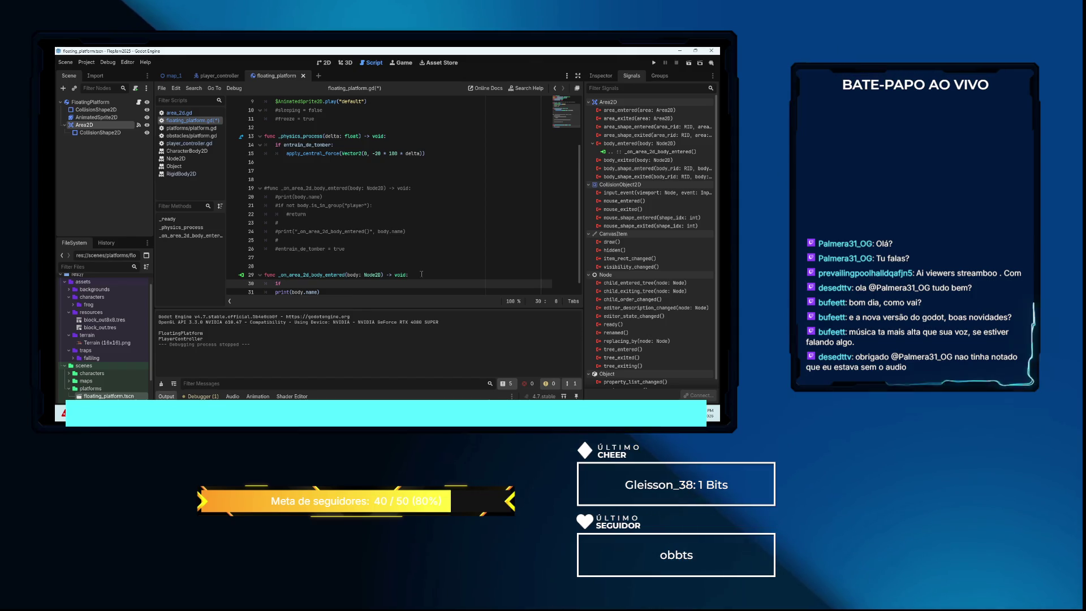
{"action": "type", "text": "not "}
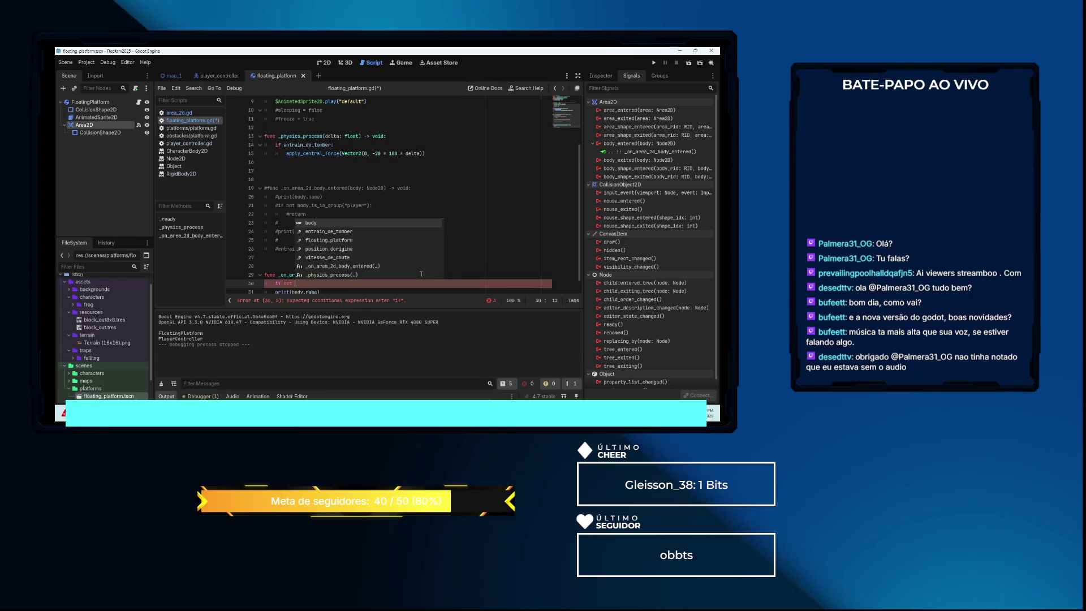
{"action": "type", "text": "is"}
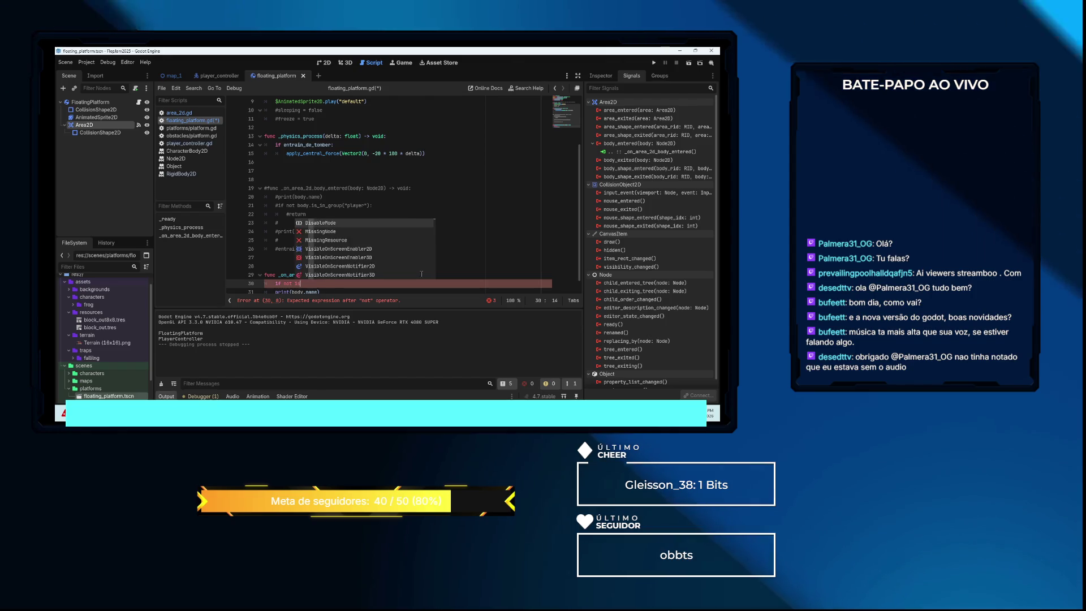
{"action": "type", "text": "_in"}
{"action": "key", "text": "BackSpace"}
{"action": "key", "text": "BackSpace"}
{"action": "key", "text": "BackSpace"}
{"action": "type", "text": "body"}
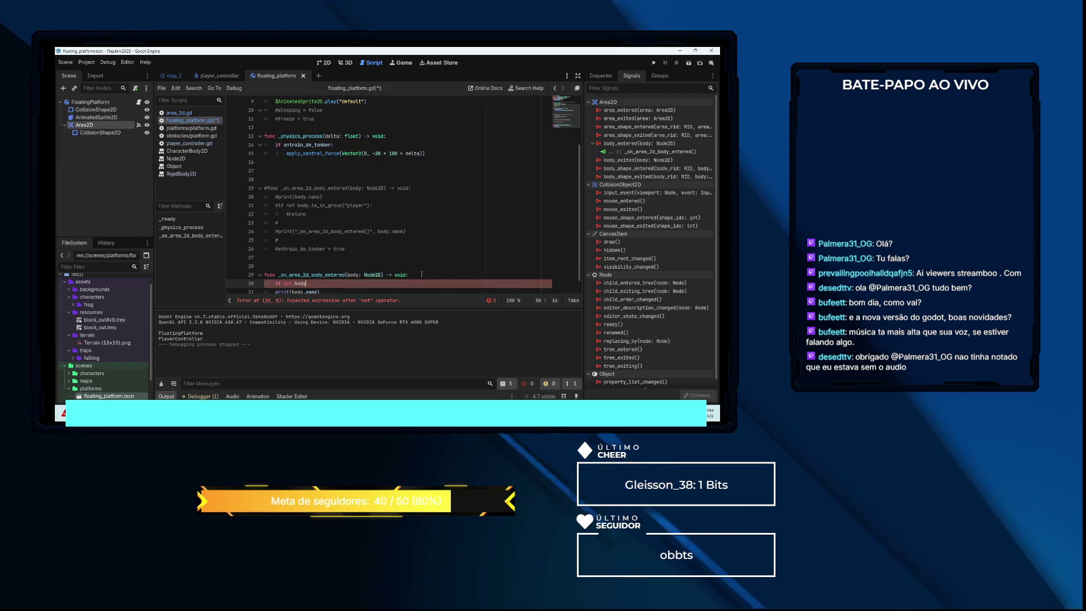
{"action": "type", "text": ".is_in"}
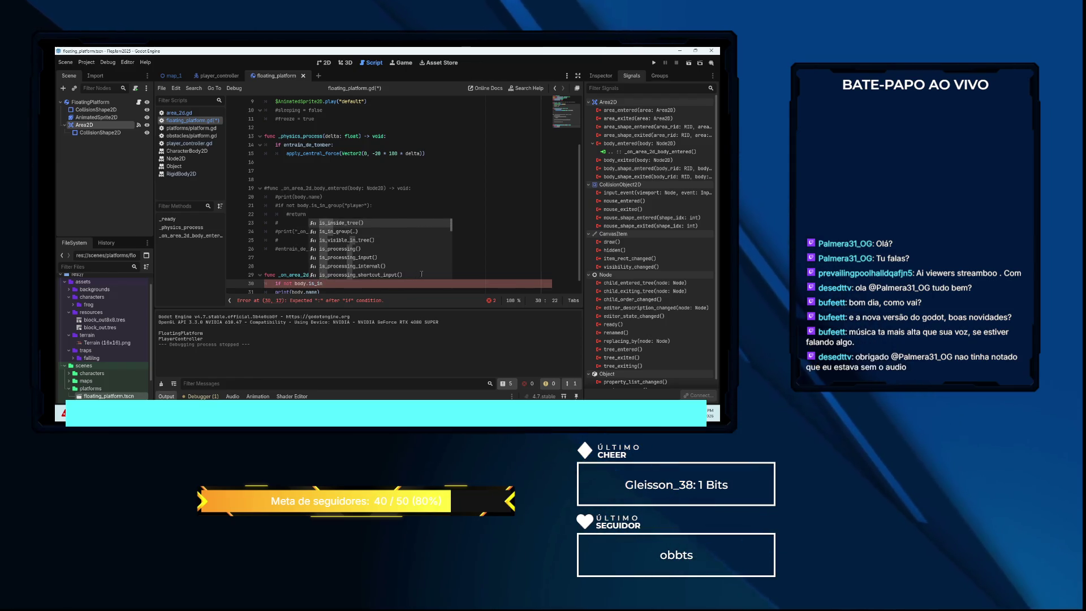
{"action": "type", "text": "_group(\"player\")"}
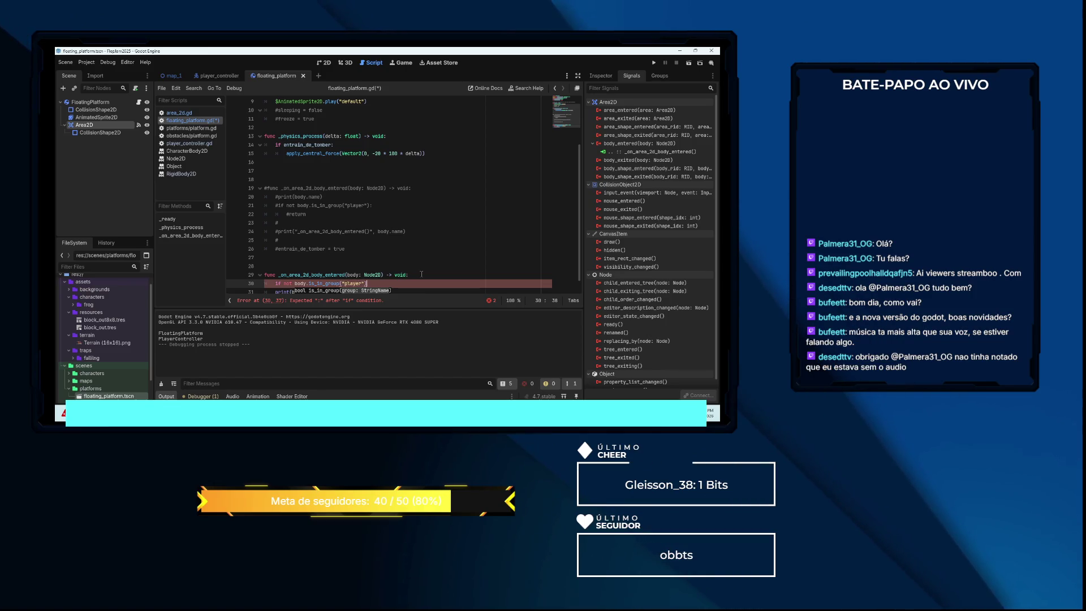
{"action": "type", "text": ": return"}
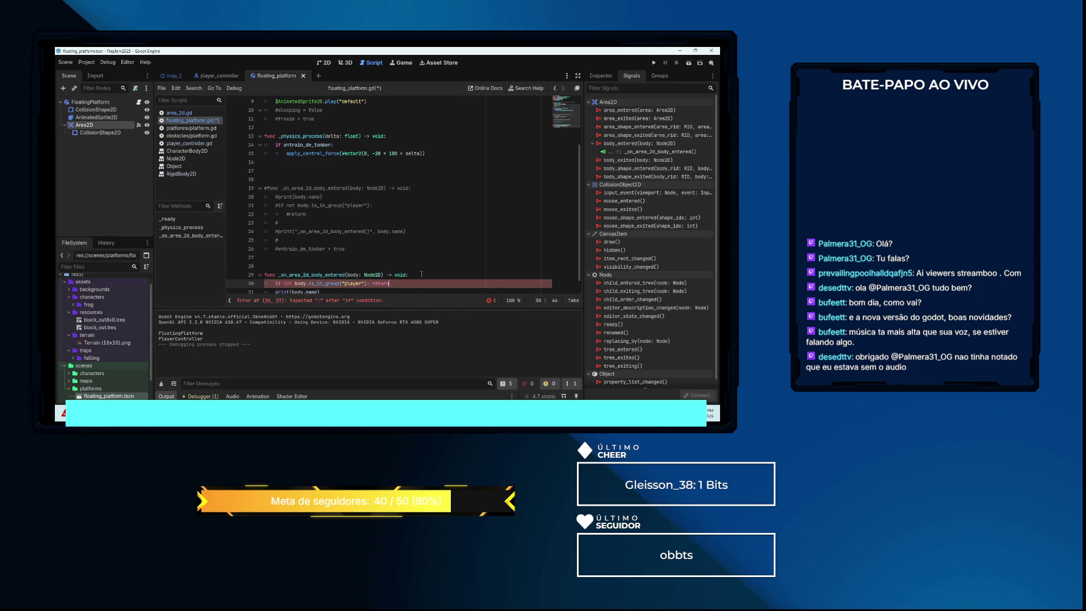
{"action": "key", "text": "F5"}
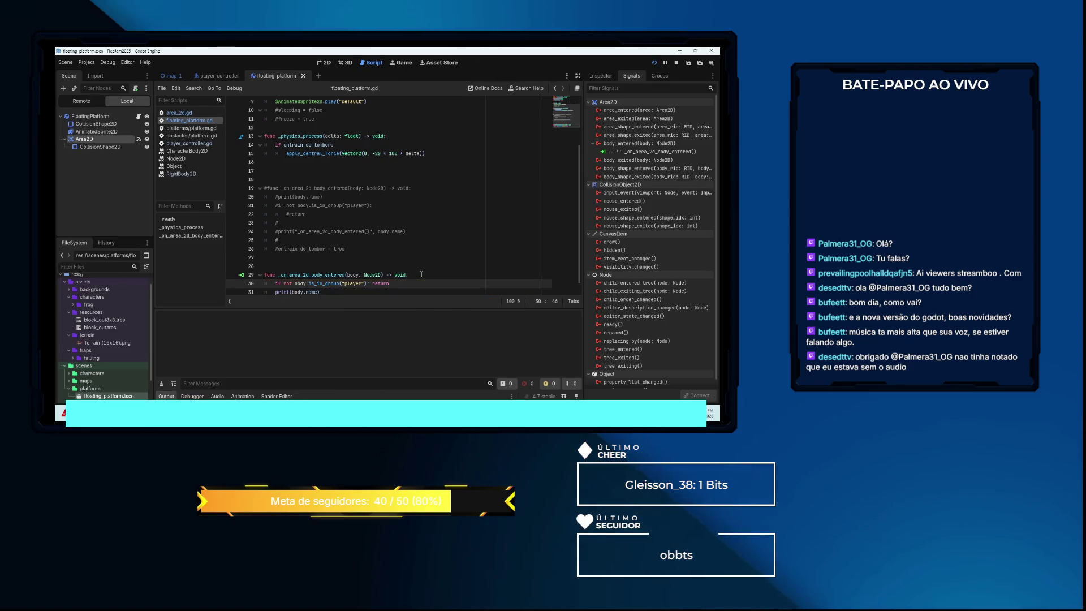
{"action": "key", "text": "Right"}
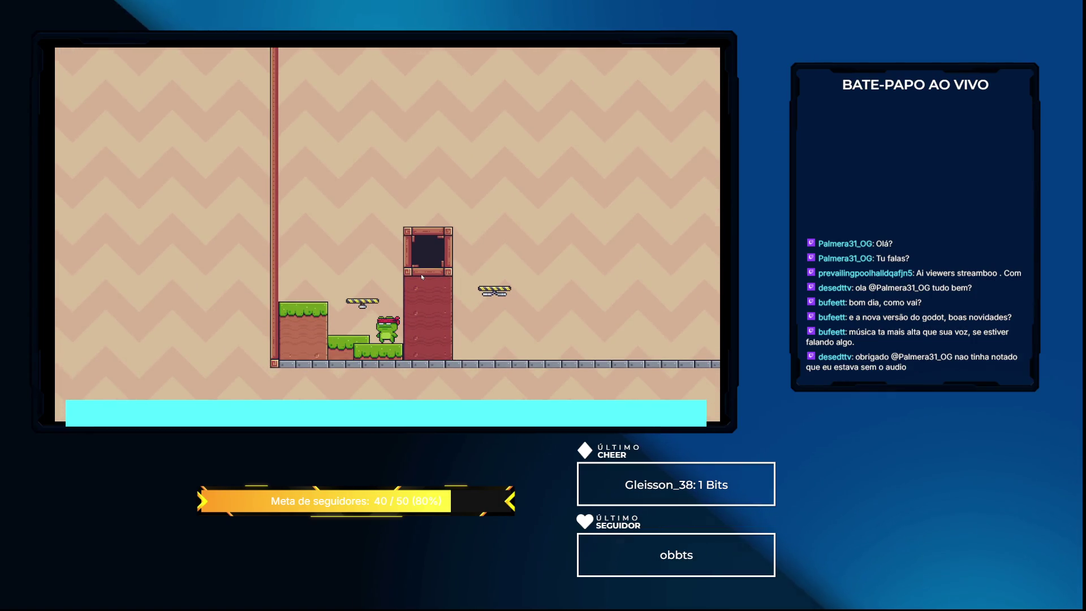
Stop the game and drag the Output panel splitter down to enlarge the code area
{"action": "key", "text": "F8"}
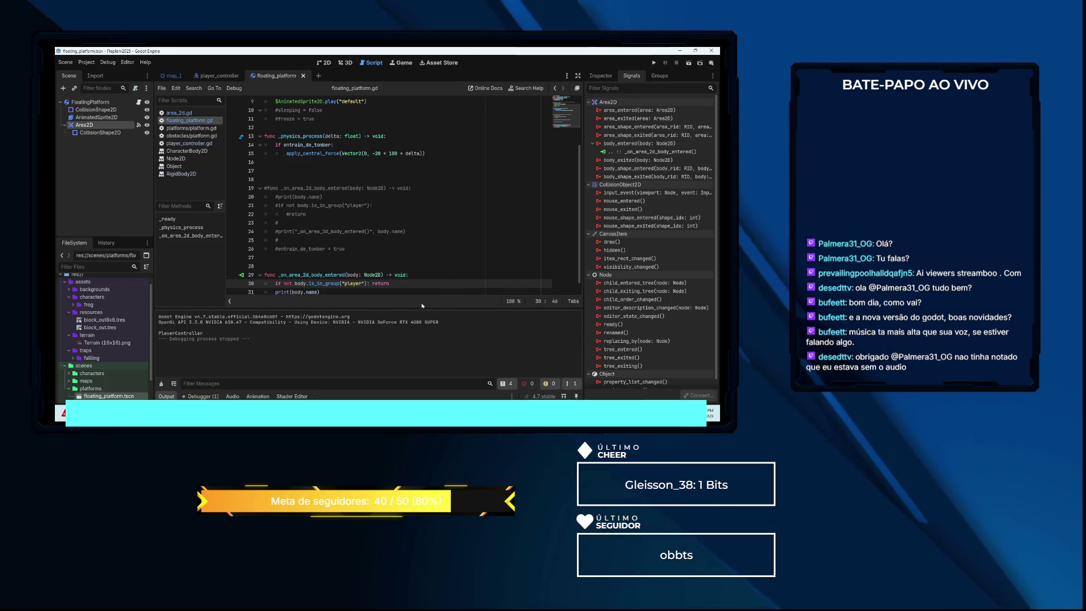
{"action": "left_click_drag", "start_coordinate": [429, 310], "coordinate": [427, 337]}
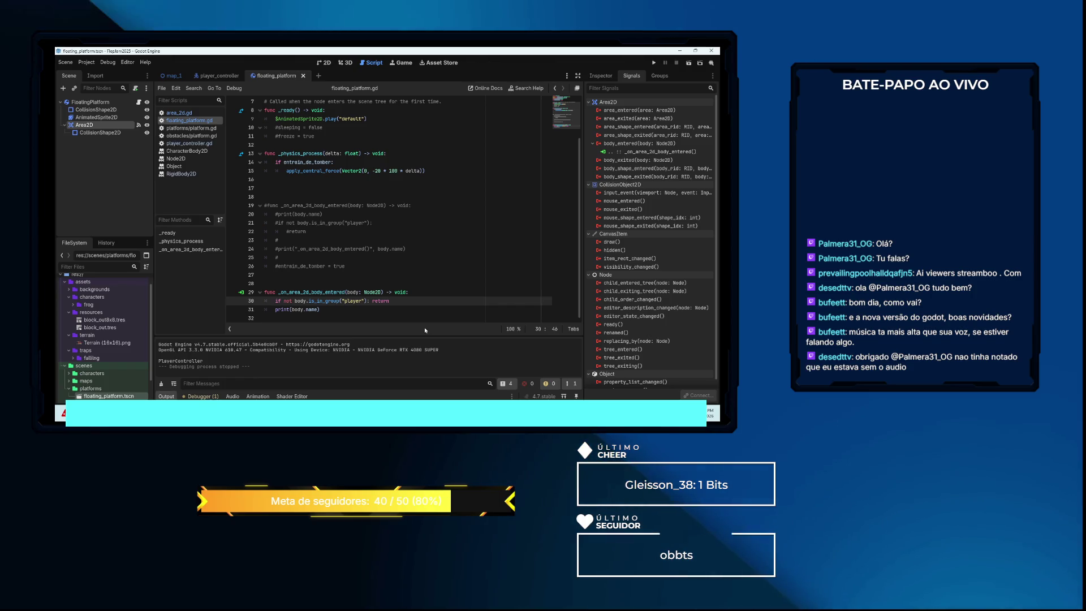
Add 'entrain_de_tomber = true' under the player-group check and test-run the level
{"action": "key", "text": "Return"}
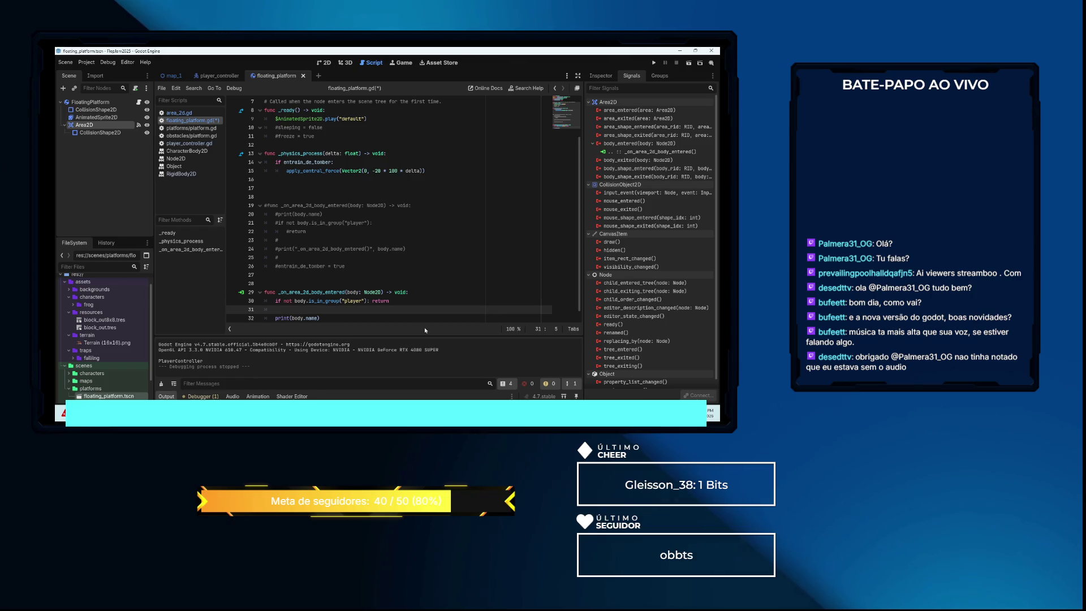
{"action": "key", "text": "Return"}
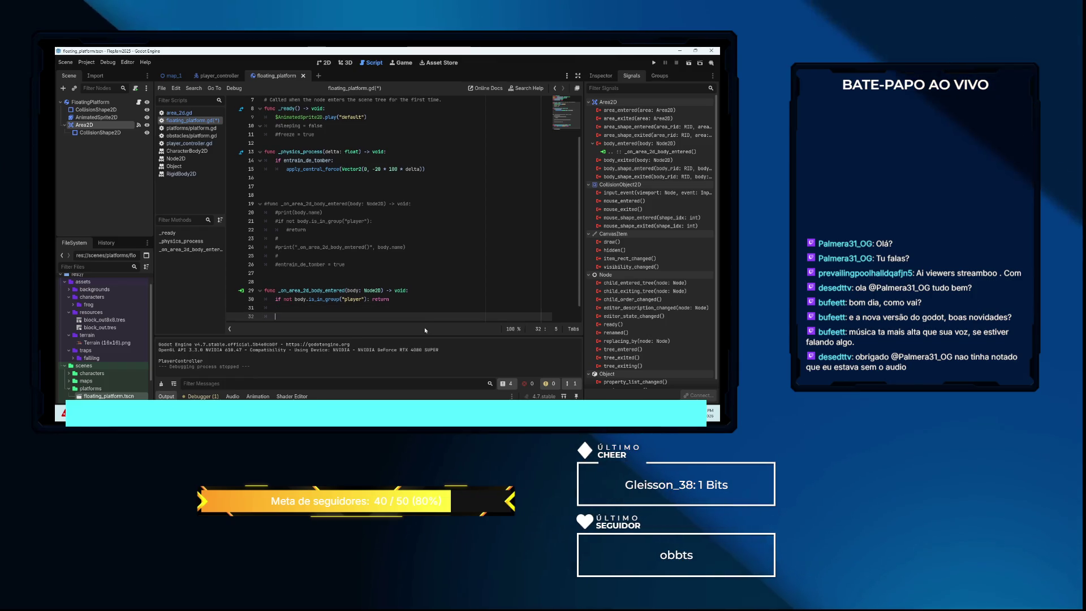
{"action": "type", "text": "ent"}
{"action": "key", "text": "Return"}
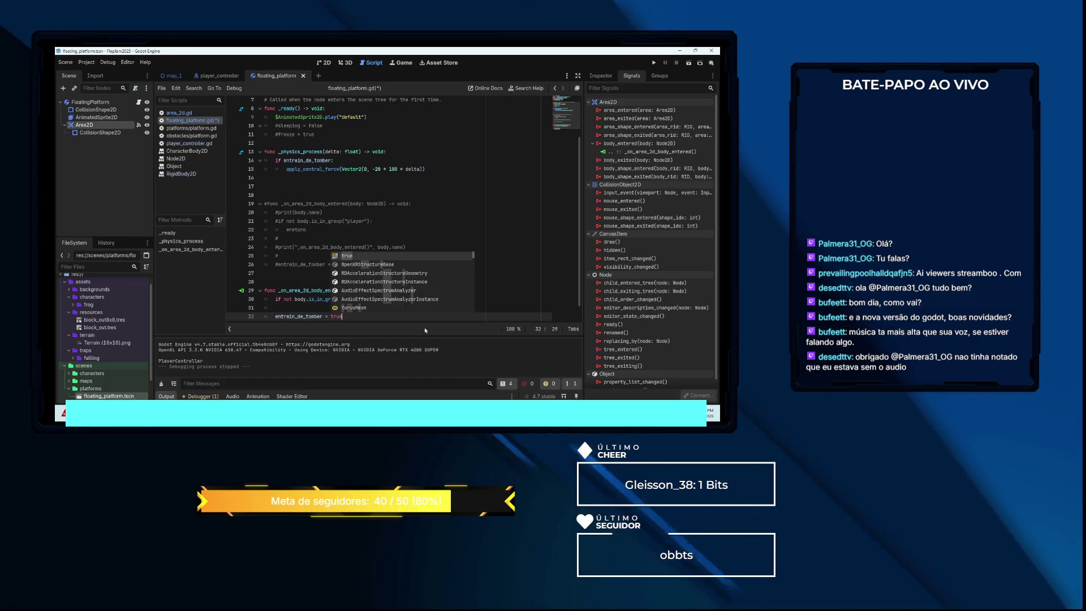
{"action": "key", "text": "Return"}
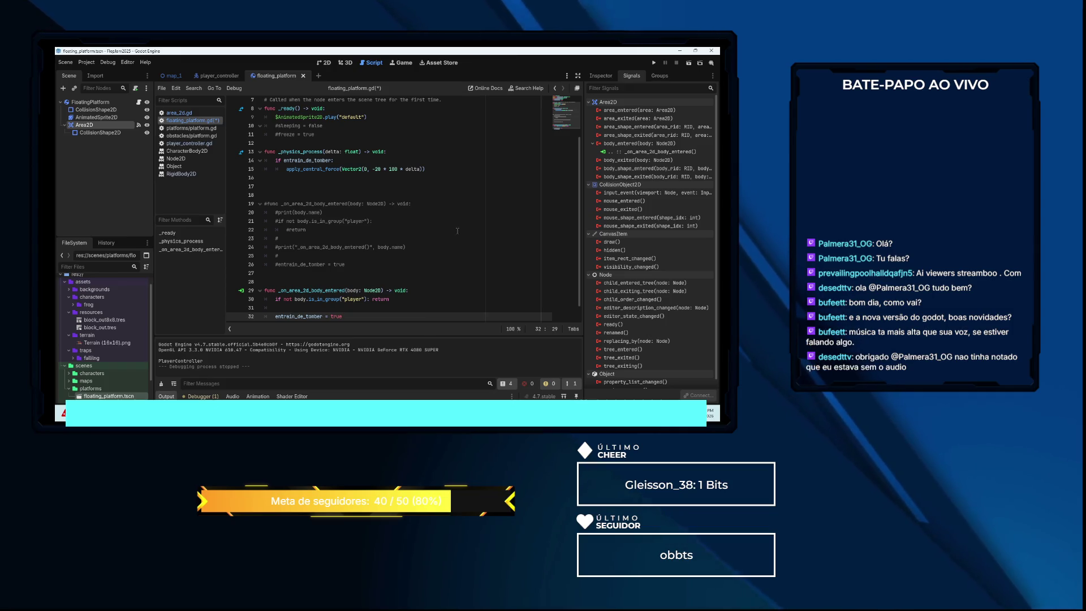
{"action": "key", "text": "F5"}
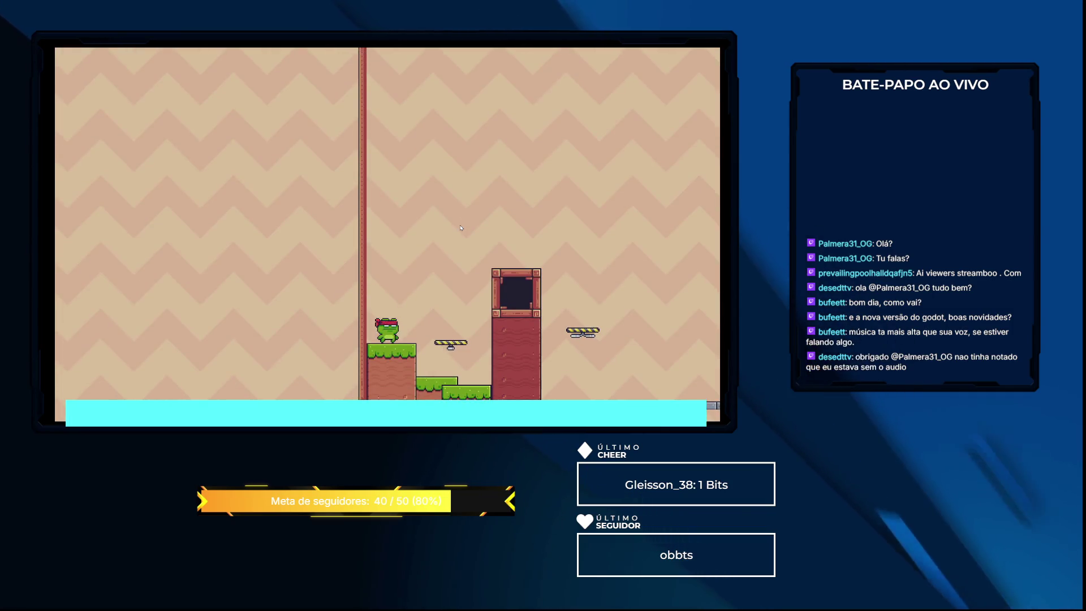
{"action": "key", "text": "space"}
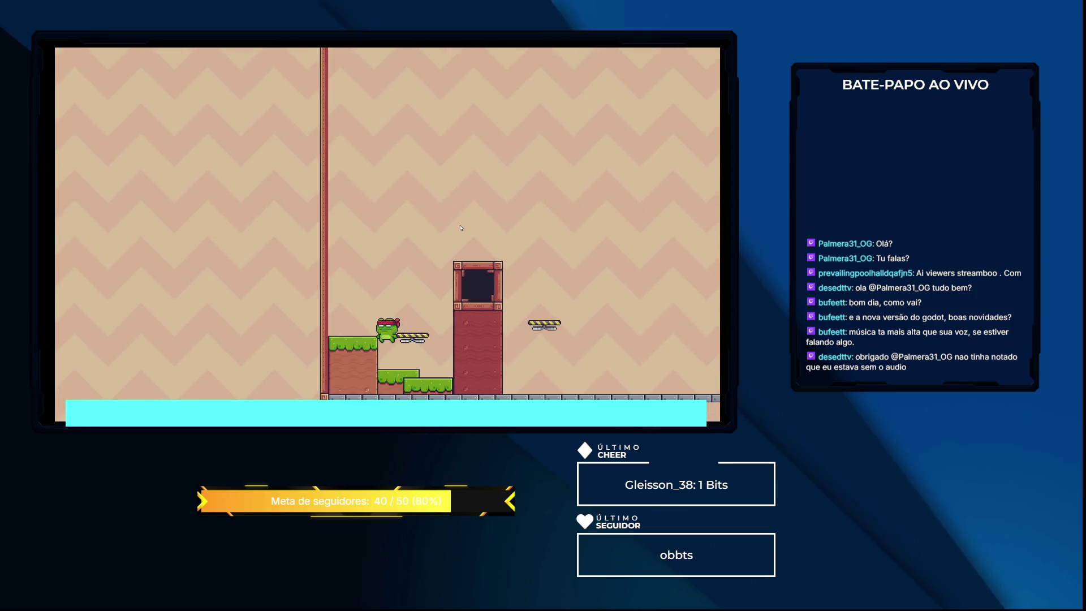
{"action": "key", "text": "Right"}
{"action": "key", "text": "F8"}
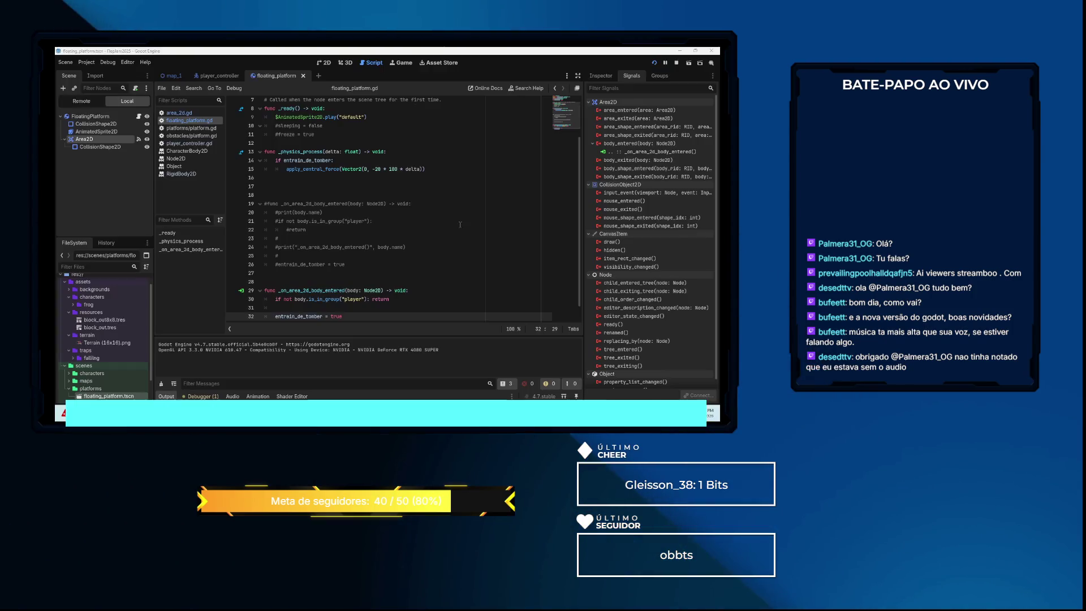
{"action": "key", "text": "F5"}
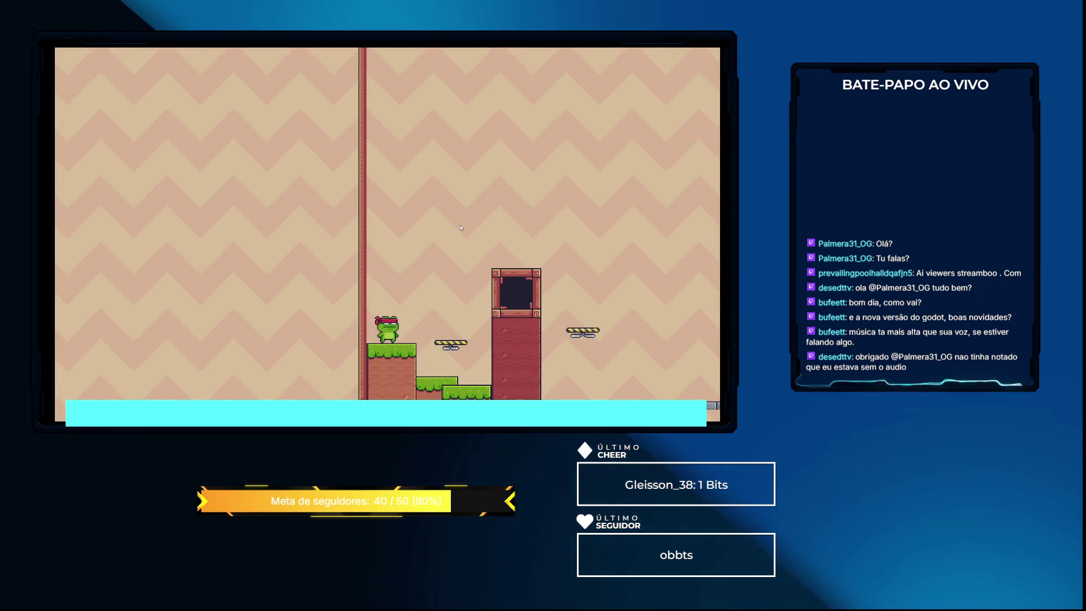
{"action": "key", "text": "space"}
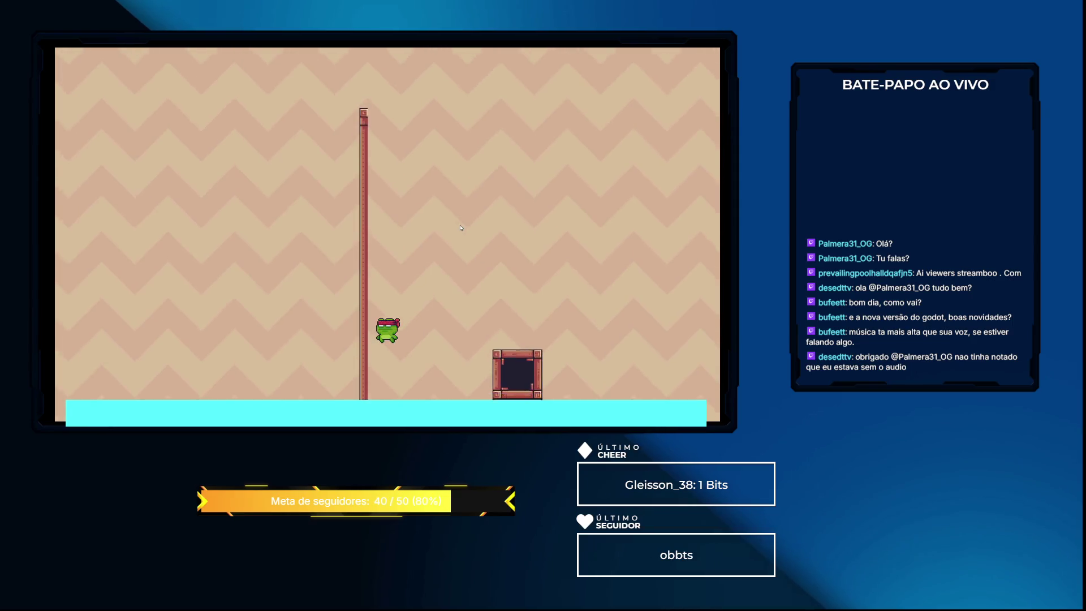
{"action": "key", "text": "Right"}
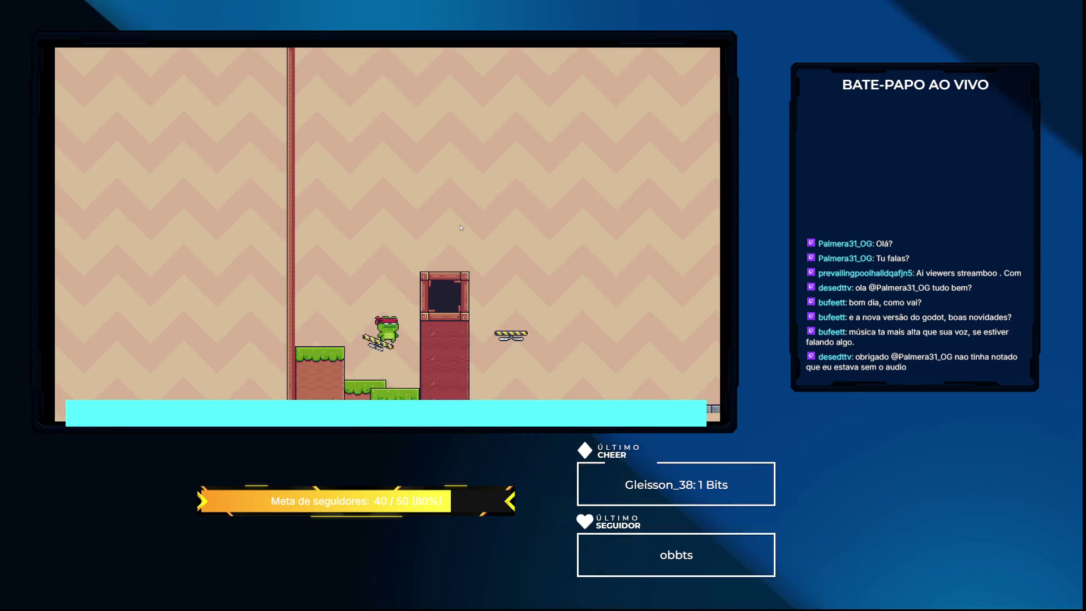
{"action": "key", "text": "Right"}
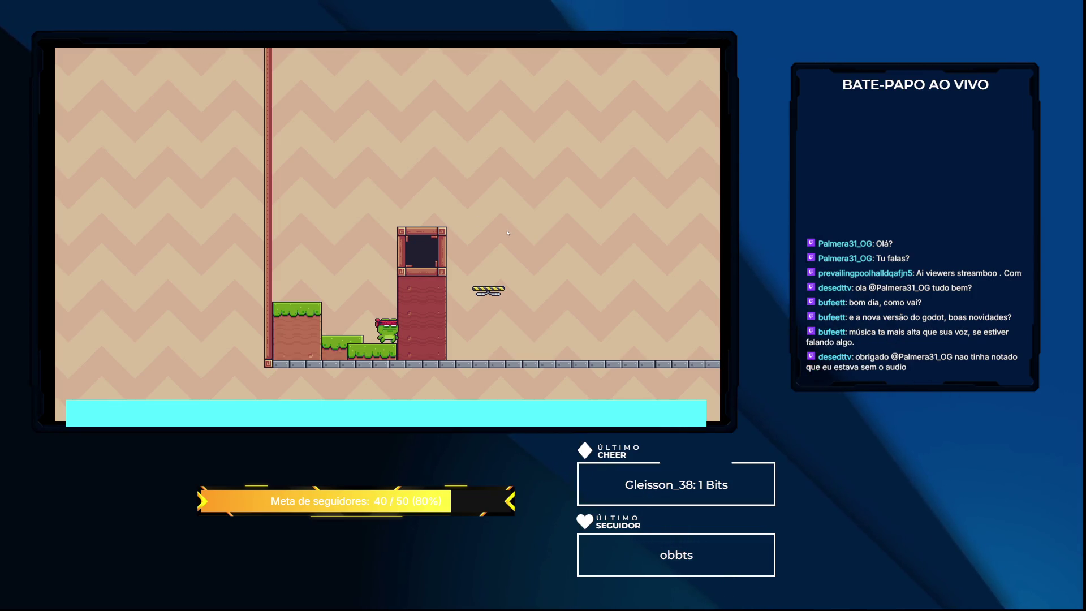
{"action": "key", "text": "F8"}
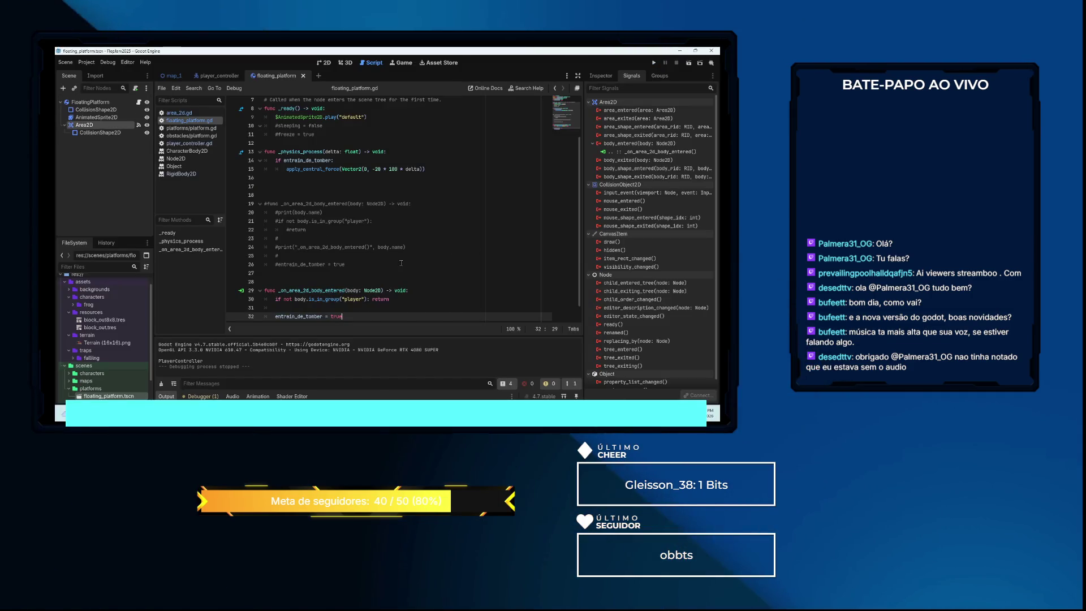
Change line 15's force to Vector2(0, 20 * 200 * delta), raising the multiplier from 100 to 200
{"action": "left_click", "coordinate": [384, 167]}
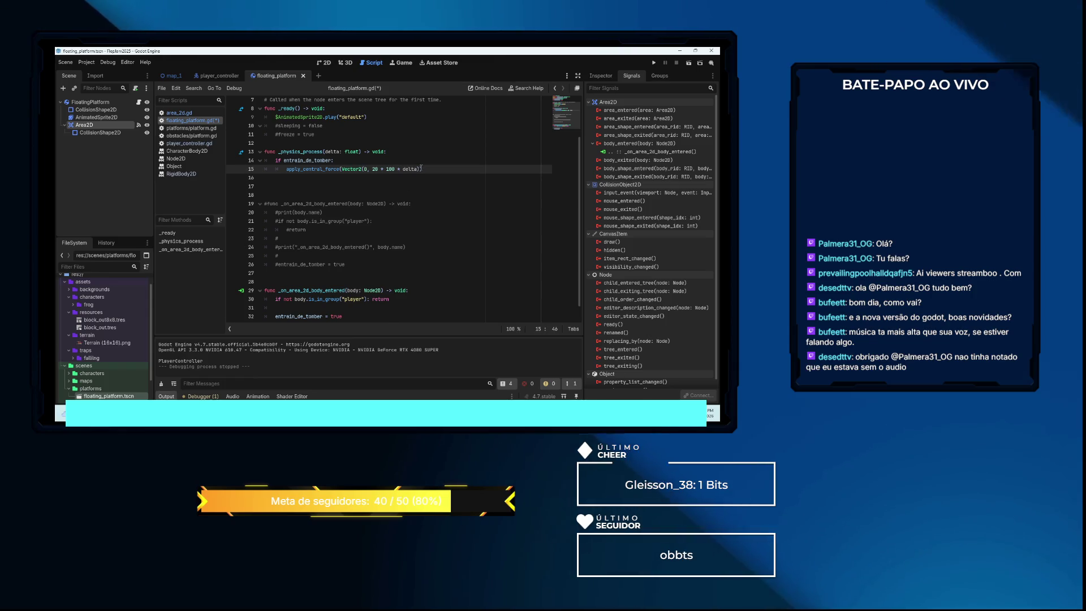
{"action": "key", "text": "BackSpace"}
{"action": "type", "text": "2"}
{"action": "left_click", "coordinate": [439, 182]}
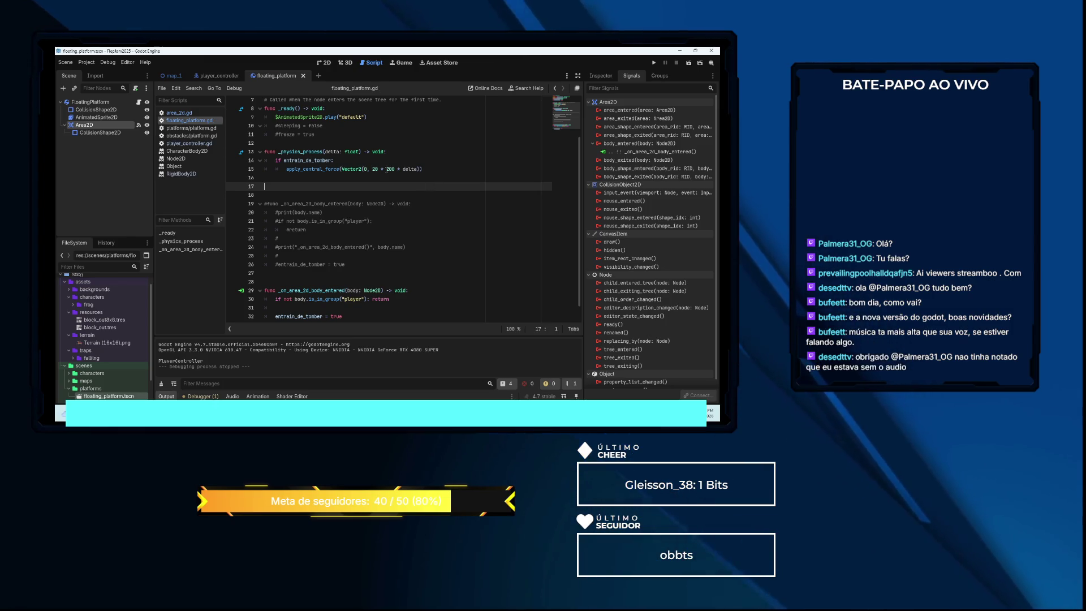
{"action": "key", "text": "F5"}
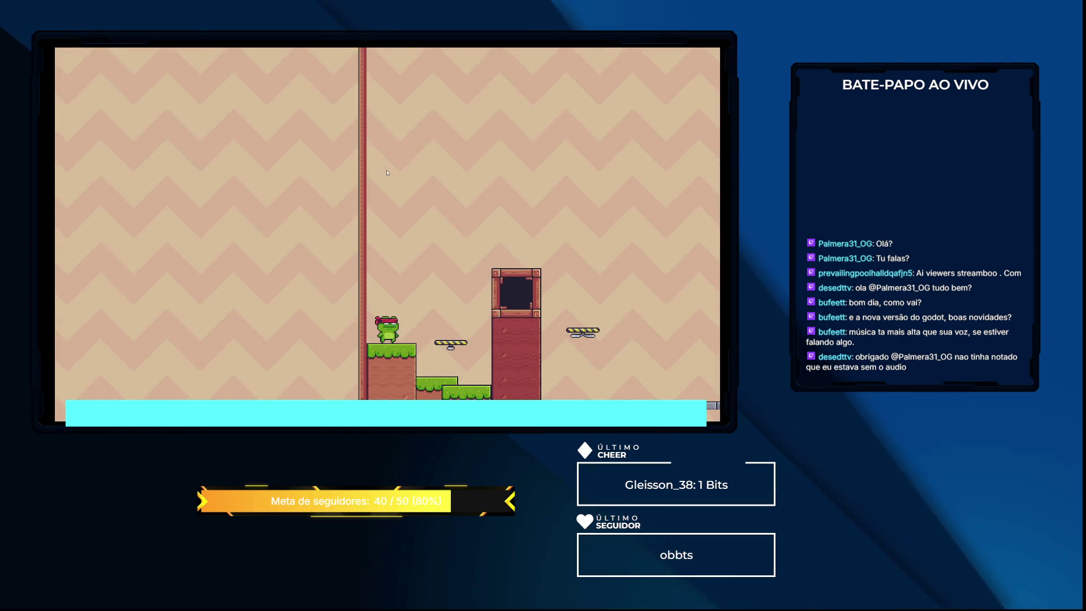
{"action": "key", "text": "Right"}
{"action": "key", "text": "space"}
{"action": "key", "text": "space"}
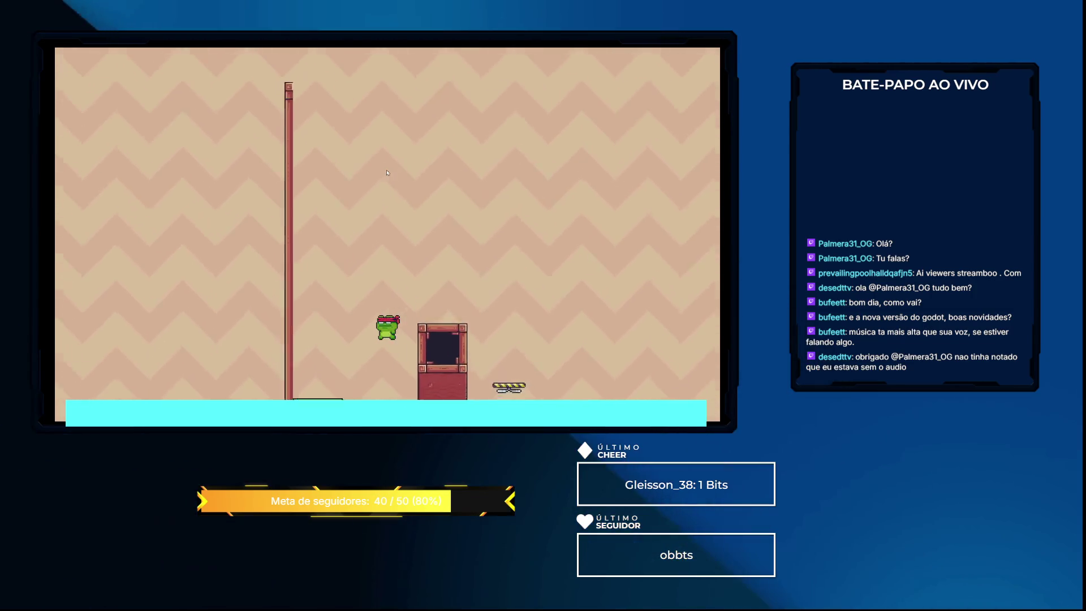
{"action": "key", "text": "Left"}
{"action": "key", "text": "Right"}
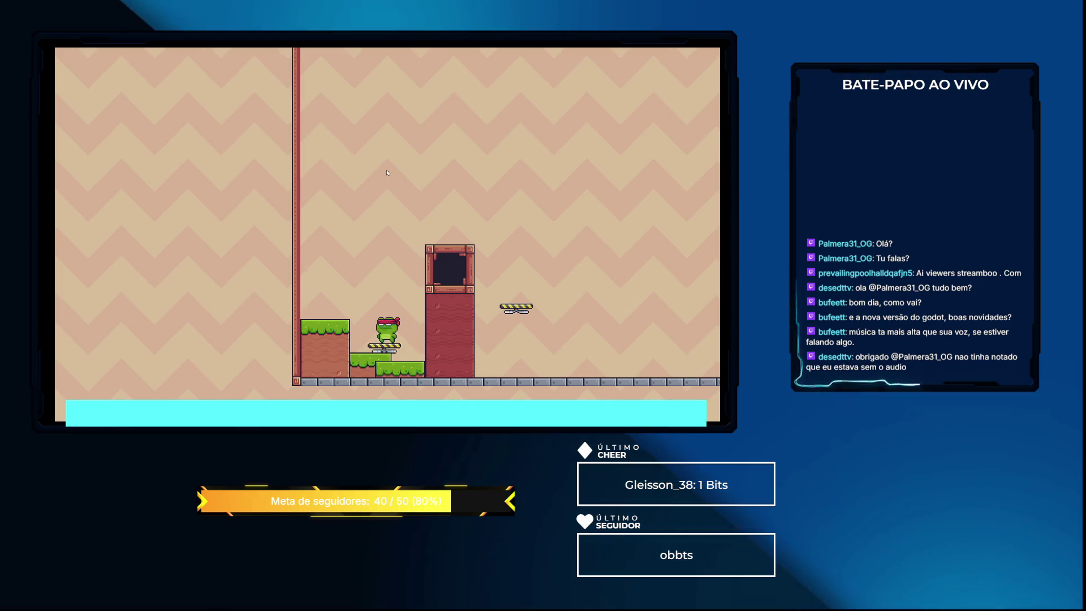
{"action": "key", "text": "Left"}
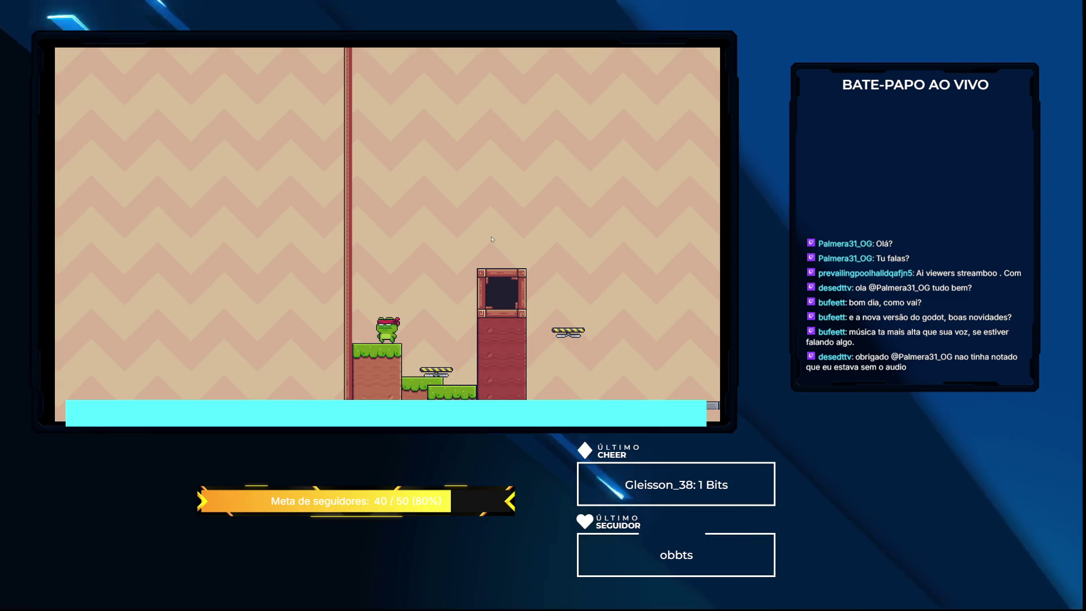
{"action": "key", "text": "alt+F4"}
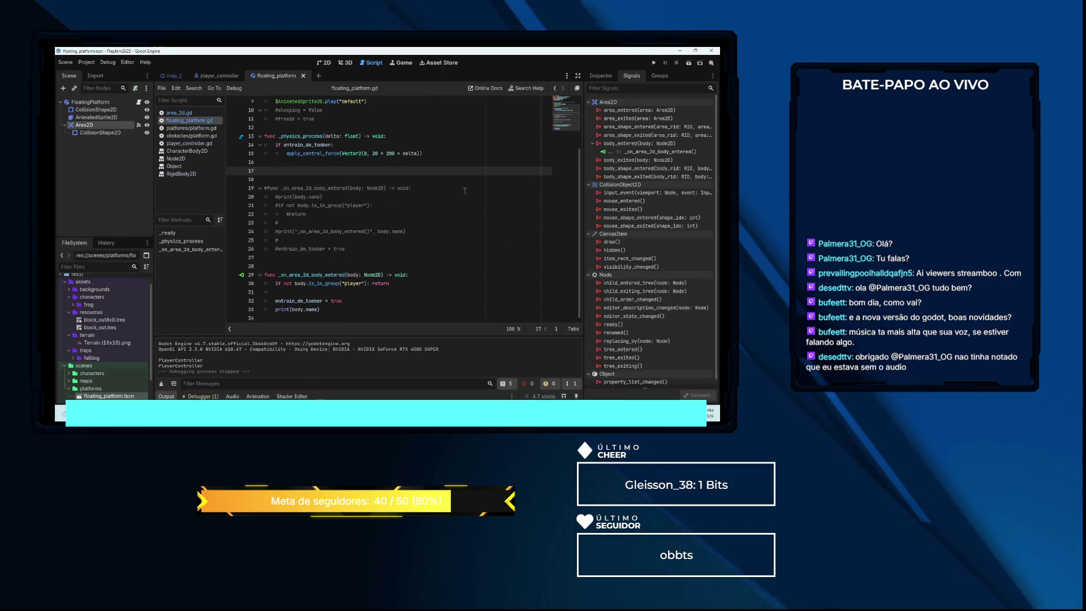
In map_1, move the FloatingPlatform down to the lower floor area
{"action": "left_click", "coordinate": [171, 75]}
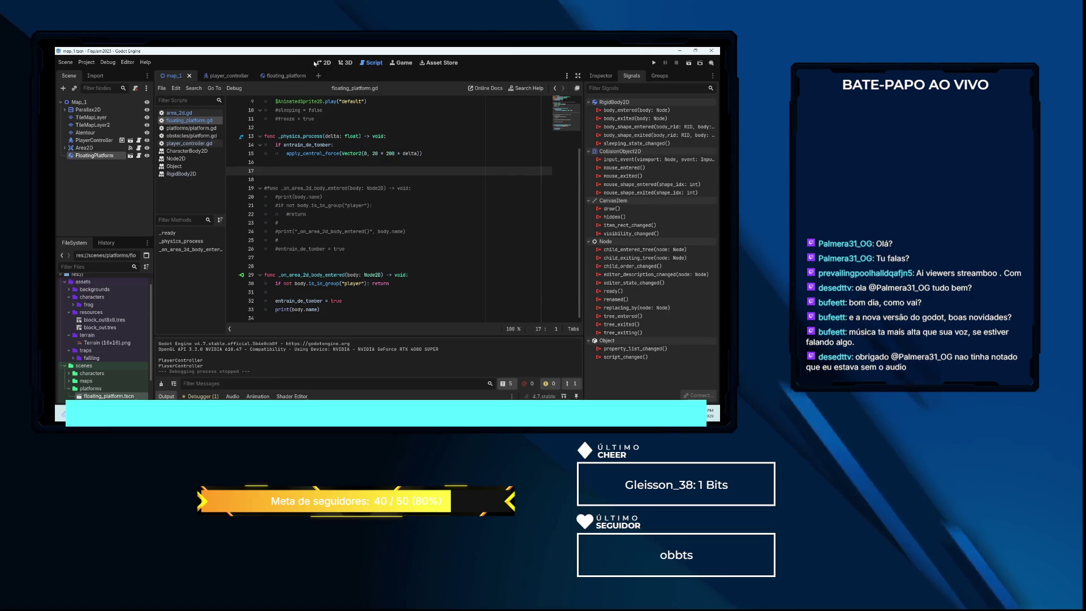
{"action": "scroll", "coordinate": [372, 126], "scroll_direction": "down", "scroll_amount": 5}
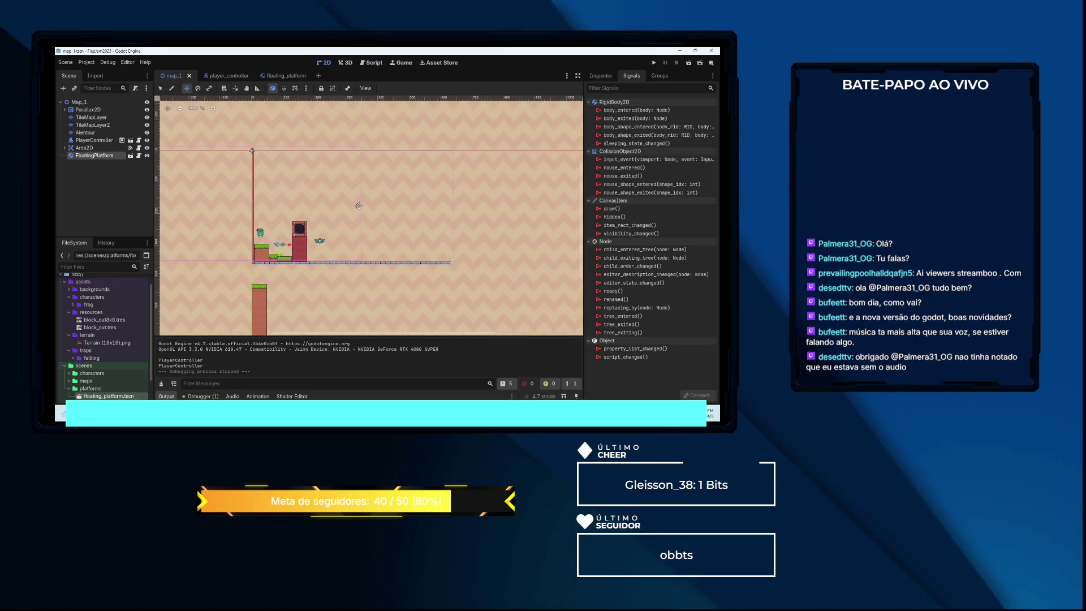
{"action": "scroll", "coordinate": [331, 137], "scroll_direction": "up", "scroll_amount": 2}
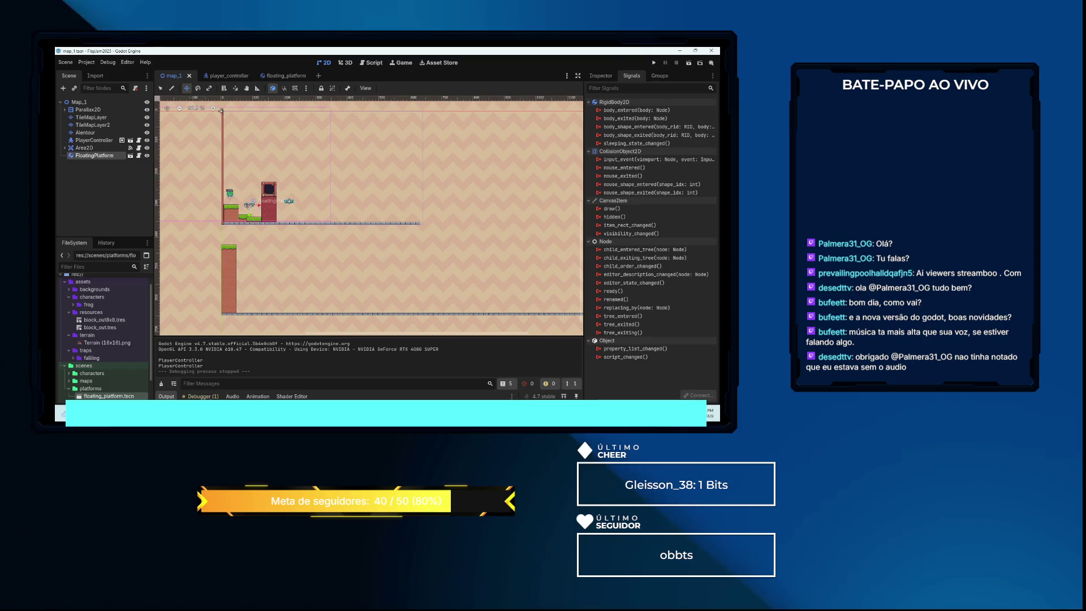
{"action": "left_click_drag", "start_coordinate": [439, 294], "coordinate": [436, 296]}
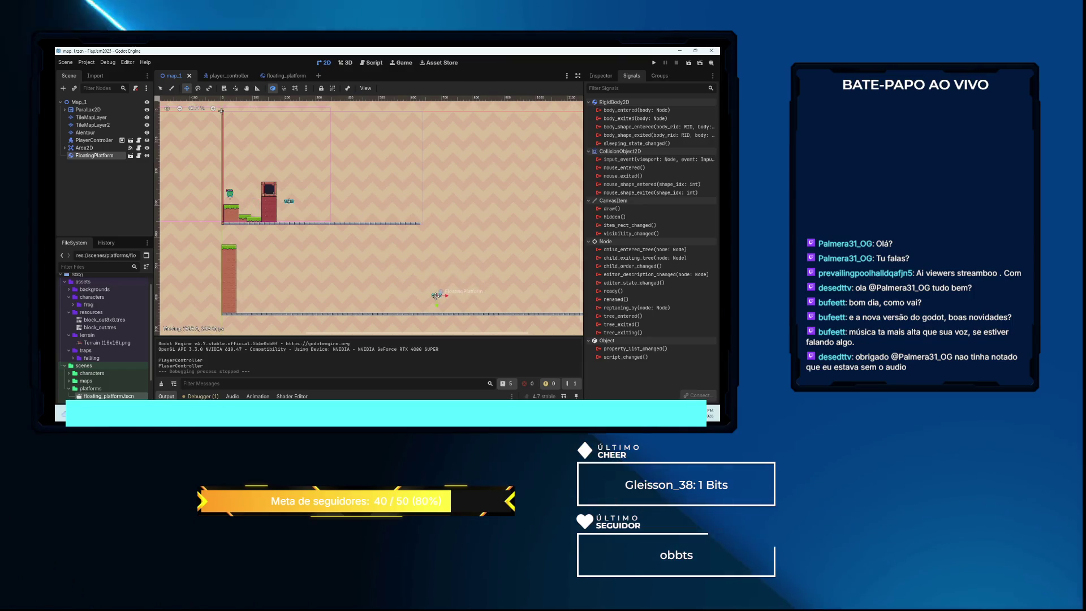
Place the duplicate FloatingPlatform2 up and to the right of the original
{"action": "scroll", "coordinate": [436, 294], "scroll_direction": "up", "scroll_amount": 5}
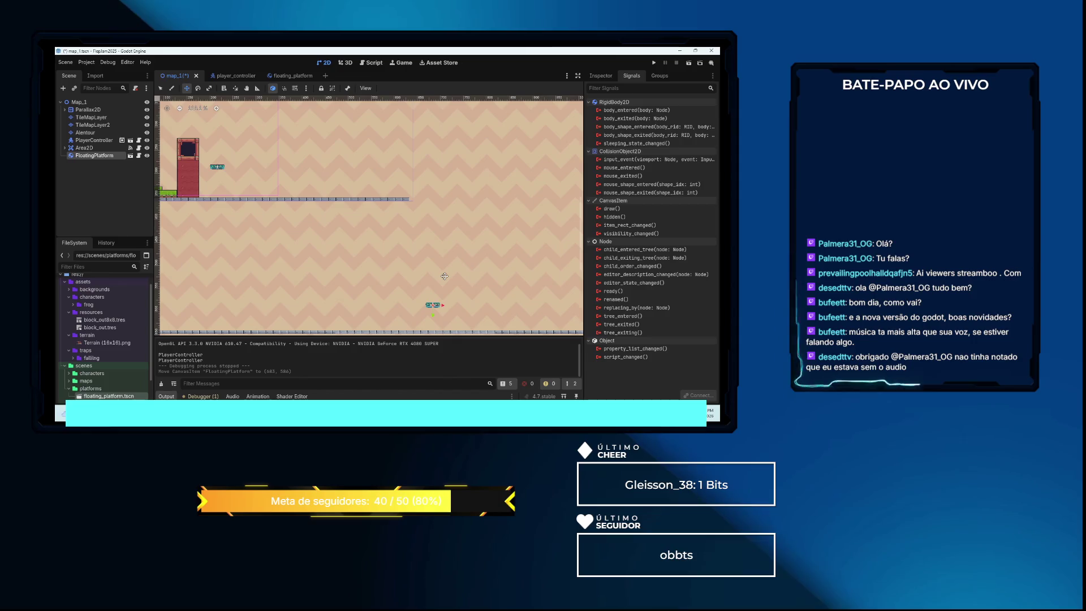
{"action": "scroll", "coordinate": [439, 294], "scroll_direction": "up", "scroll_amount": 4}
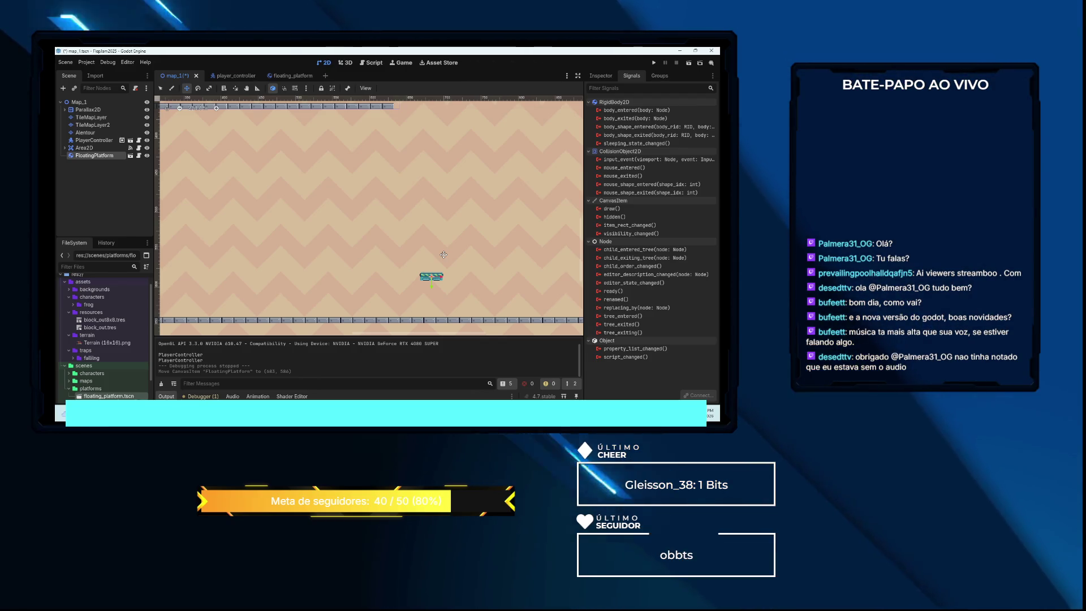
{"action": "scroll", "coordinate": [441, 264], "scroll_direction": "down", "scroll_amount": 1}
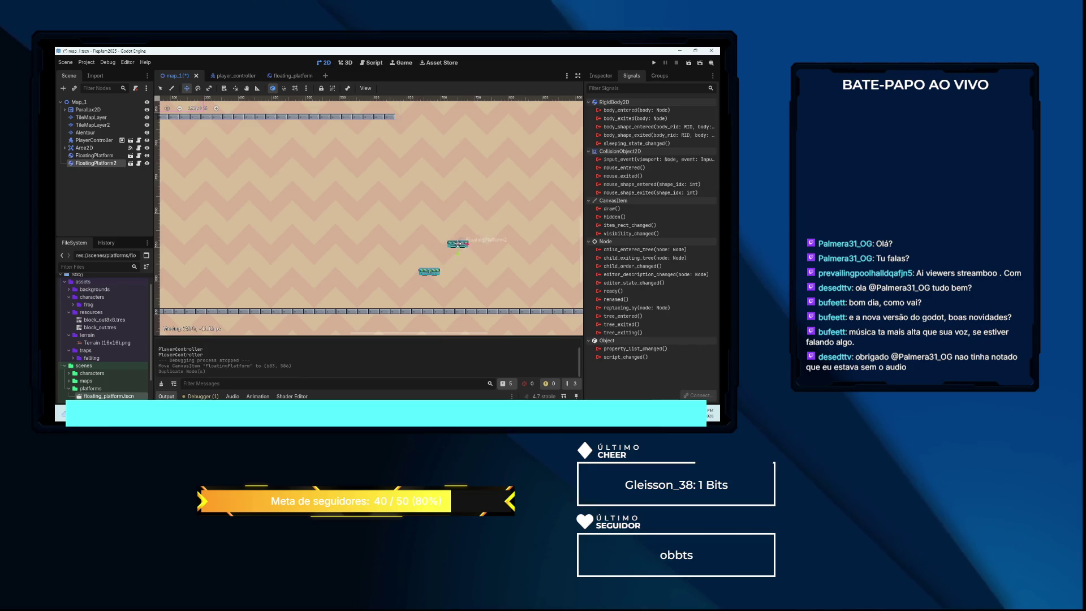
{"action": "left_click_drag", "start_coordinate": [469, 241], "coordinate": [468, 241]}
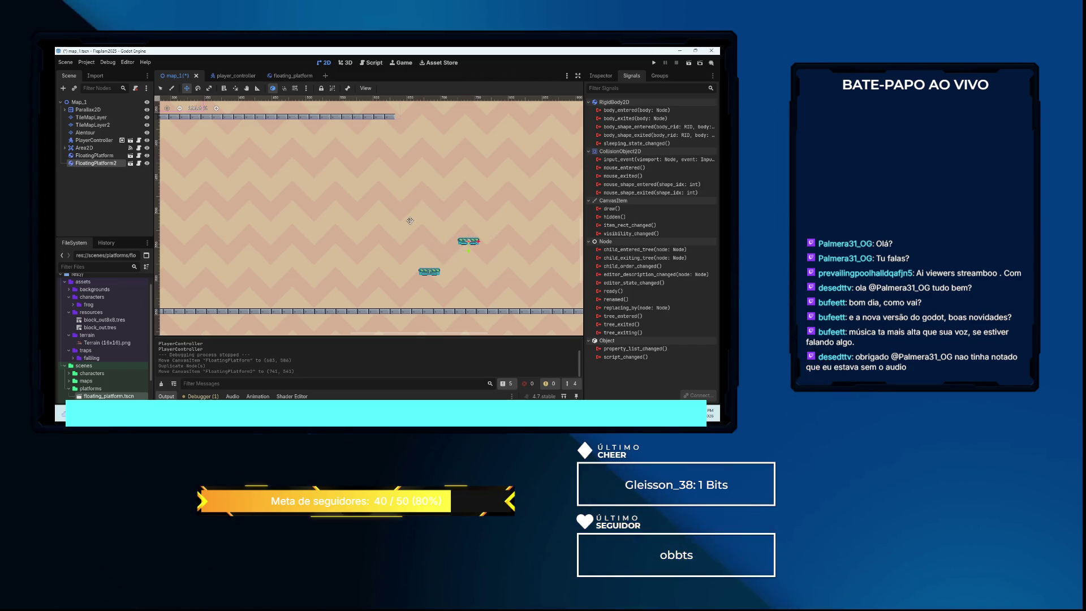
Run the game, drop the frog to the lower floor, jump toward the floating platforms, then stop
{"action": "key", "text": "F5"}
{"action": "key", "text": "Right"}
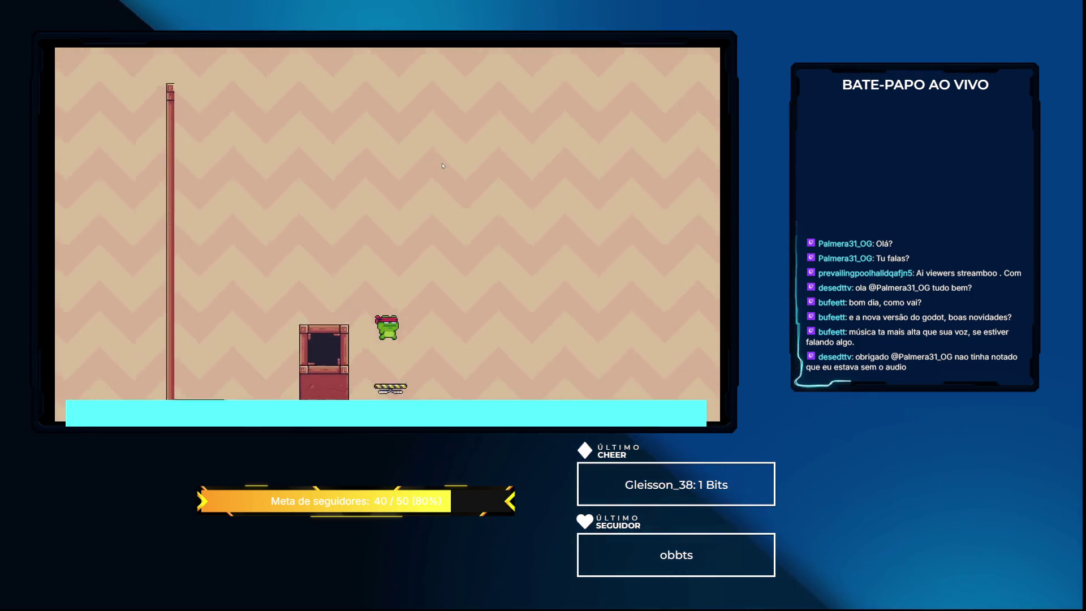
{"action": "key", "text": "Right"}
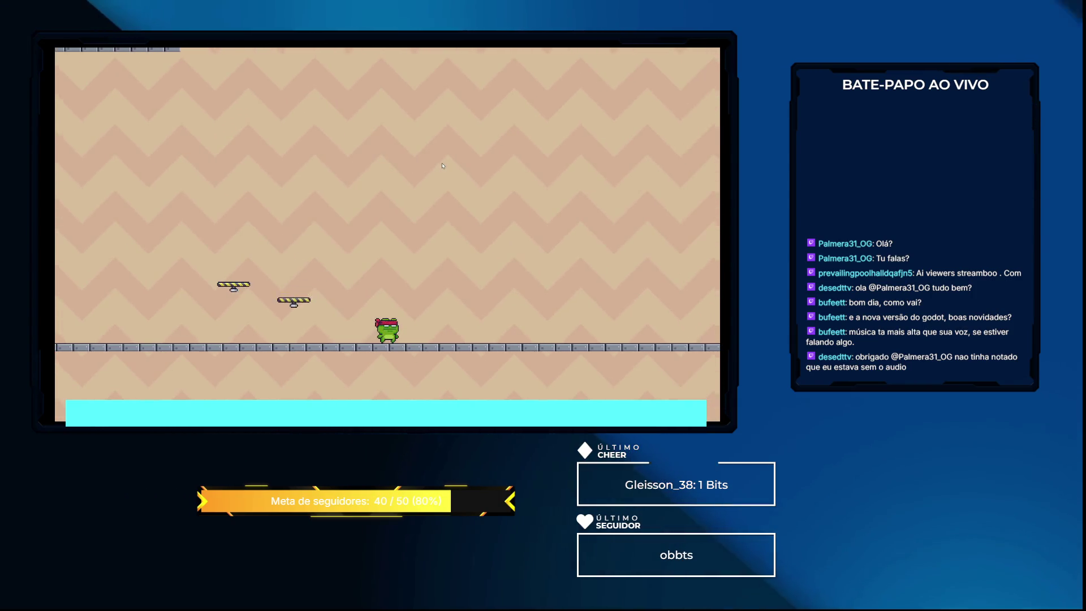
{"action": "key", "text": "space"}
{"action": "key", "text": "space"}
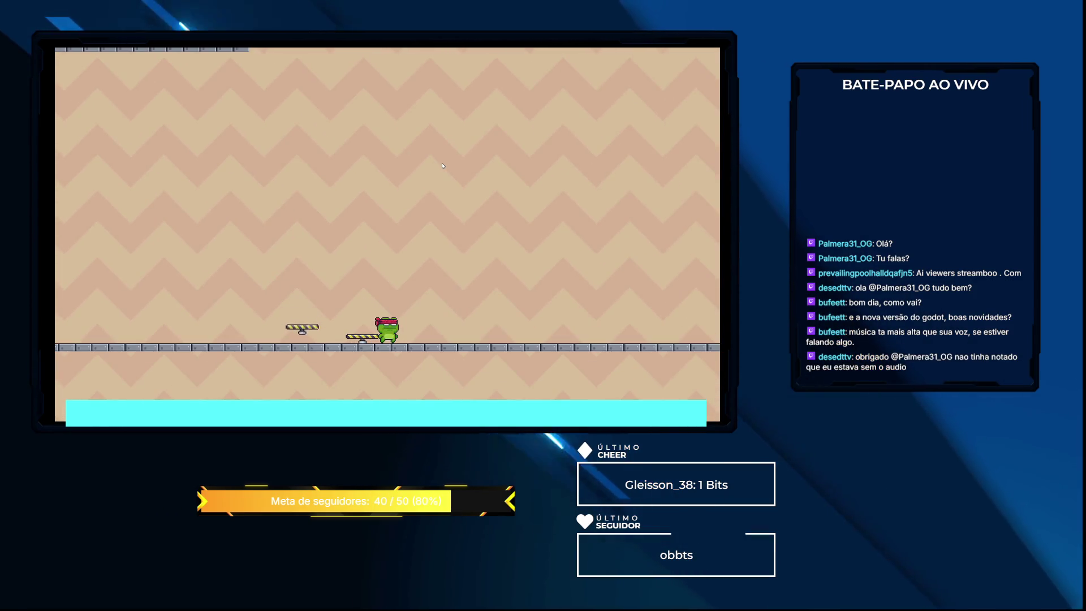
{"action": "key", "text": "space"}
{"action": "key", "text": "space"}
{"action": "key", "text": "Right"}
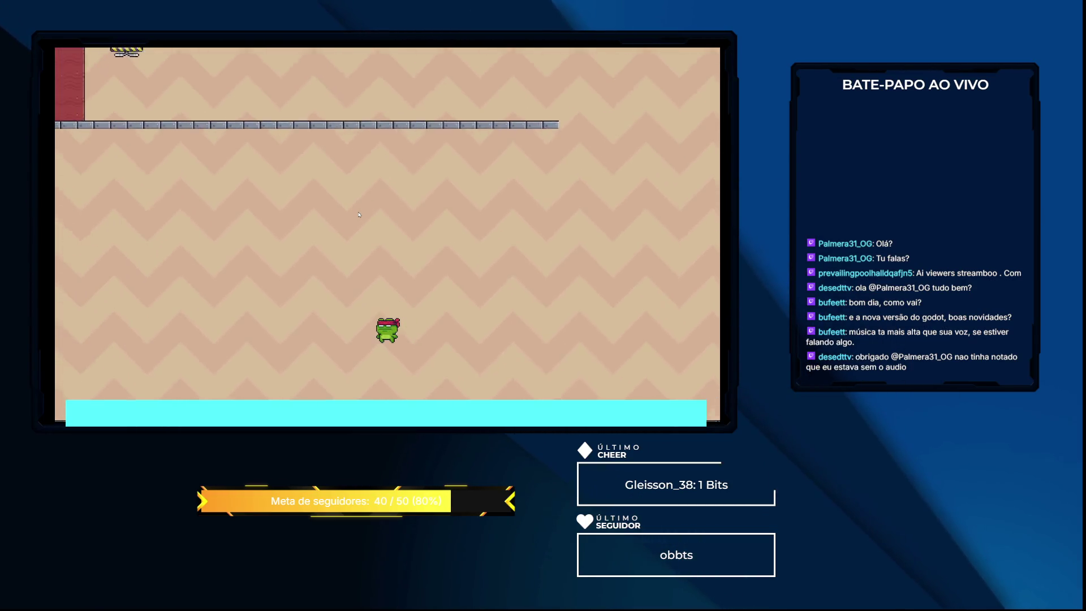
{"action": "key", "text": "F8"}
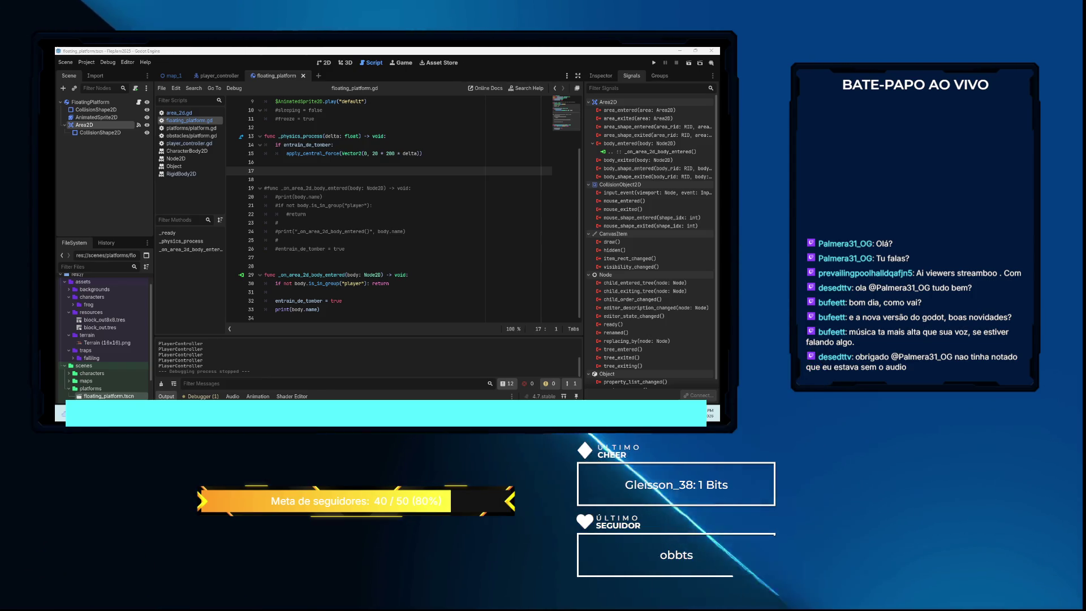
{"action": "left_click", "coordinate": [422, 241]}
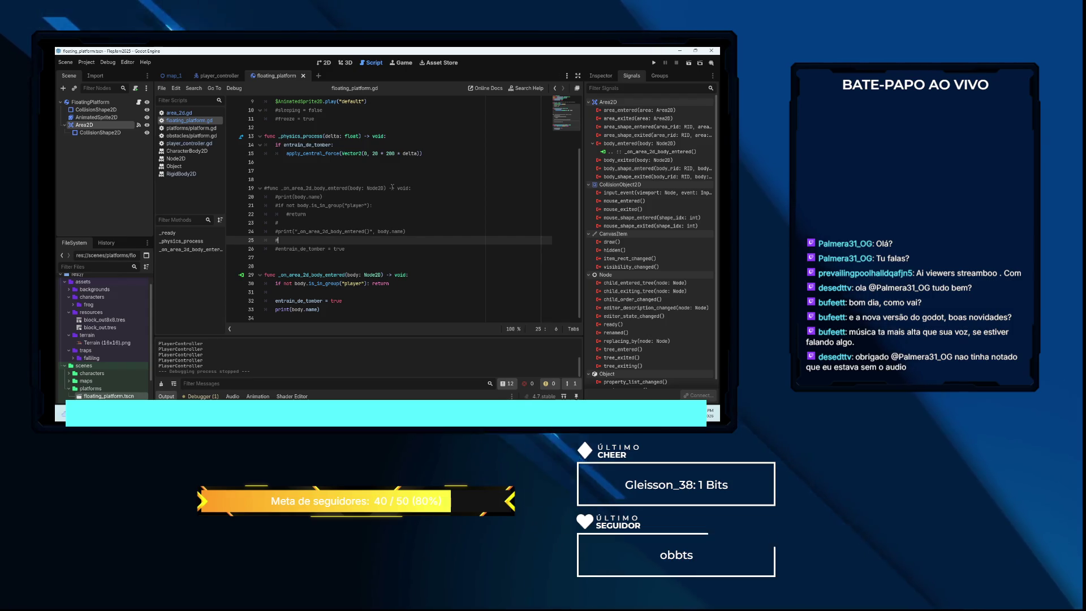
{"action": "left_click", "coordinate": [352, 146]}
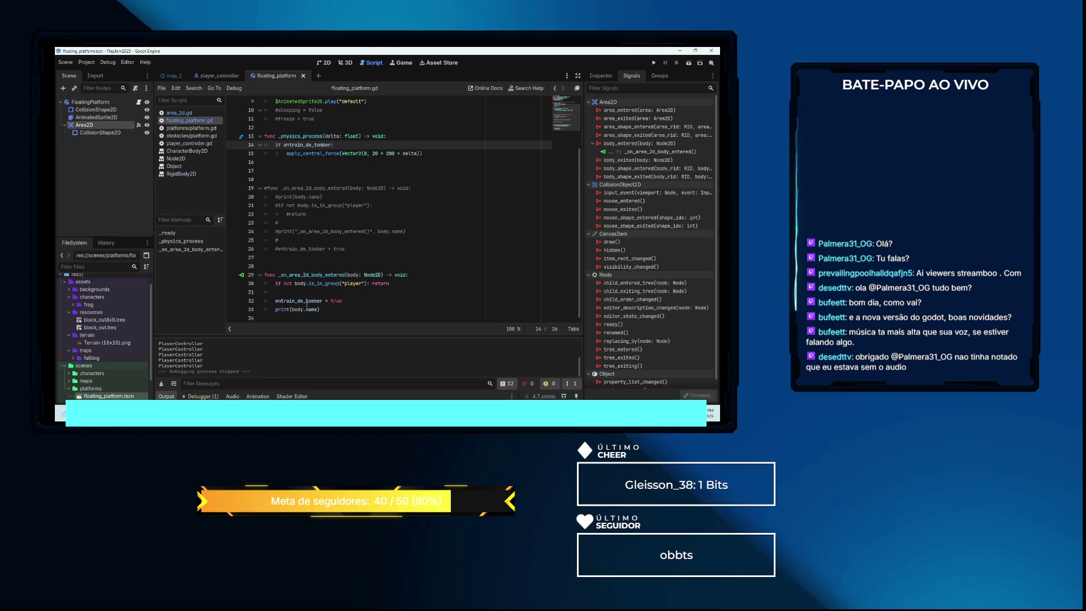
{"action": "left_click", "coordinate": [277, 301]}
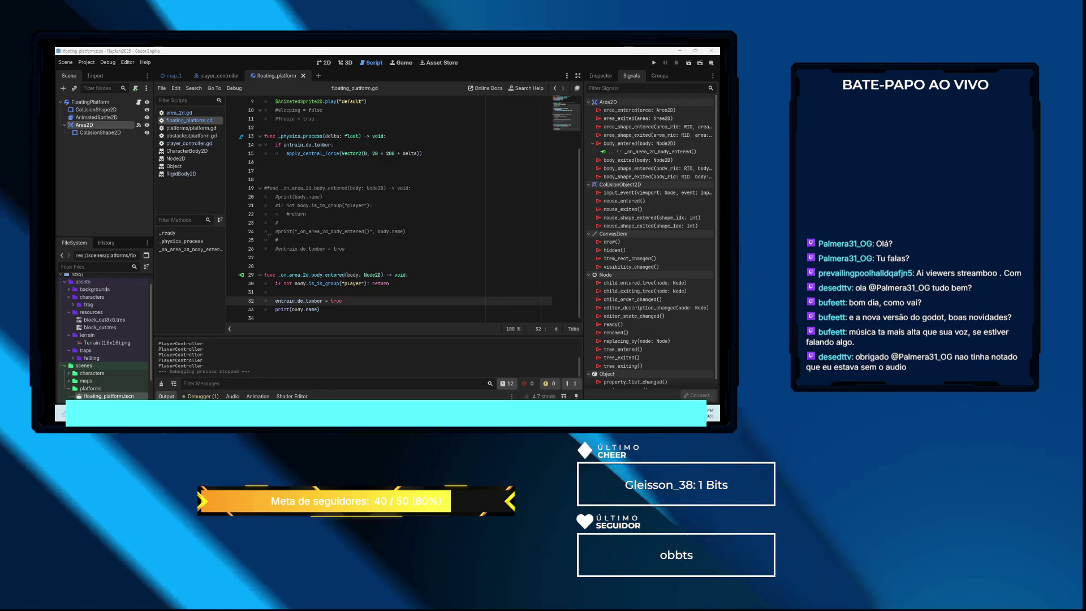
Frame map_1's two floating platforms in the 2D view, then run the game with F5
{"action": "left_click", "coordinate": [328, 63]}
{"action": "left_click", "coordinate": [184, 81]}
{"action": "scroll", "coordinate": [350, 186], "scroll_direction": "down", "scroll_amount": 3}
{"action": "left_click_drag", "start_coordinate": [350, 186], "coordinate": [396, 204]}
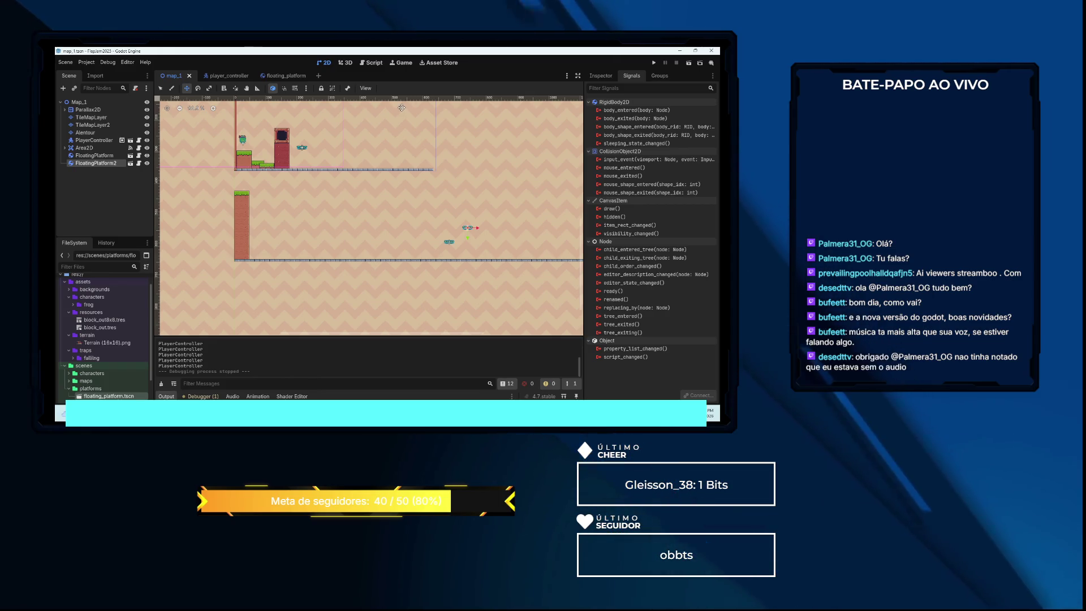
{"action": "key", "text": "F5"}
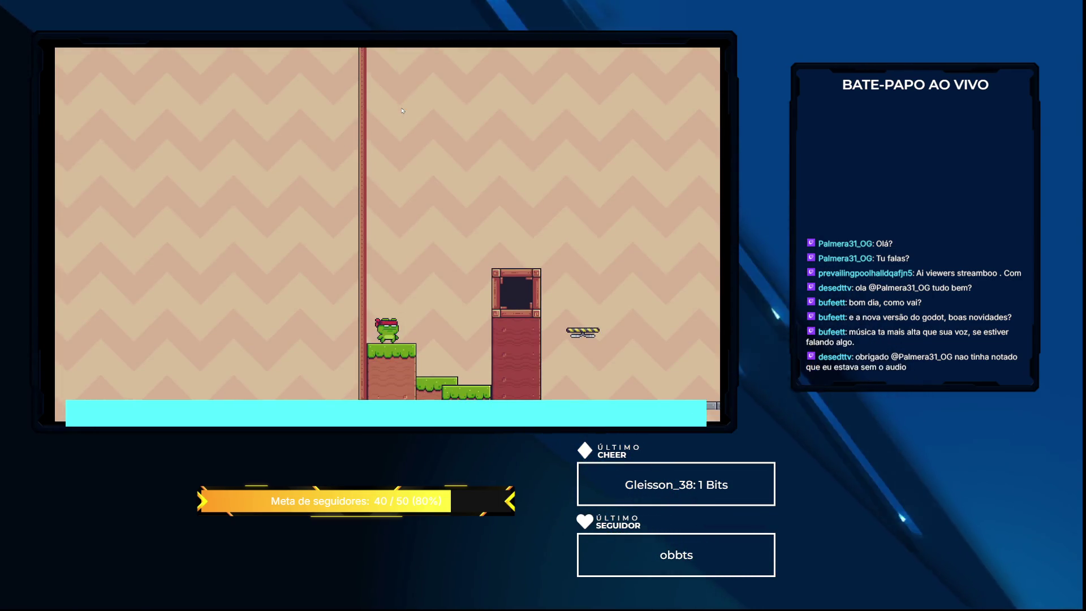
{"action": "key", "text": "Right"}
{"action": "key", "text": "space"}
{"action": "key", "text": "Right"}
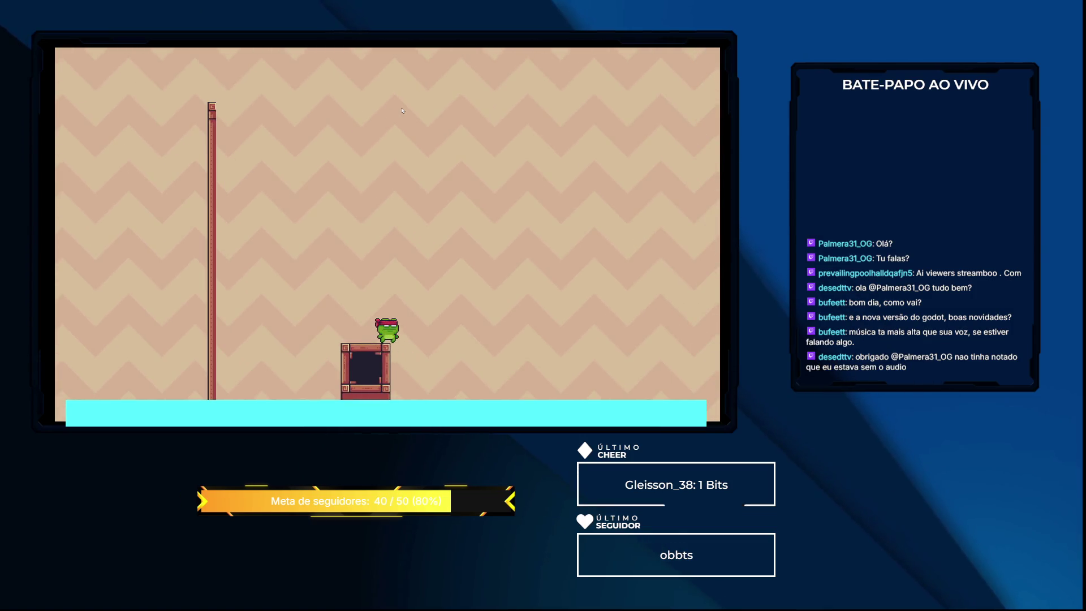
{"action": "key", "text": "Right"}
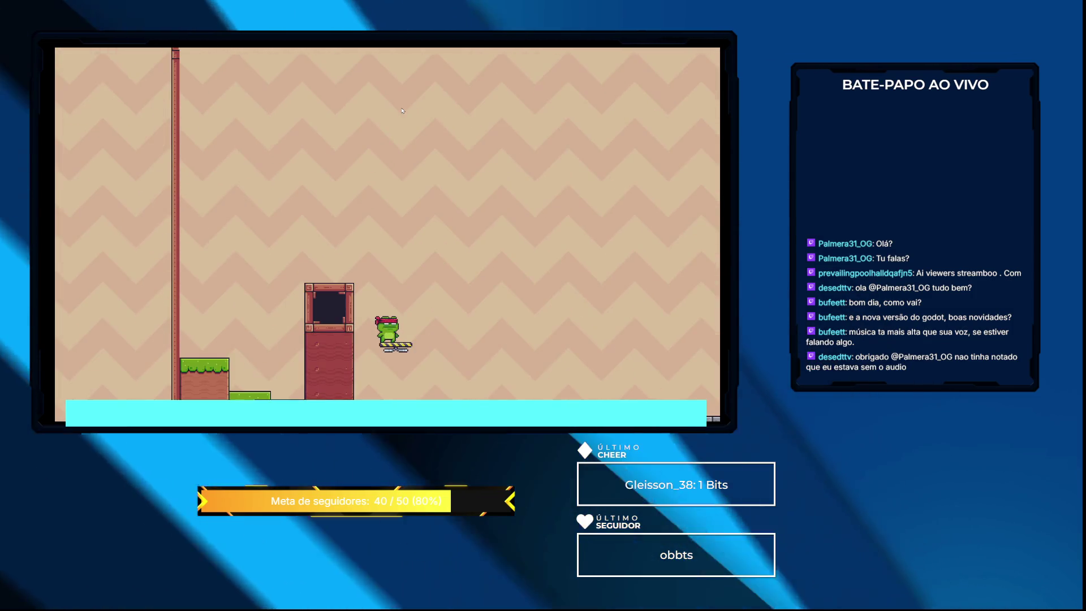
{"action": "key", "text": "Right"}
{"action": "key", "text": "space"}
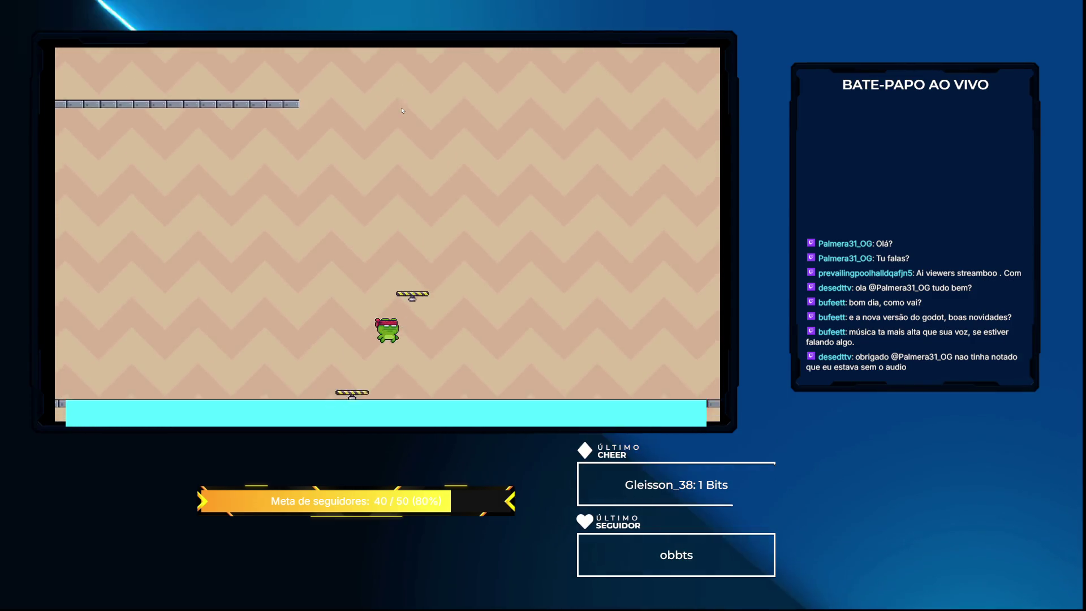
{"action": "key", "text": "Right"}
{"action": "key", "text": "space"}
{"action": "key", "text": "Left"}
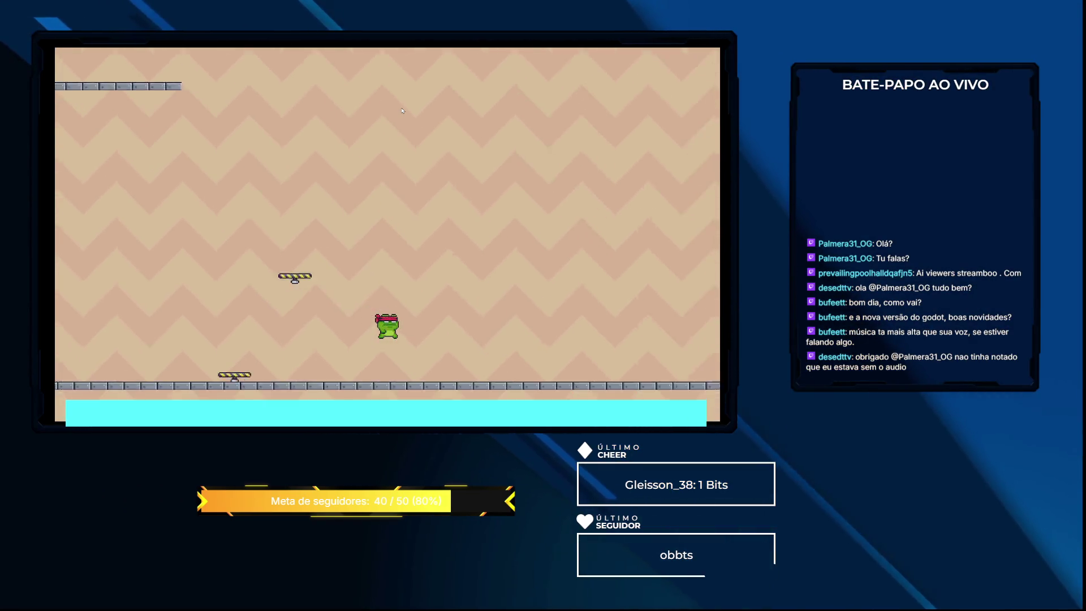
{"action": "key", "text": "space"}
{"action": "key", "text": "Left"}
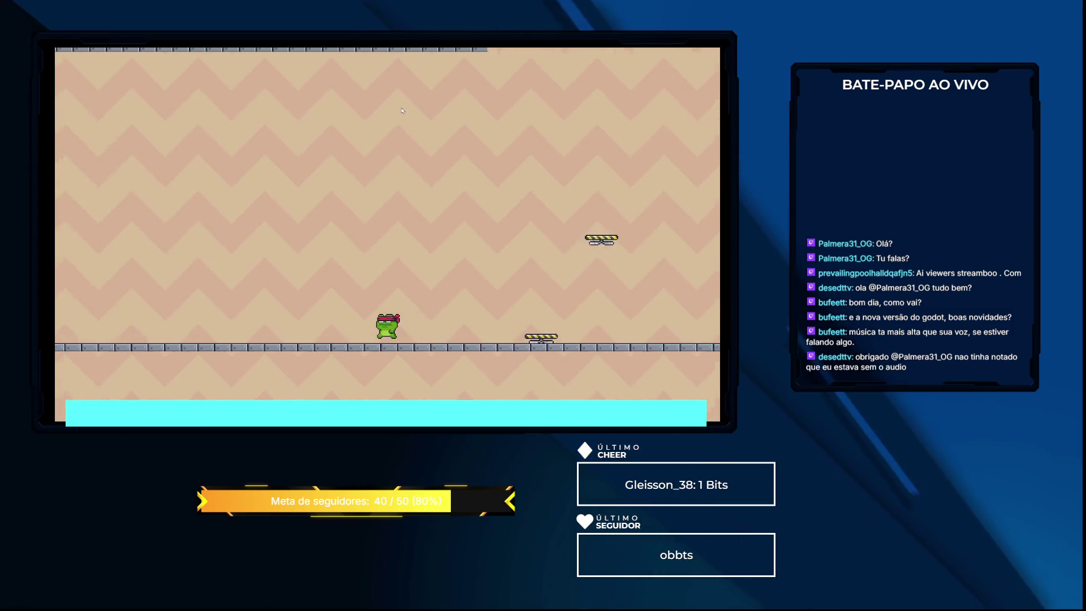
{"action": "key", "text": "Right"}
{"action": "key", "text": "Right"}
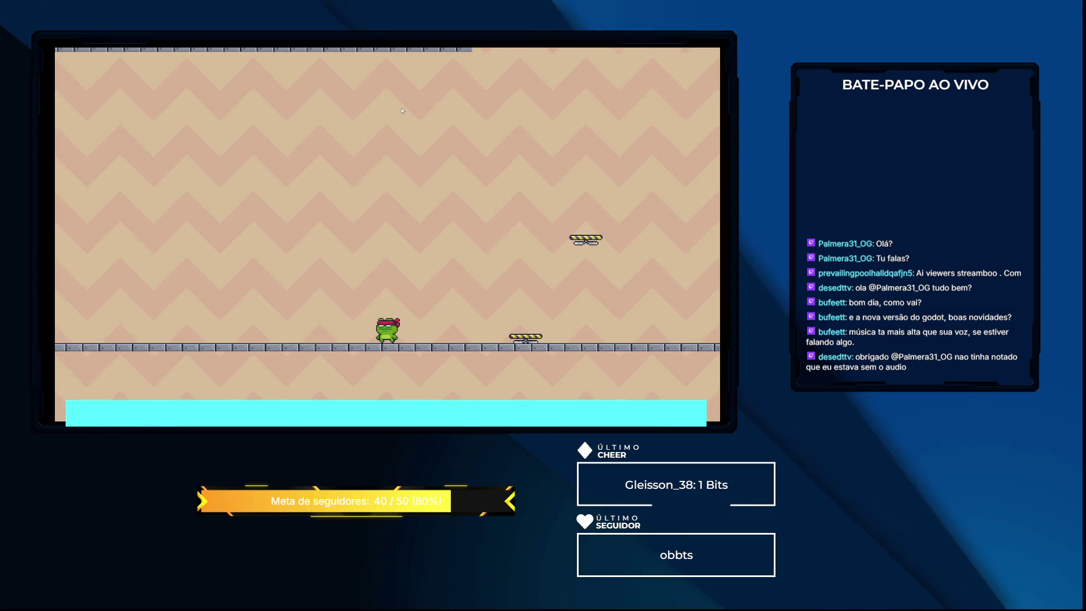
{"action": "key", "text": "space"}
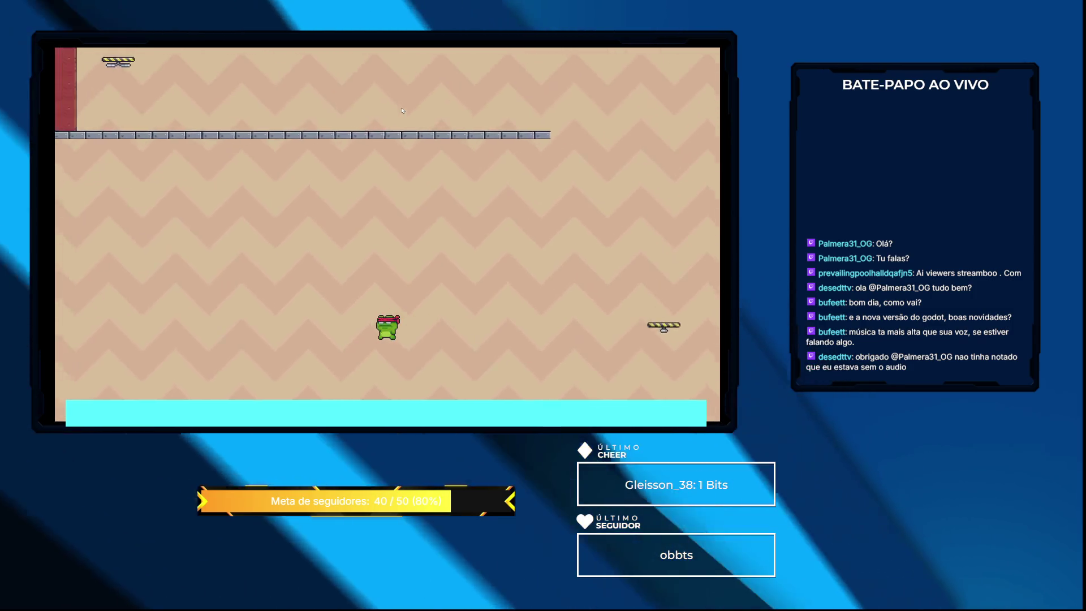
{"action": "key", "text": "Left"}
{"action": "key", "text": "Left"}
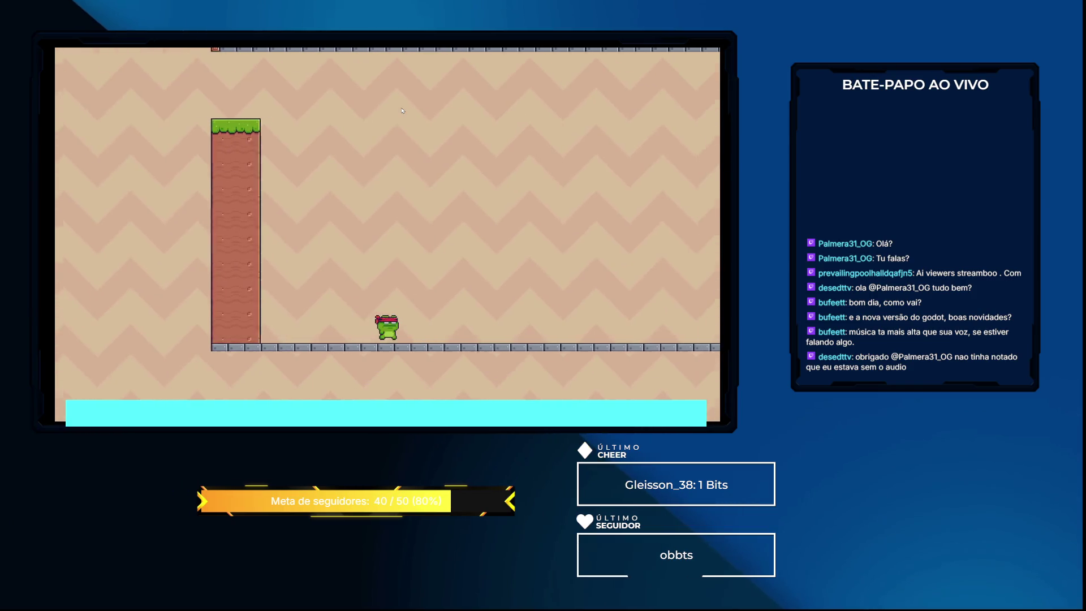
{"action": "key", "text": "Right"}
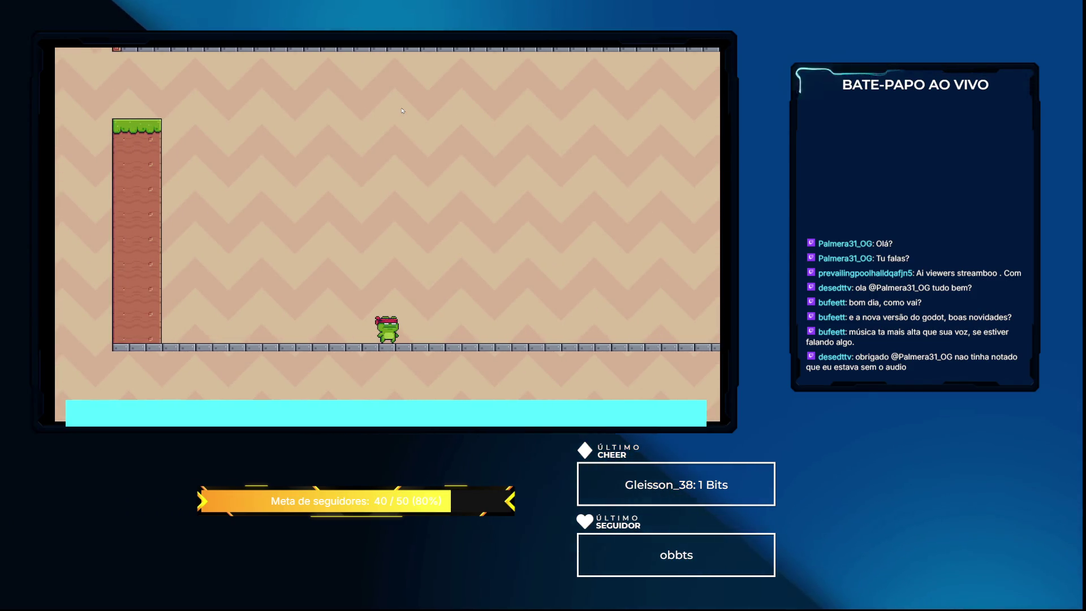
{"action": "key", "text": "F8"}
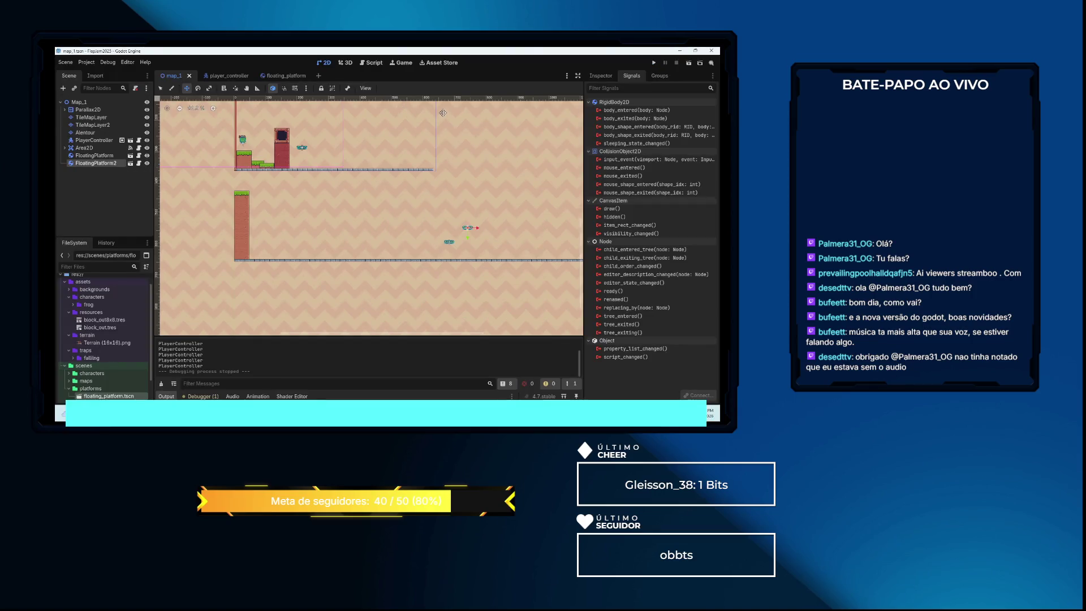
{"action": "scroll", "coordinate": [440, 182], "scroll_direction": "down", "scroll_amount": 2}
{"action": "left_click_drag", "start_coordinate": [469, 173], "coordinate": [377, 230]}
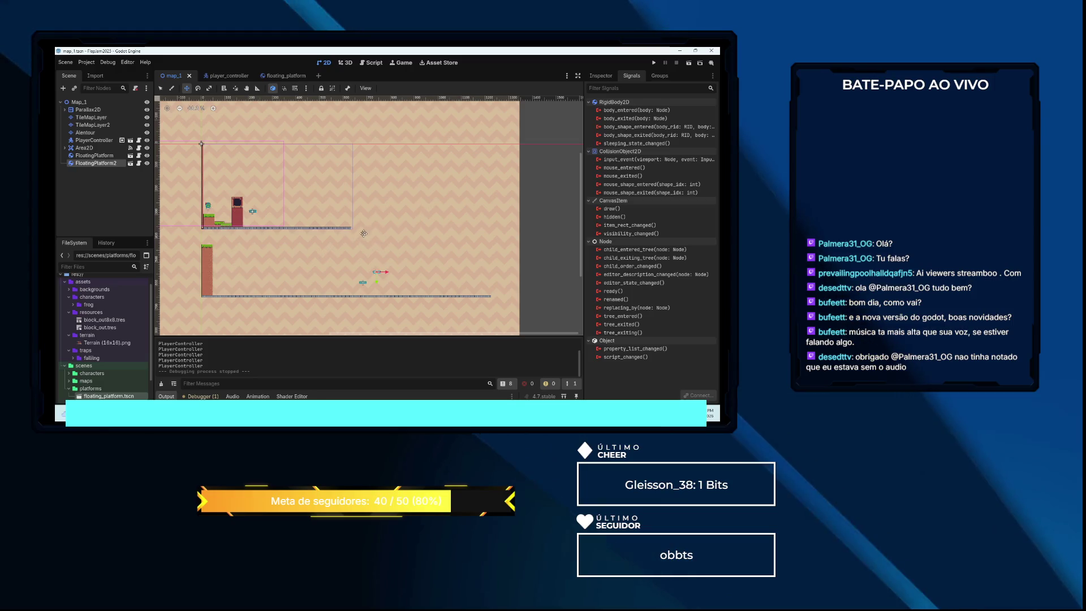
{"action": "scroll", "coordinate": [367, 240], "scroll_direction": "up", "scroll_amount": 2}
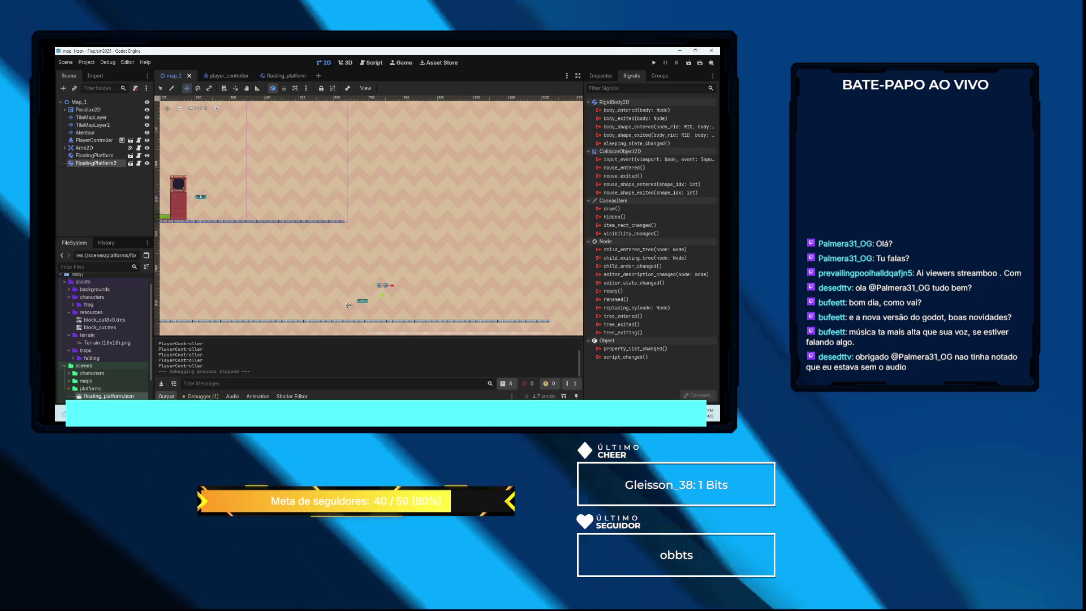
{"action": "scroll", "coordinate": [353, 265], "scroll_direction": "up", "scroll_amount": 3}
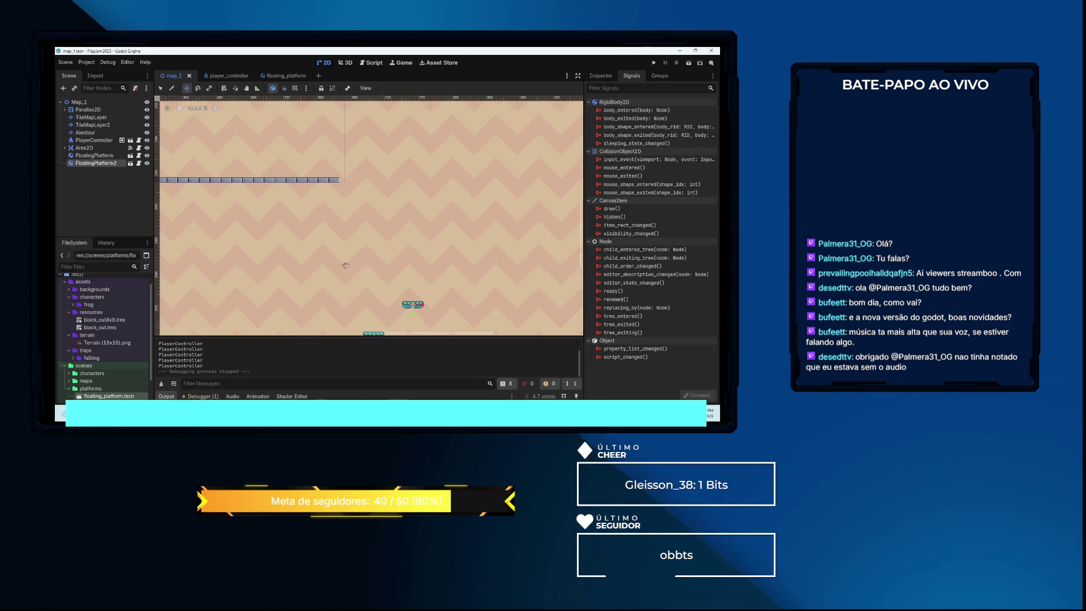
{"action": "scroll", "coordinate": [339, 246], "scroll_direction": "down", "scroll_amount": 3}
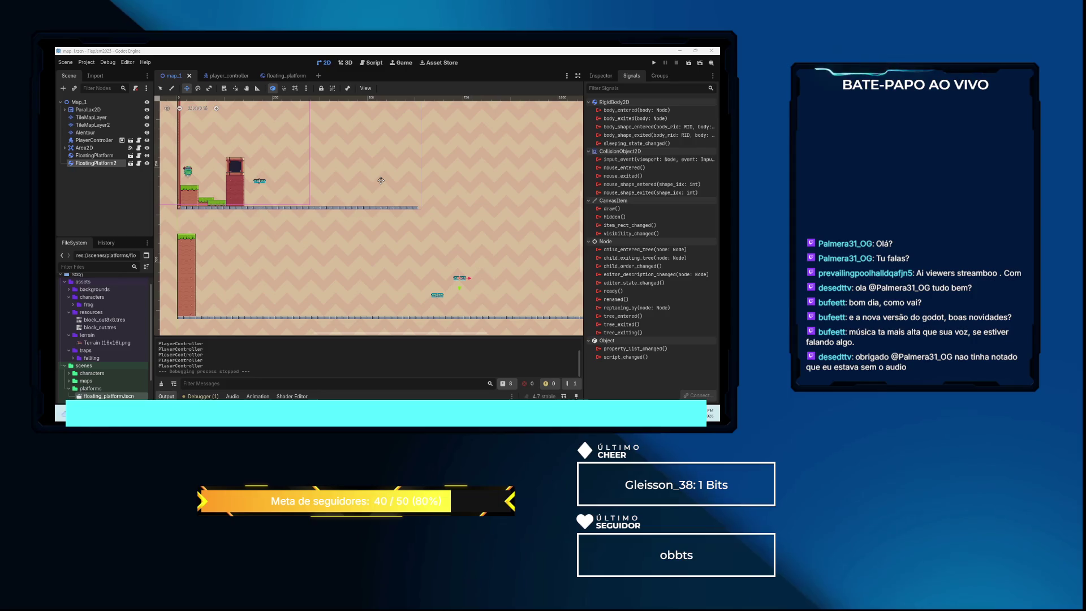
{"action": "left_click", "coordinate": [288, 76]}
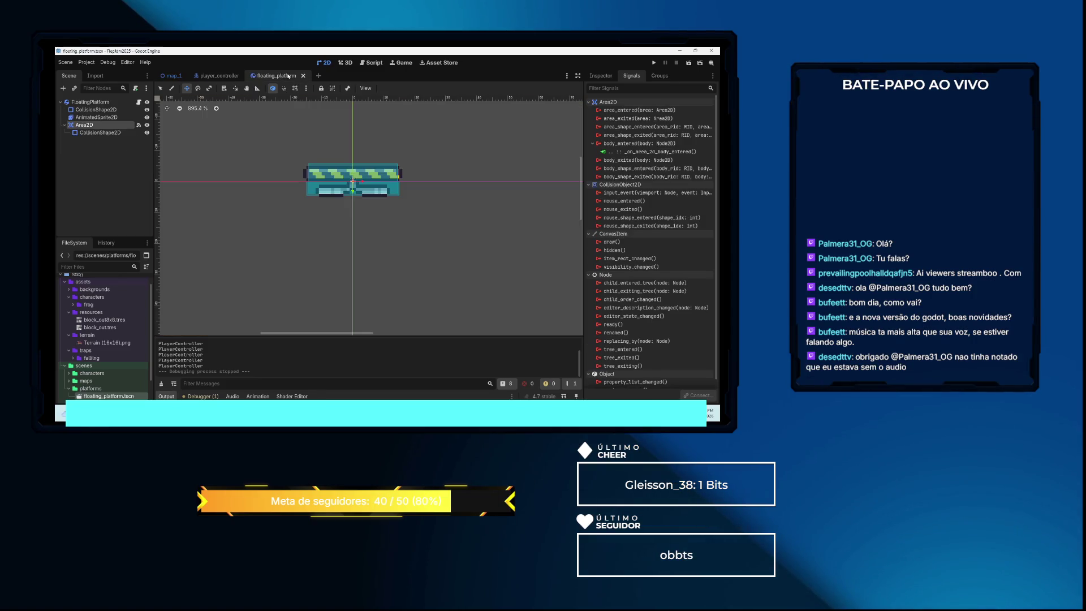
Inspect the FloatingPlatform root's properties, then return to map_1 and expand its Area2D children
{"action": "left_click", "coordinate": [105, 102]}
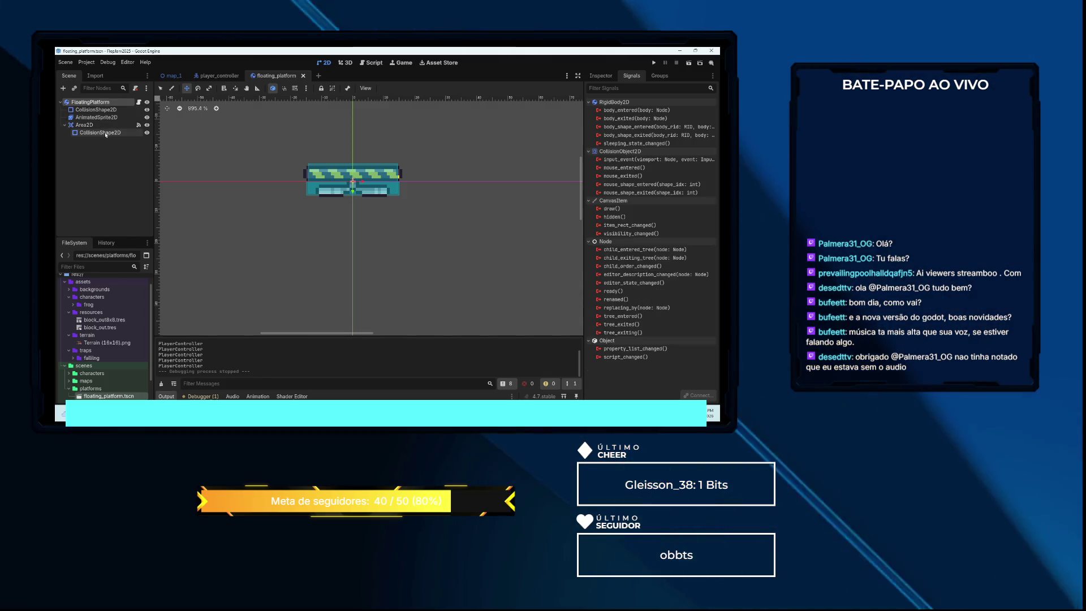
{"action": "left_click", "coordinate": [601, 75]}
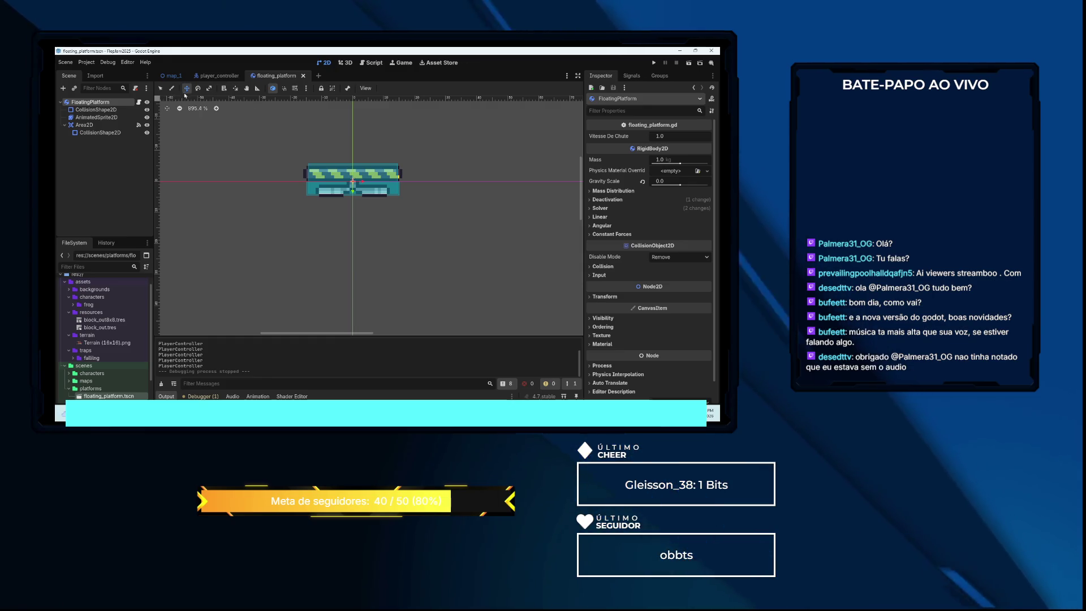
{"action": "left_click", "coordinate": [170, 76]}
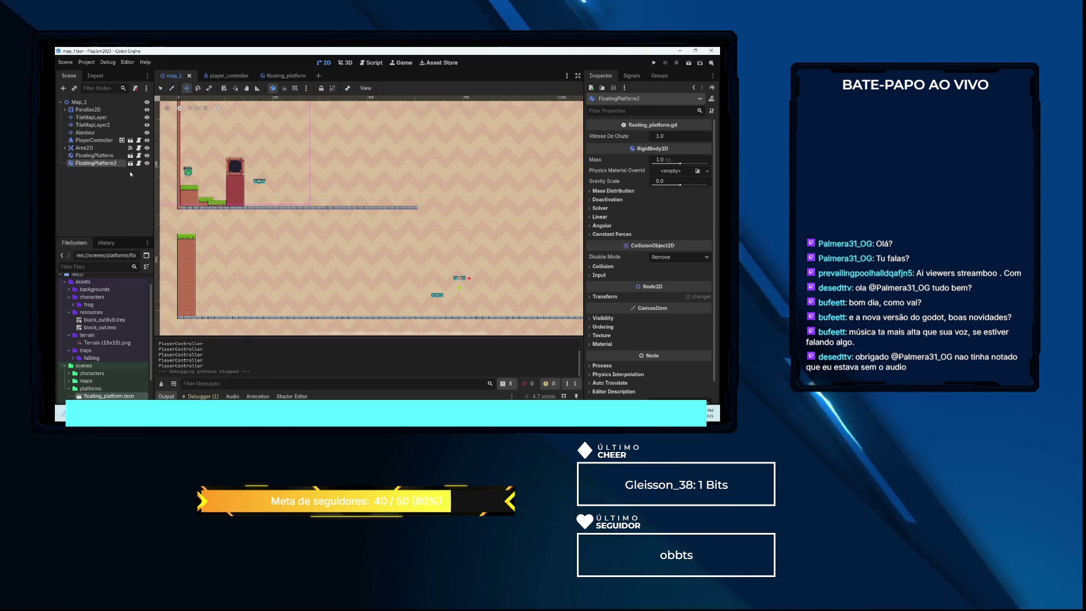
{"action": "left_click", "coordinate": [64, 148]}
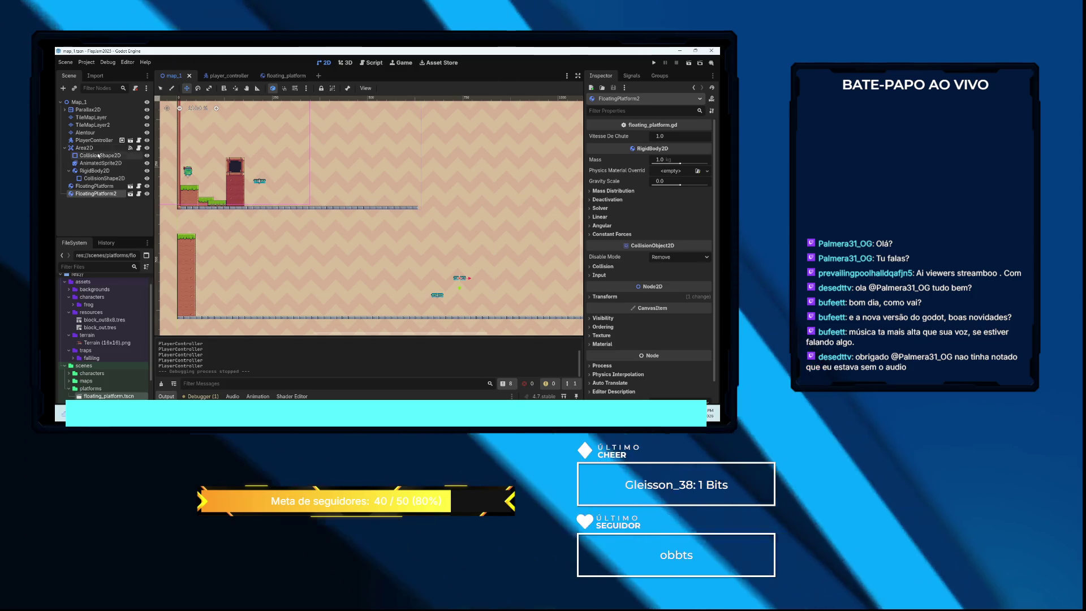